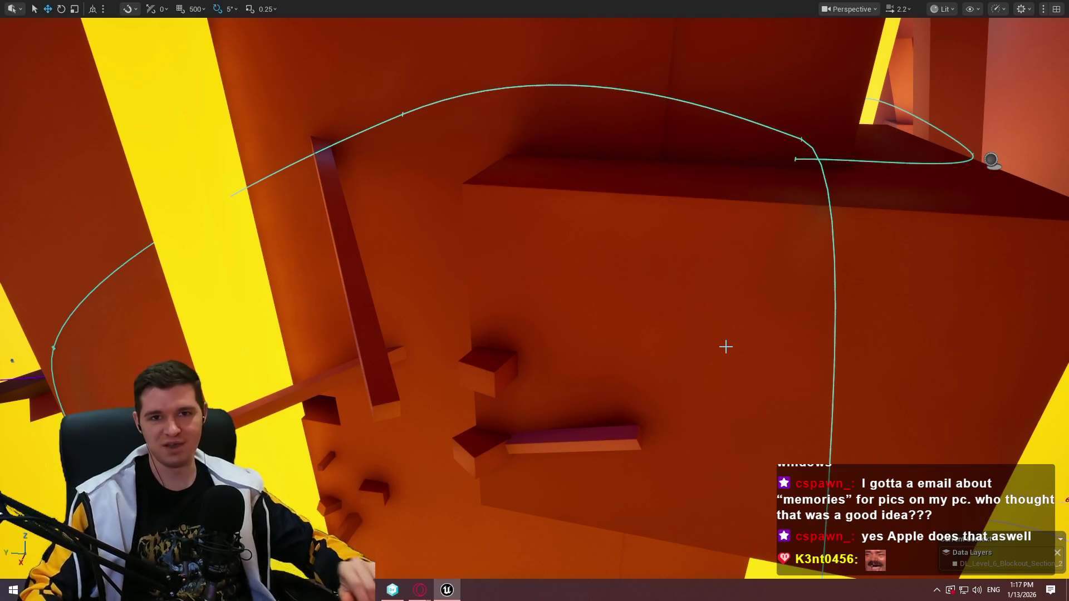
Run Play From Here on Cube208 on the yellow floor, test the ledge climb, then stop with Esc.
mouse_move(737, 291)
left_mouse_down()
mouse_move(758, 262)
mouse_move(737, 290)
mouse_move(747, 293)
left_mouse_up()
scroll(743, 294, "down", 2)
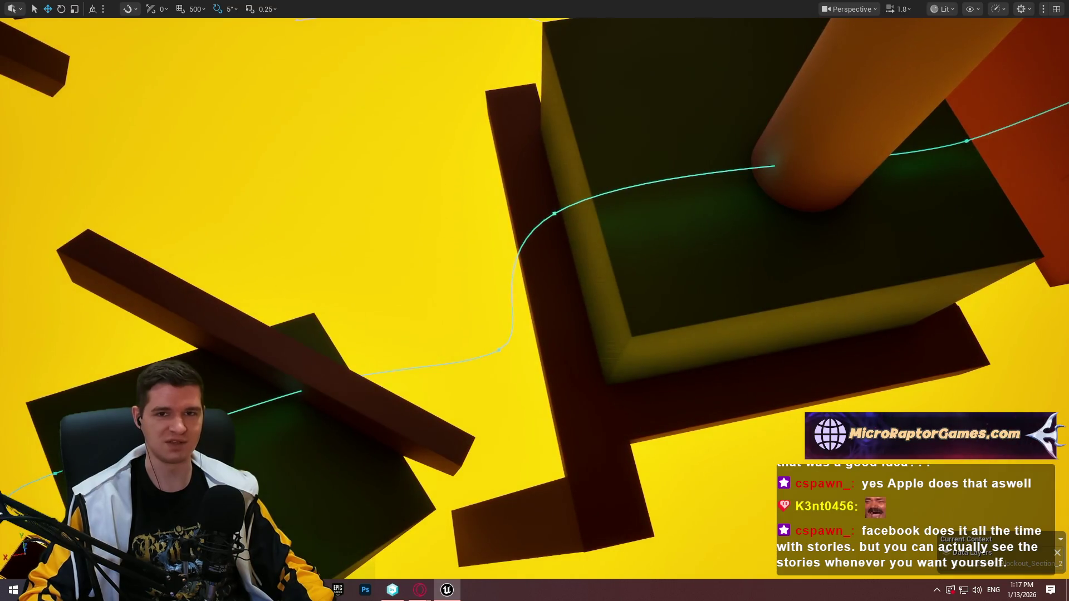
left_click_drag(810, 265, 810, 265)
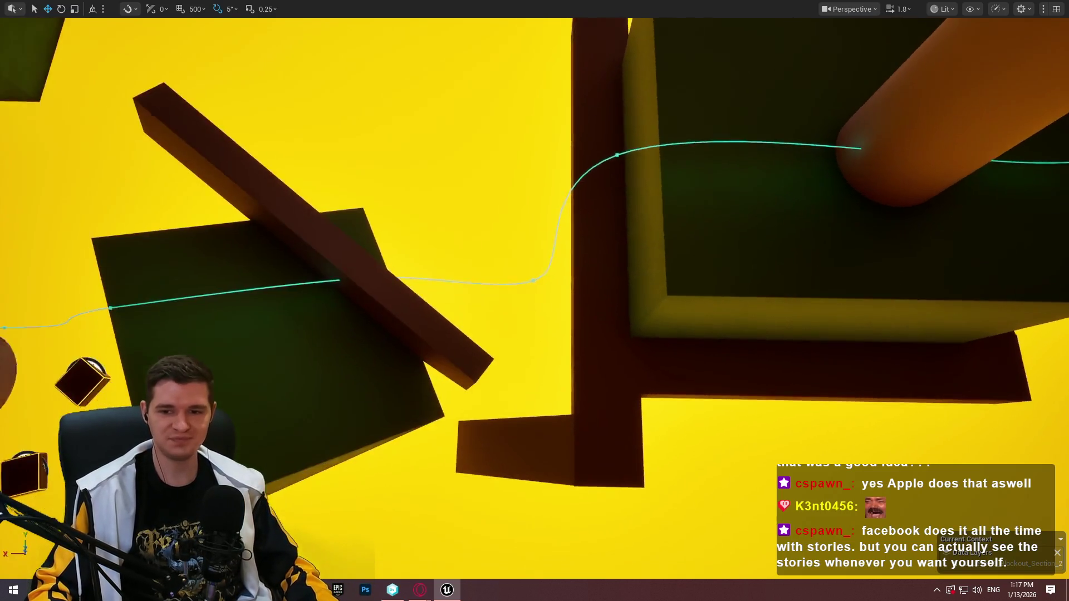
left_click_drag(535, 301, 539, 465)
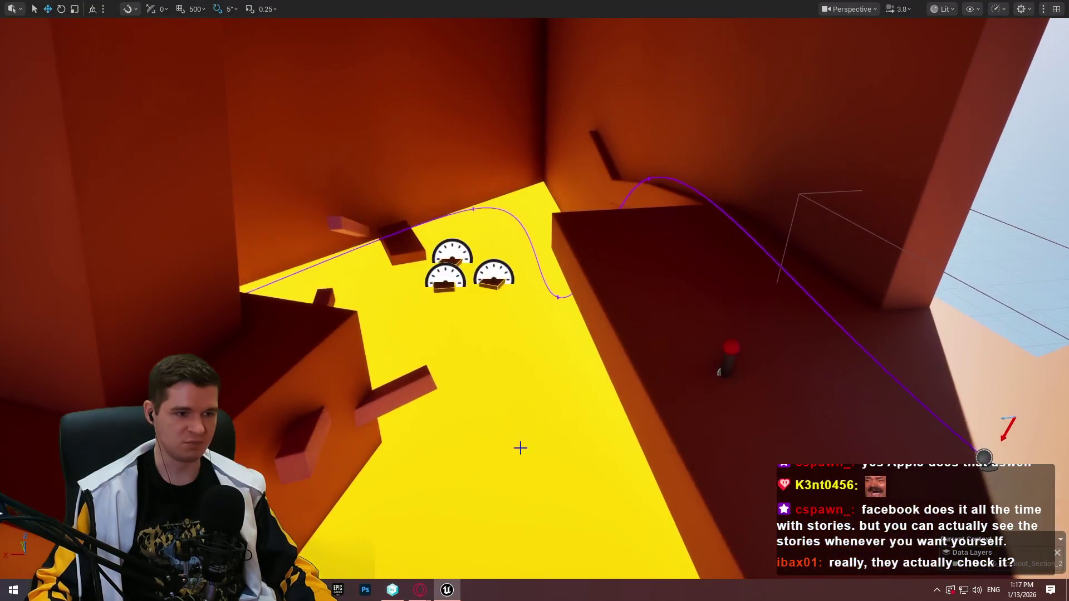
left_click_drag(535, 301, 534, 300)
left_click_drag(855, 187, 855, 187)
right_click(972, 134)
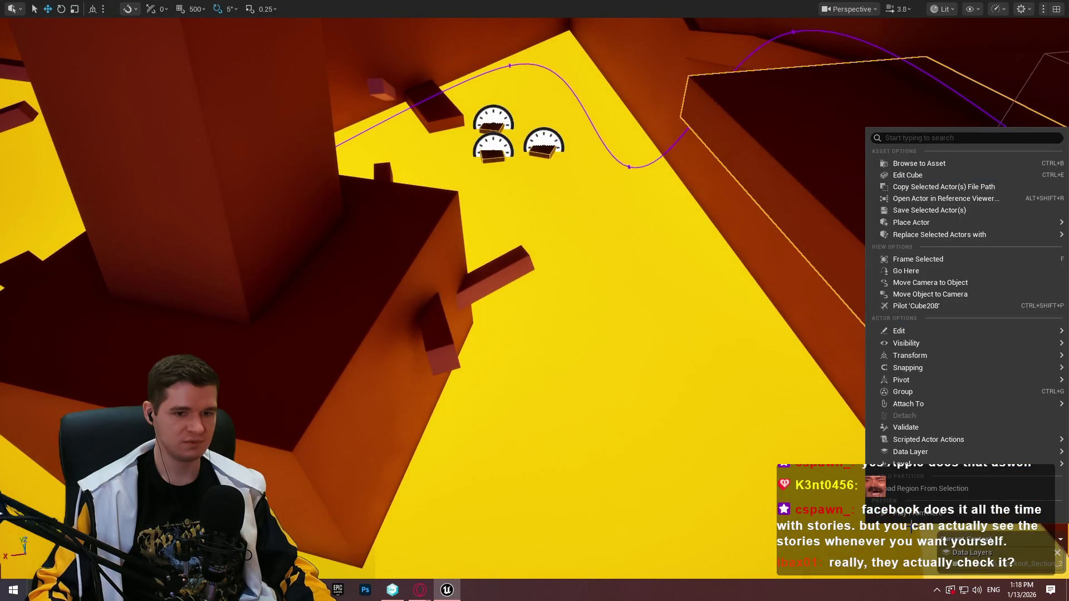
left_click(943, 476)
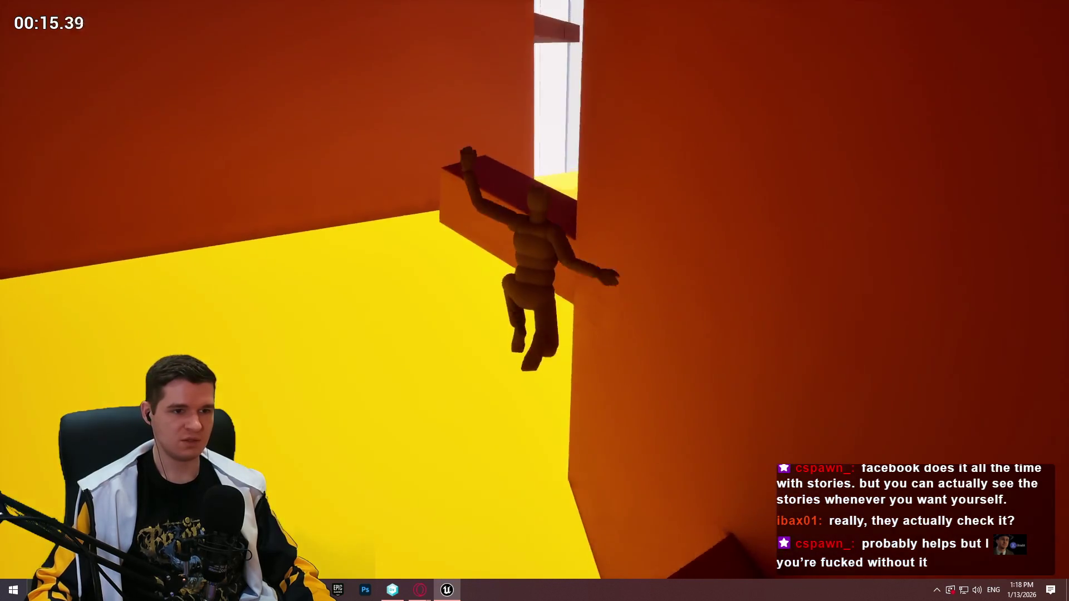
key("Escape")
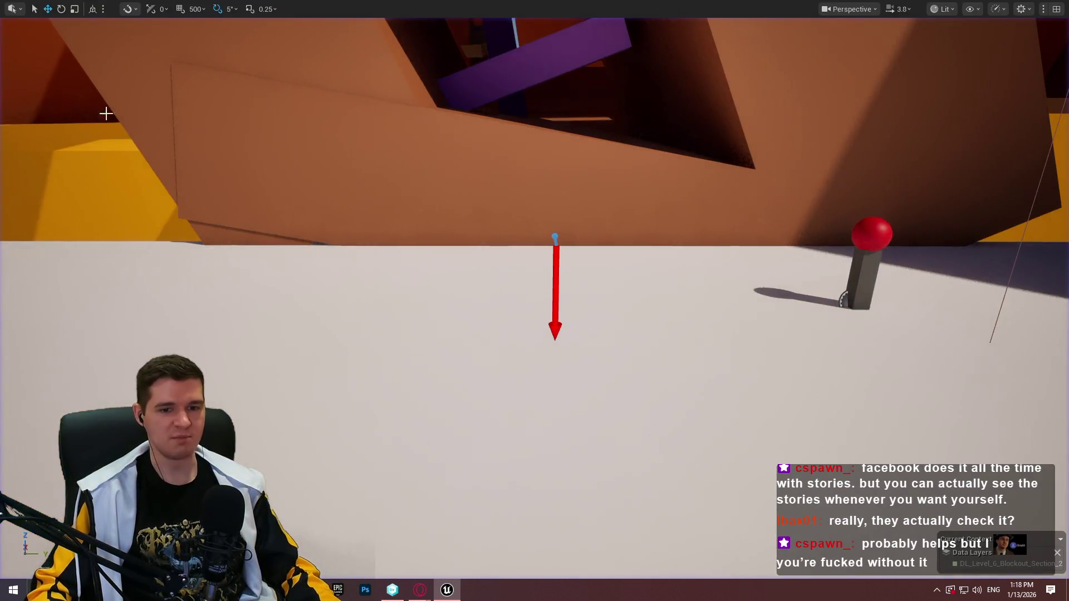
scroll(534, 300, "up", 2)
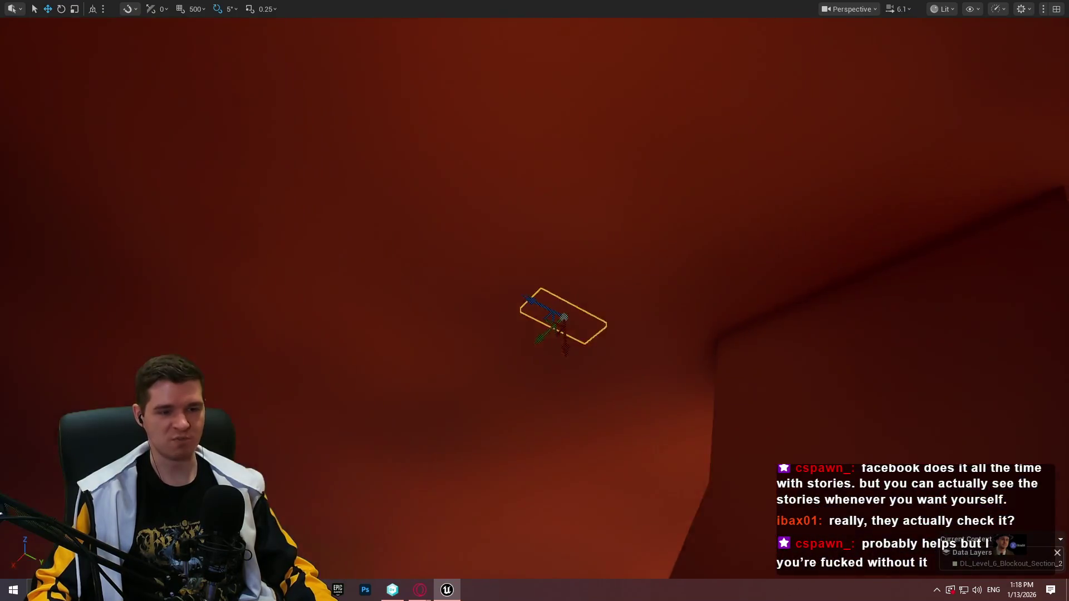
scroll(535, 301, "down", 1)
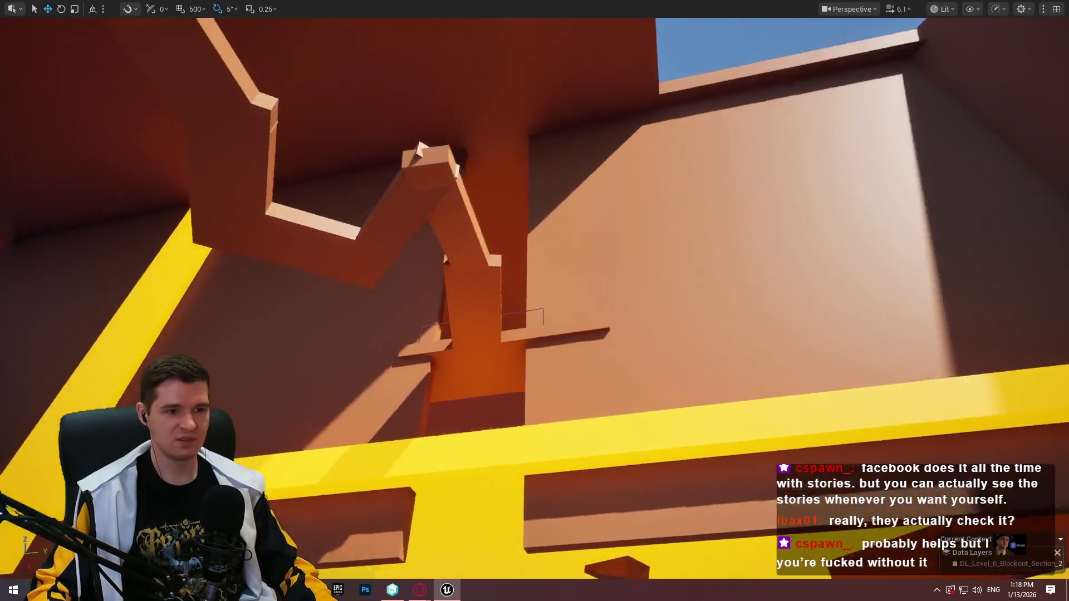
key("e")
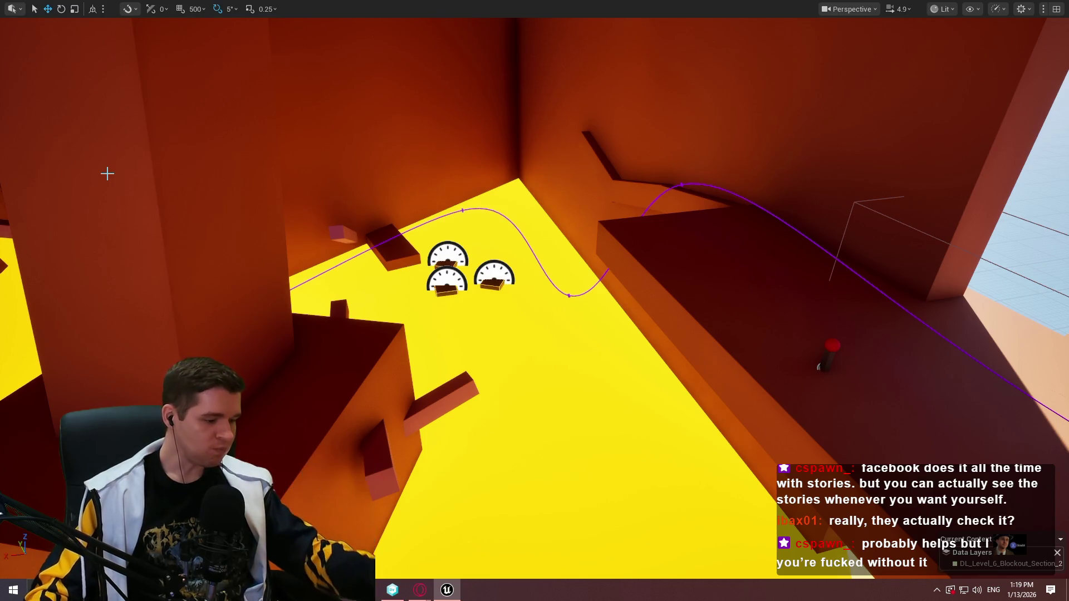
Playtest from the dark platform near the red spawn marker, climbing to the overhead ledge.
left_click_drag(486, 241, 468, 329)
left_click_drag(588, 353, 568, 323)
mouse_move(740, 360)
left_mouse_down()
mouse_move(730, 356)
mouse_move(740, 360)
left_mouse_up()
left_click(741, 356)
left_click_drag(838, 349, 807, 364)
left_click_drag(629, 229, 535, 239)
mouse_move(530, 280)
left_mouse_down()
mouse_move(530, 246)
mouse_move(629, 257)
left_mouse_up()
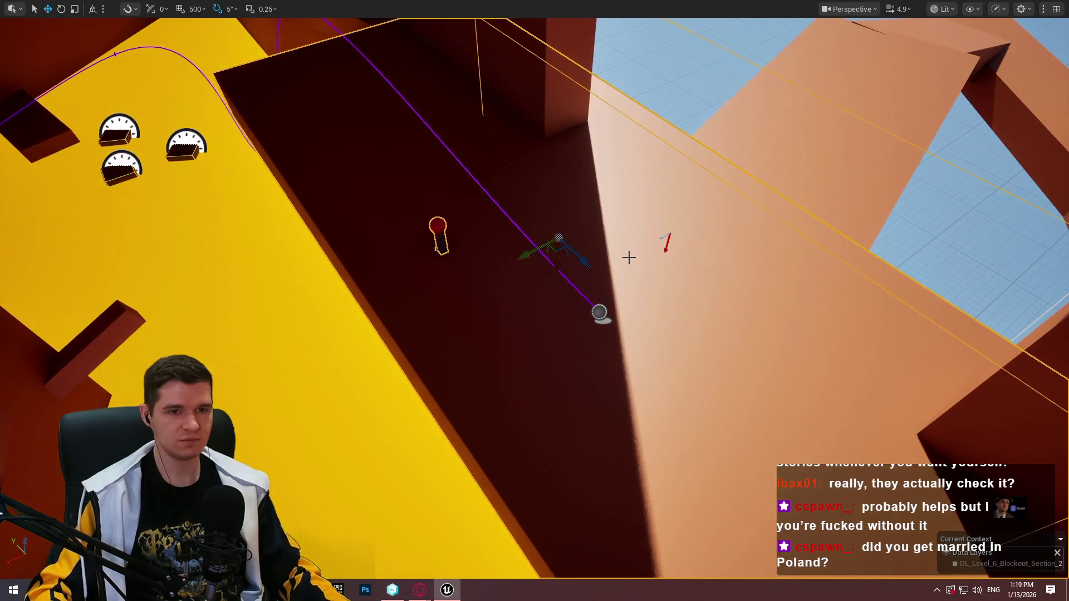
right_click(560, 245)
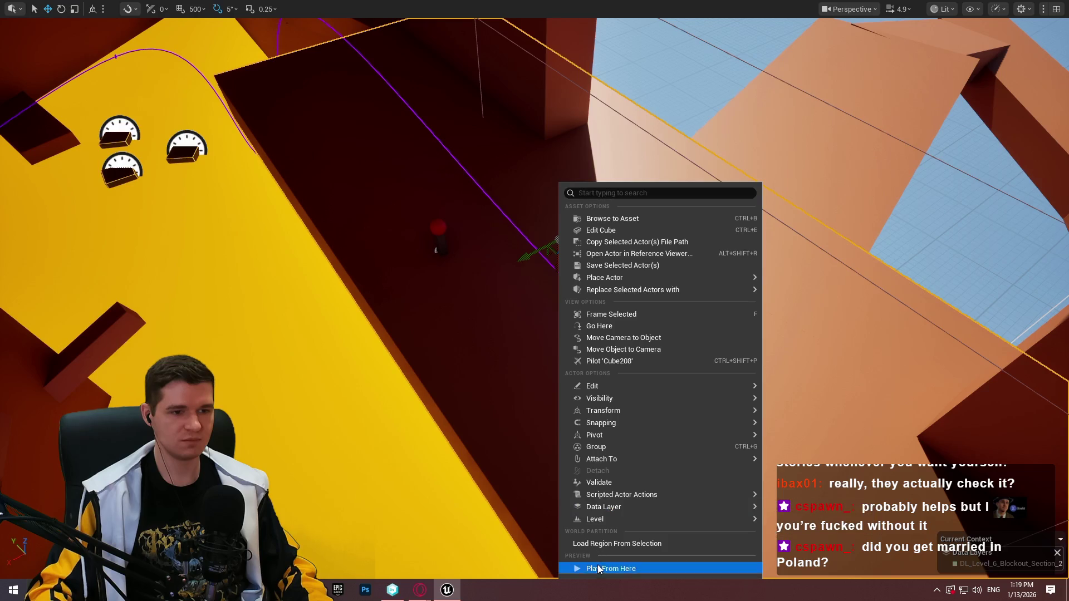
left_click(599, 569)
key("w")
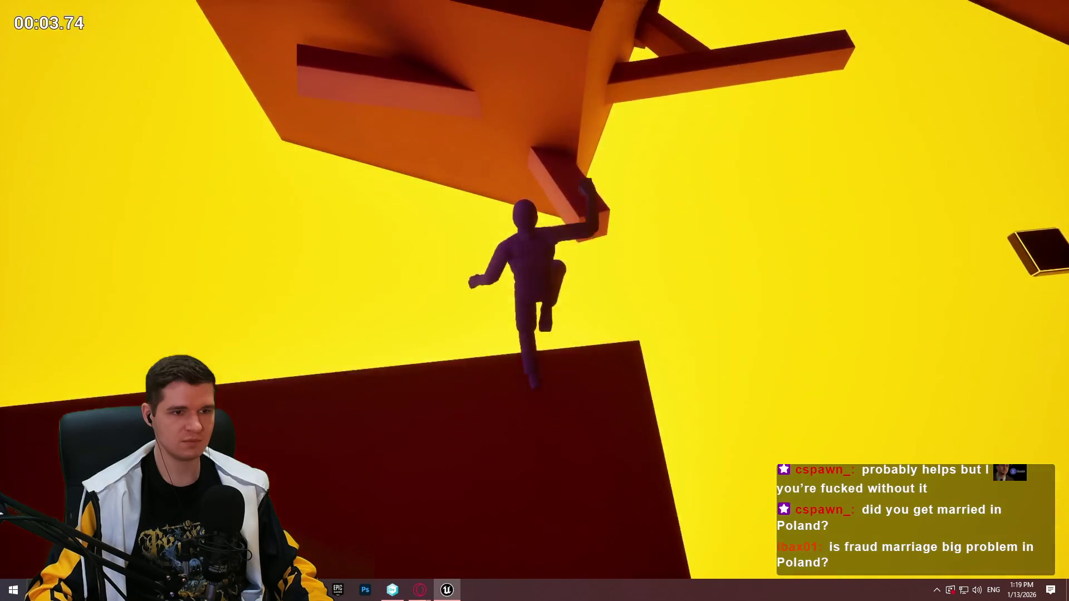
key("Escape")
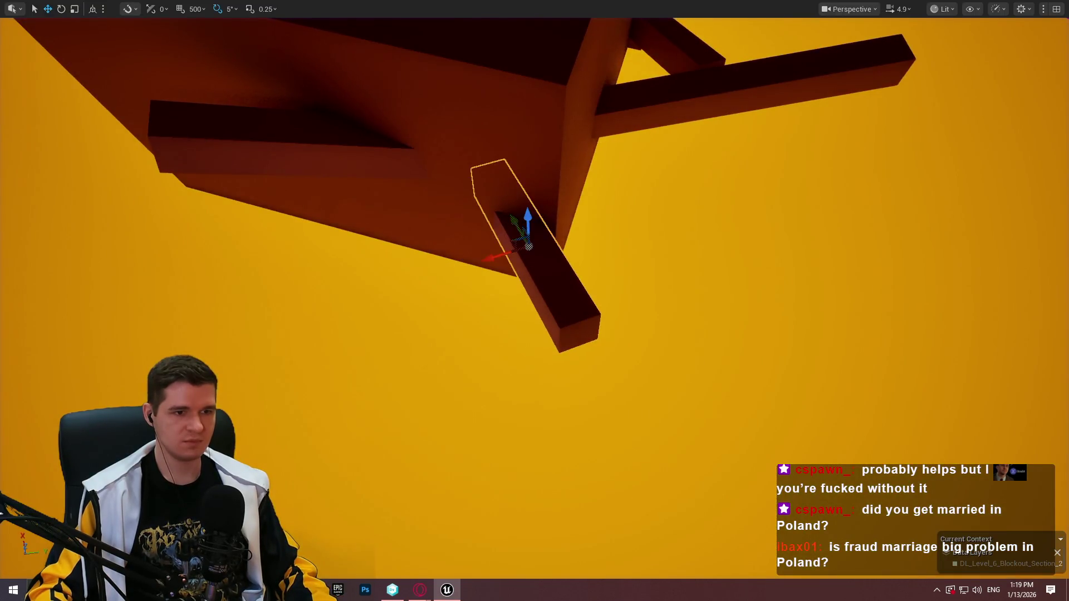
Playtest from the platform under the beams, running off its edge, then frame the beam.
left_click_drag(570, 257, 571, 257)
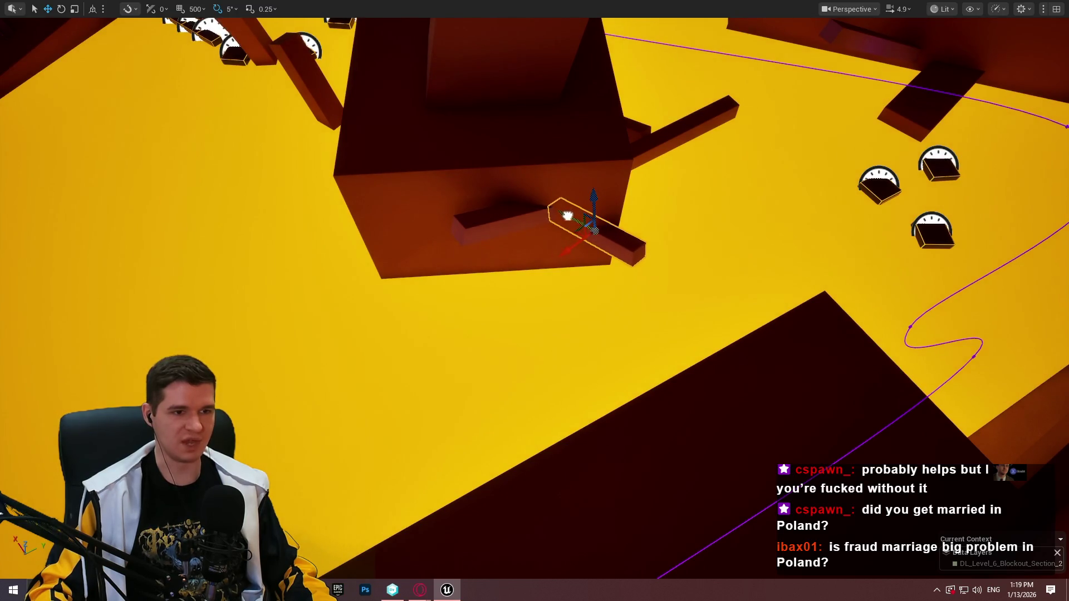
right_click(725, 365)
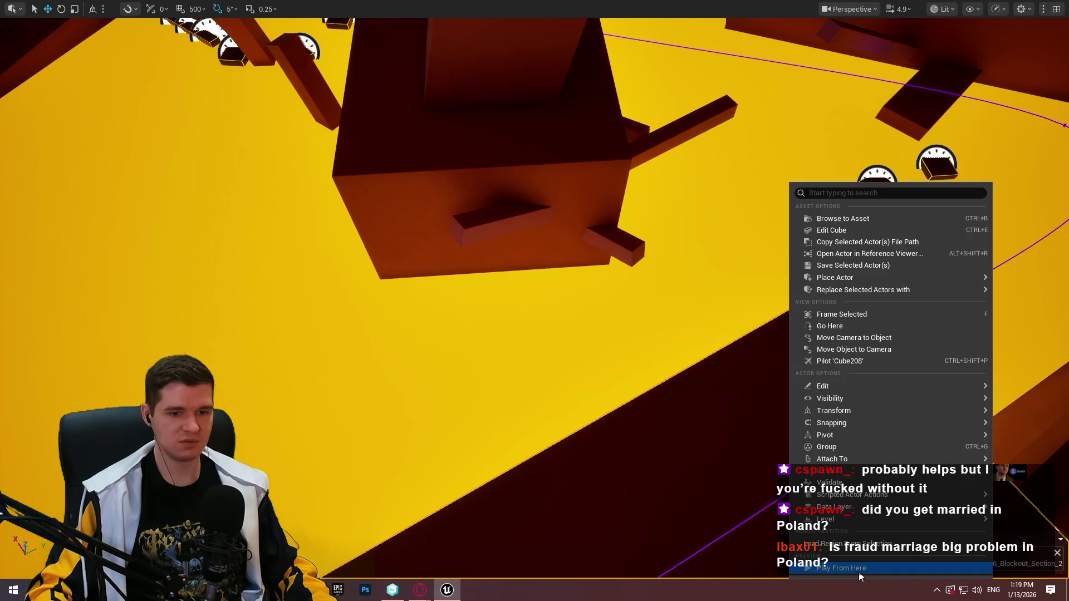
left_click(830, 360)
key("w")
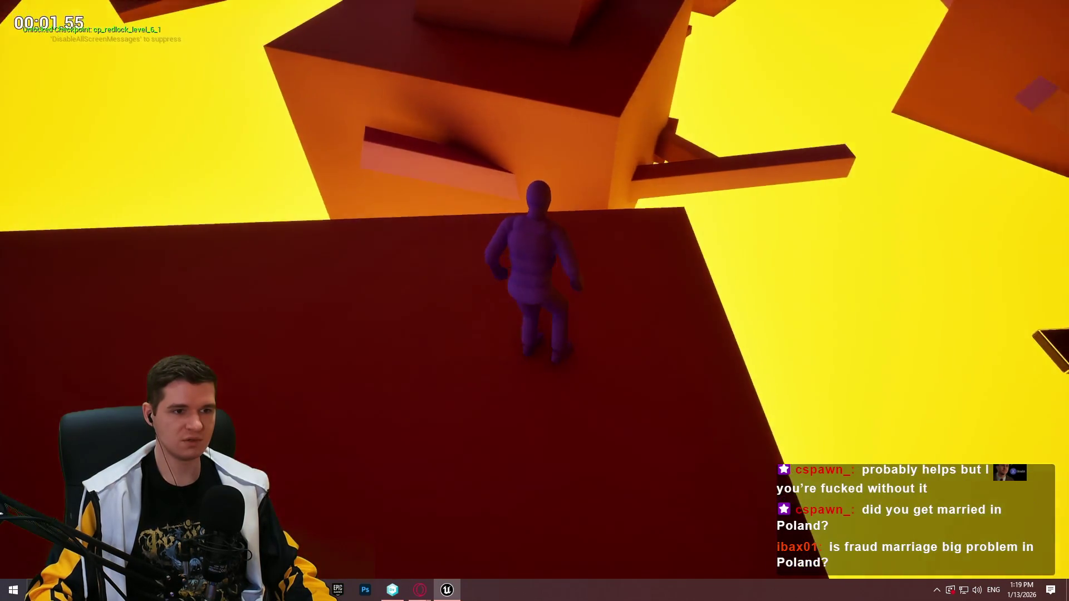
key("w")
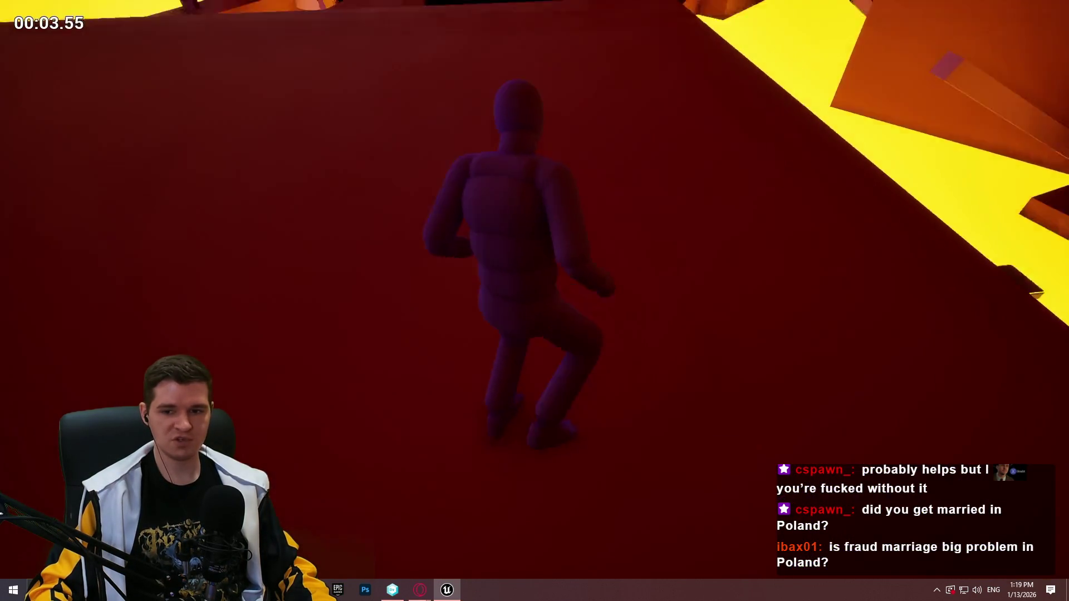
key("w")
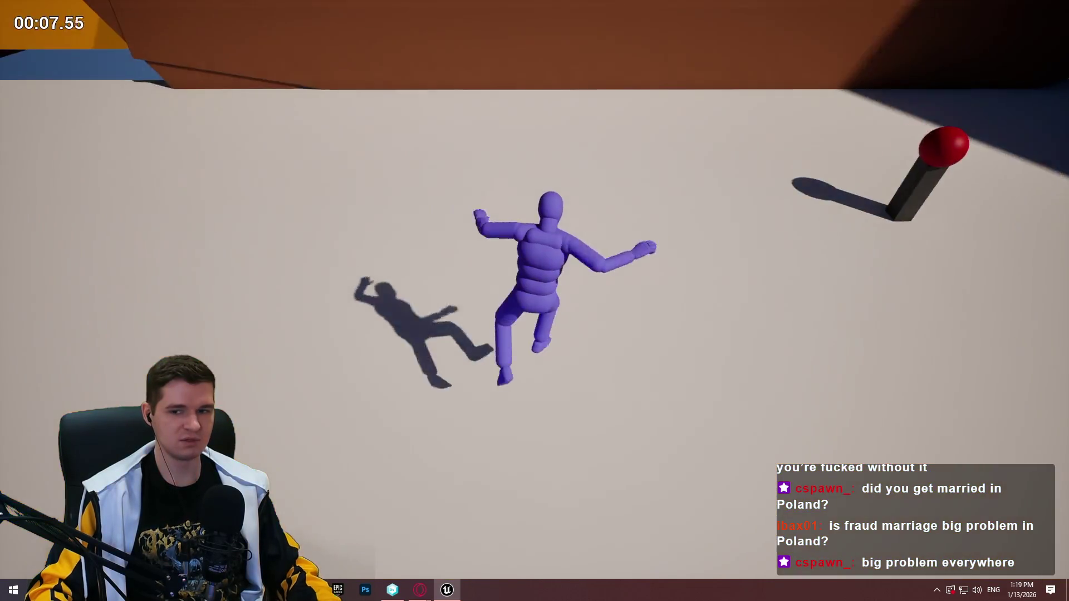
key("Escape")
key("f")
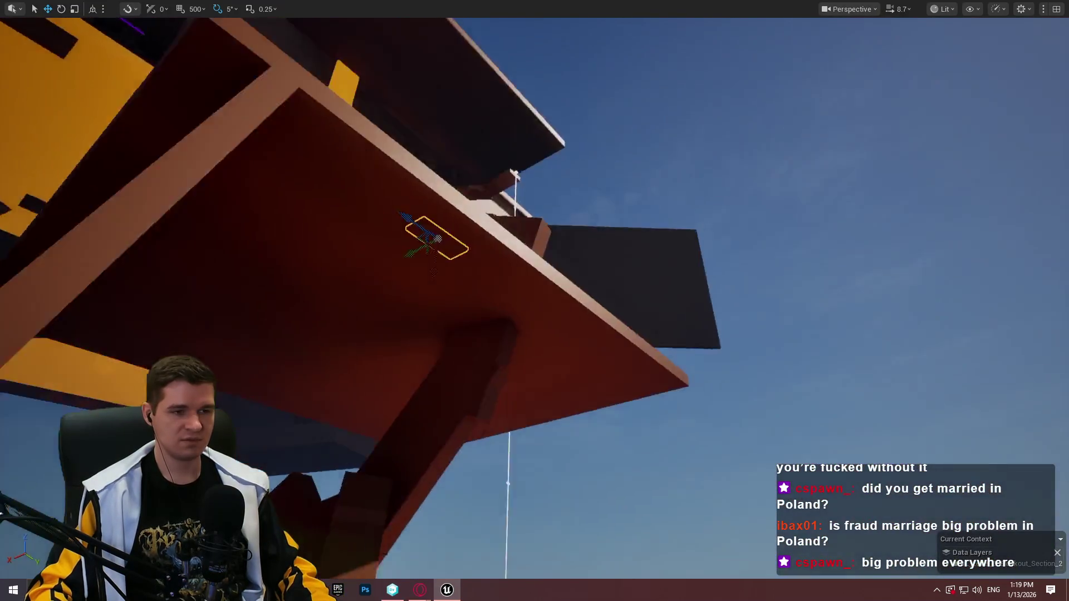
key("w")
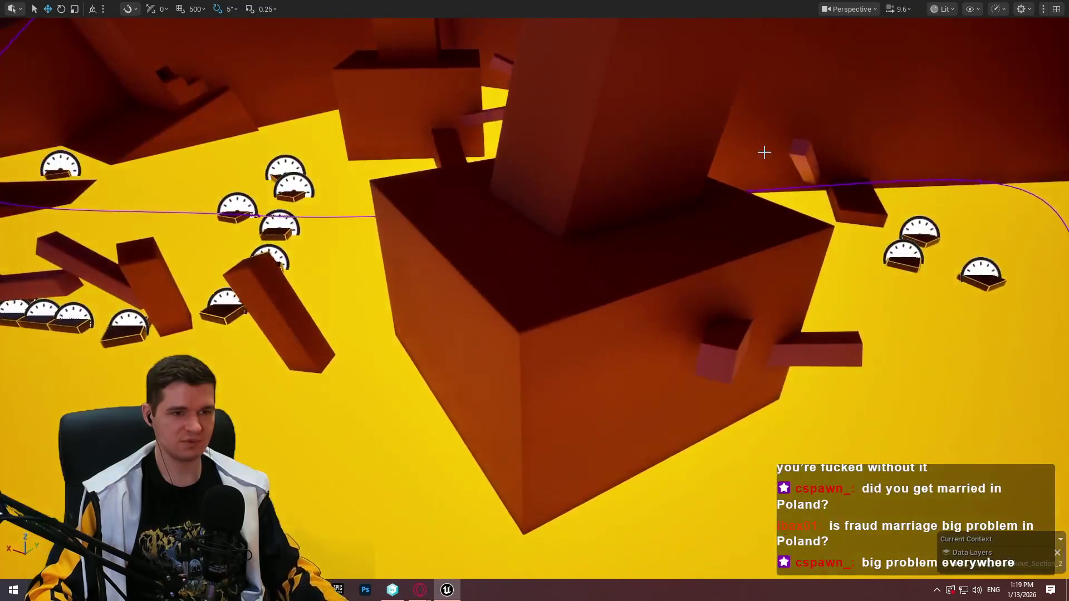
left_click_drag(764, 152, 898, 137)
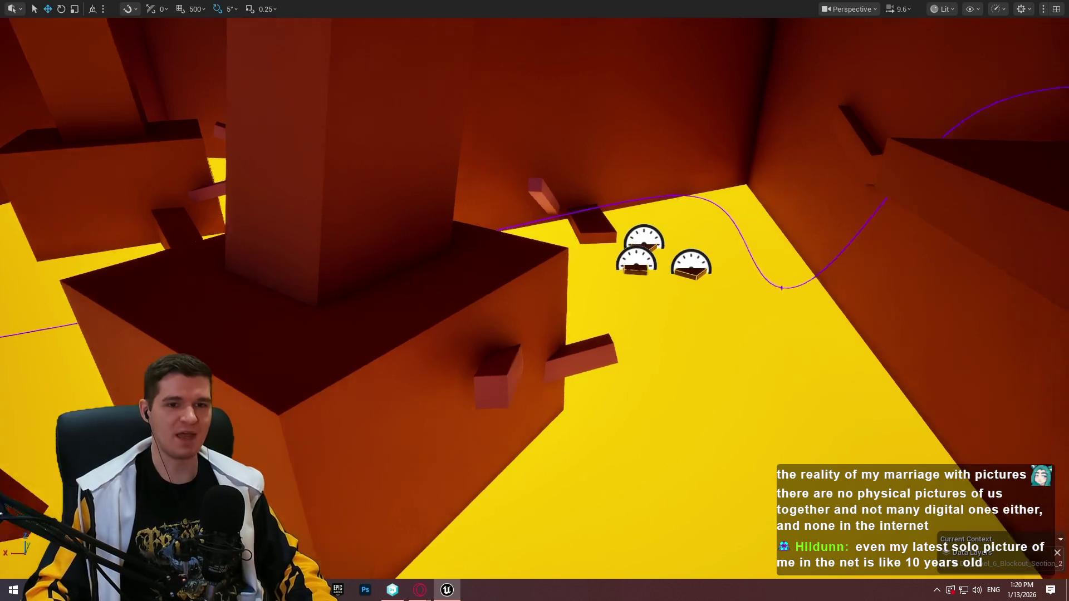
Select the long dark platform and scale it narrower with the Scale tool (R).
key("w")
key("s")
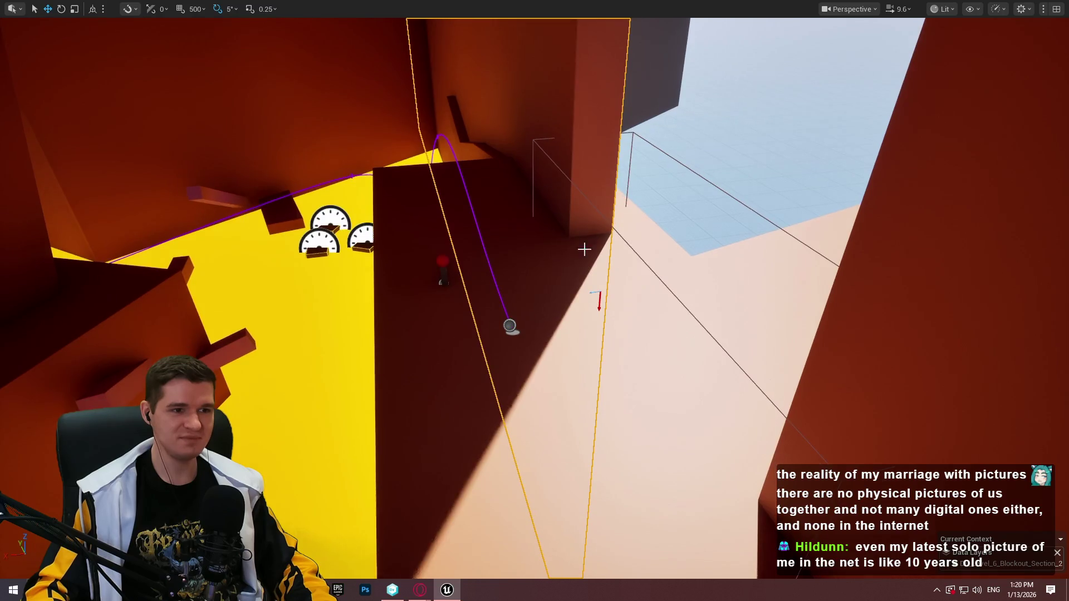
left_click(591, 249)
key("d")
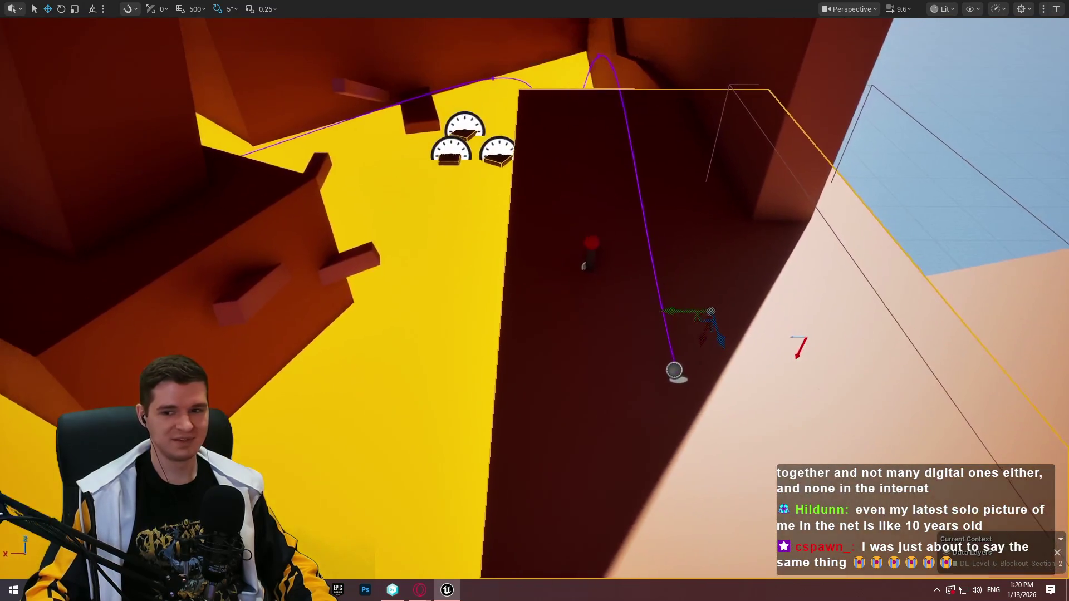
key("a")
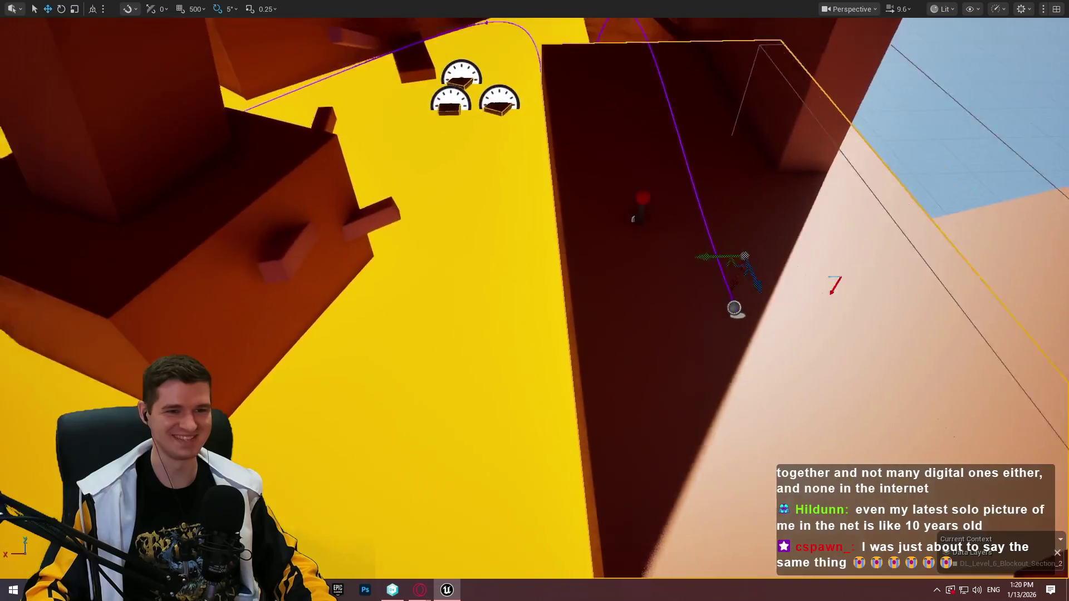
key("r")
mouse_move(652, 252)
left_mouse_down()
mouse_move(641, 254)
mouse_move(665, 256)
left_mouse_up()
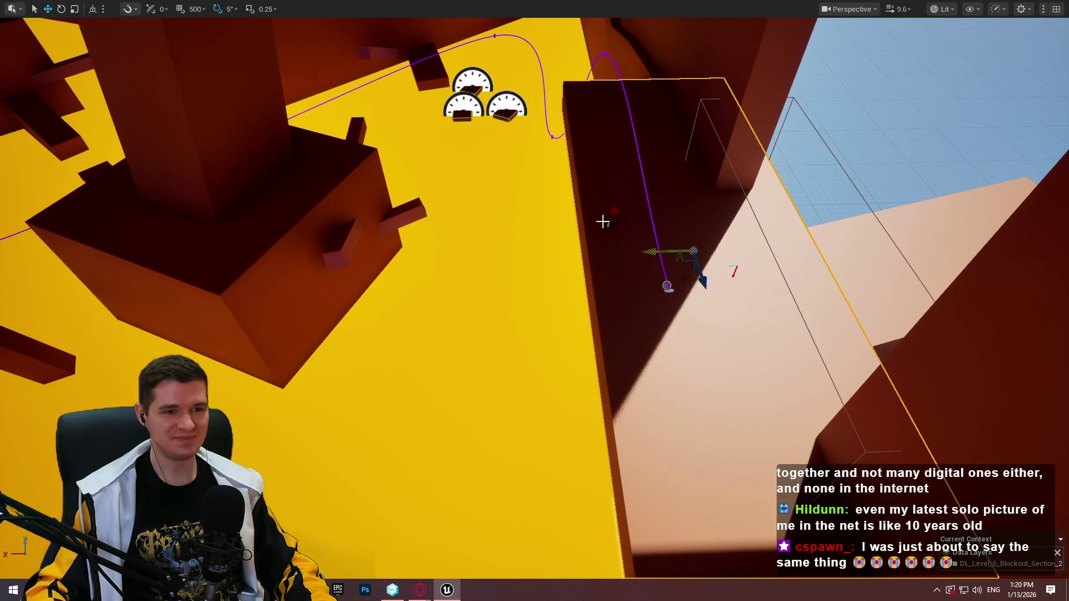
right_click(680, 184)
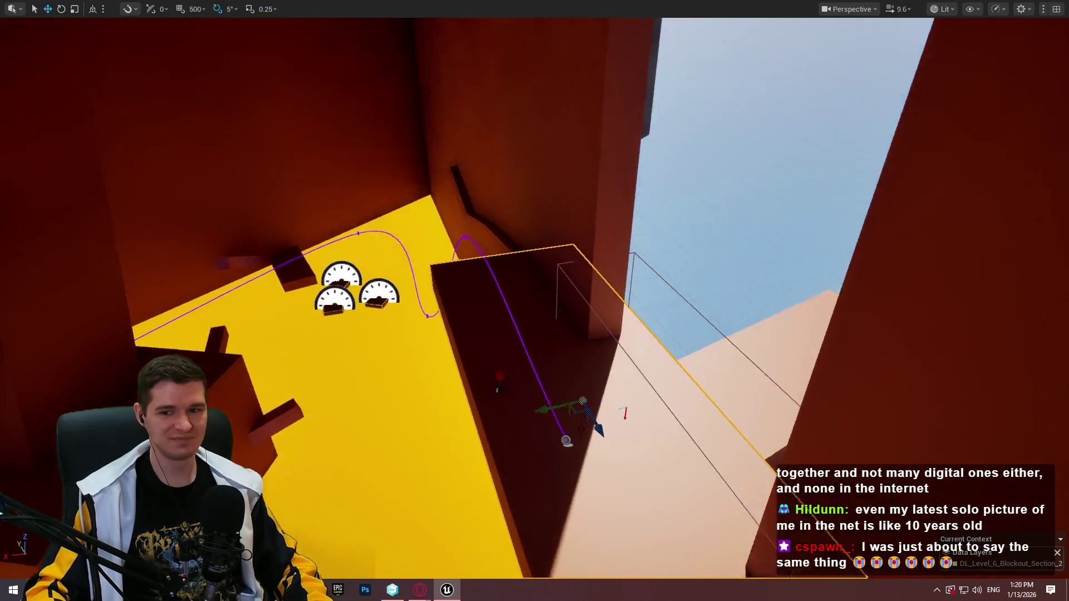
scroll(535, 301, "down", 2)
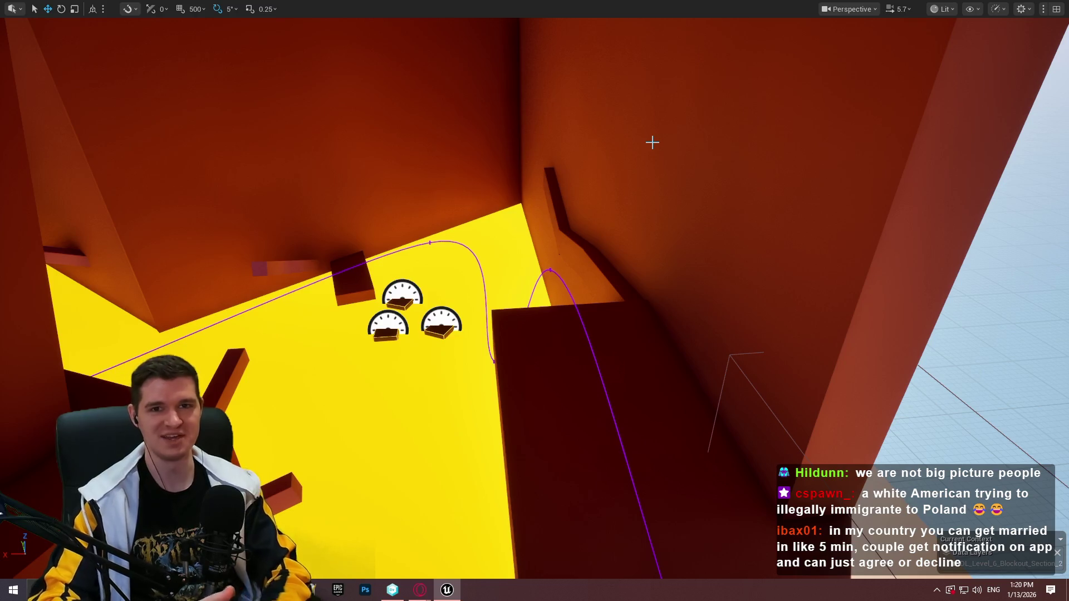
mouse_move(689, 139)
left_mouse_down()
mouse_move(836, 275)
mouse_move(798, 340)
mouse_move(700, 416)
left_mouse_up()
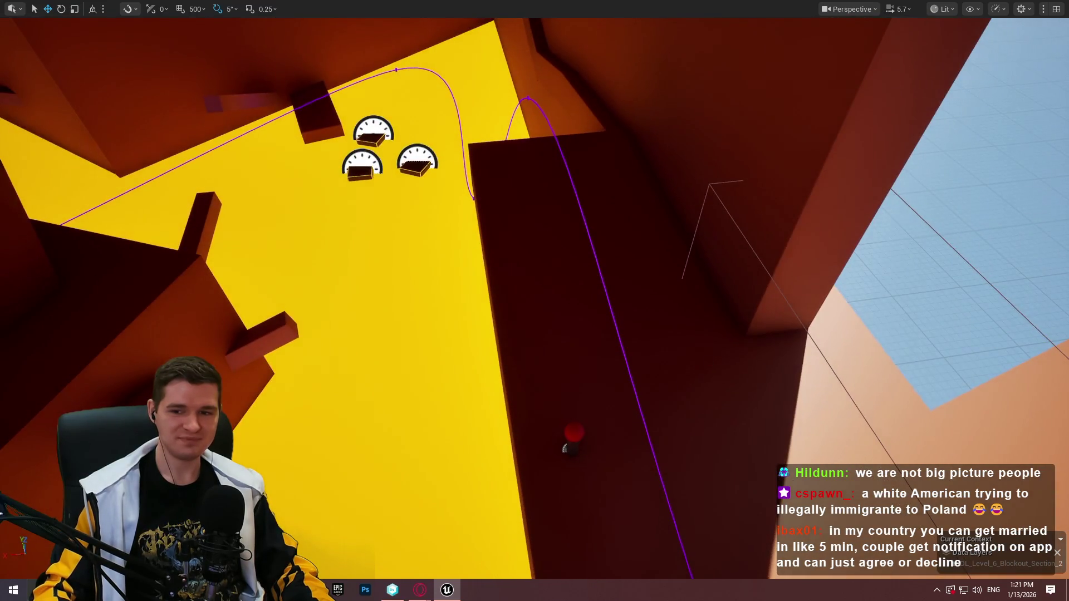
Play From Here on the dark platform, run up to the ledge and across the floor, then stop with Esc.
right_click(707, 482)
mouse_move(750, 523)
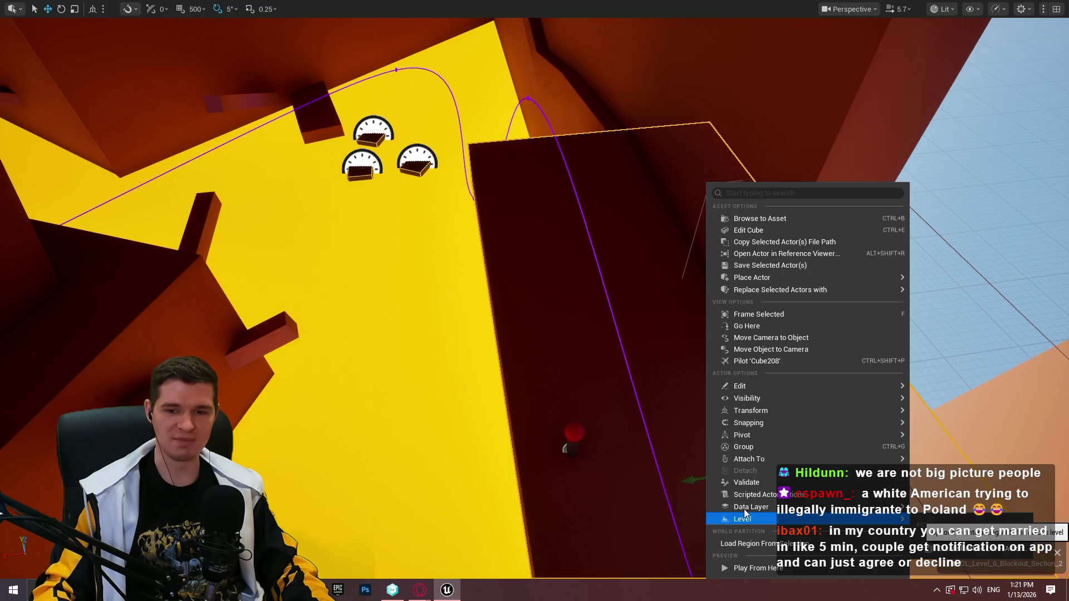
left_click(773, 575)
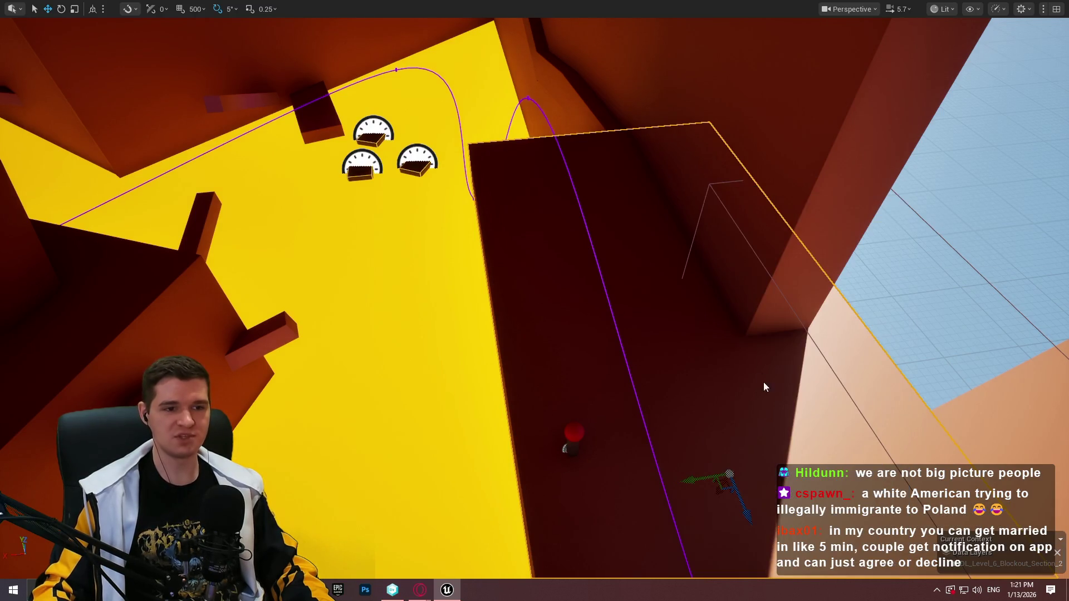
key("w")
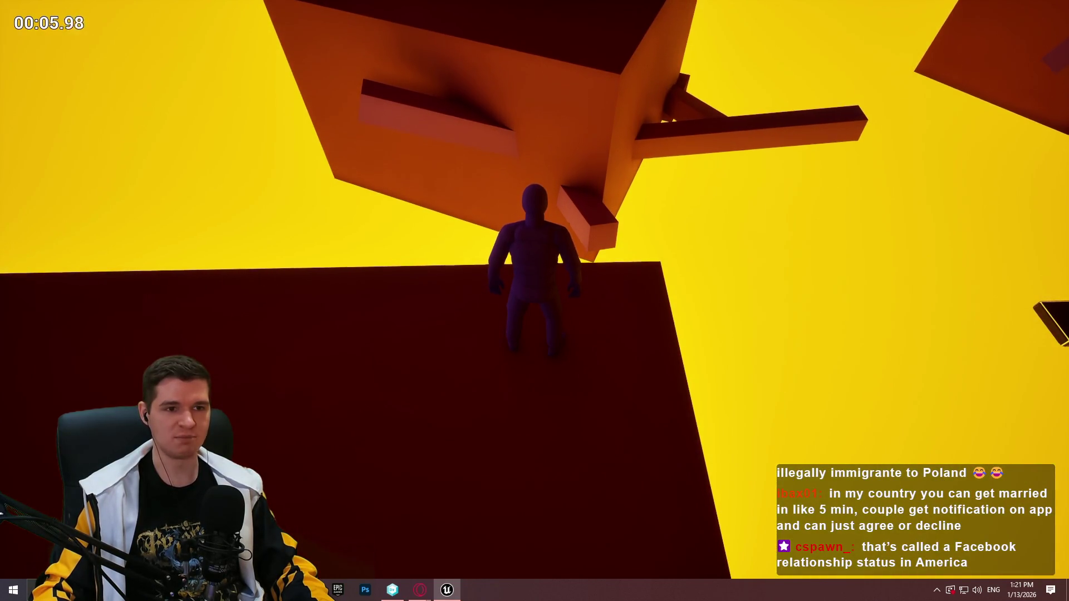
key("w")
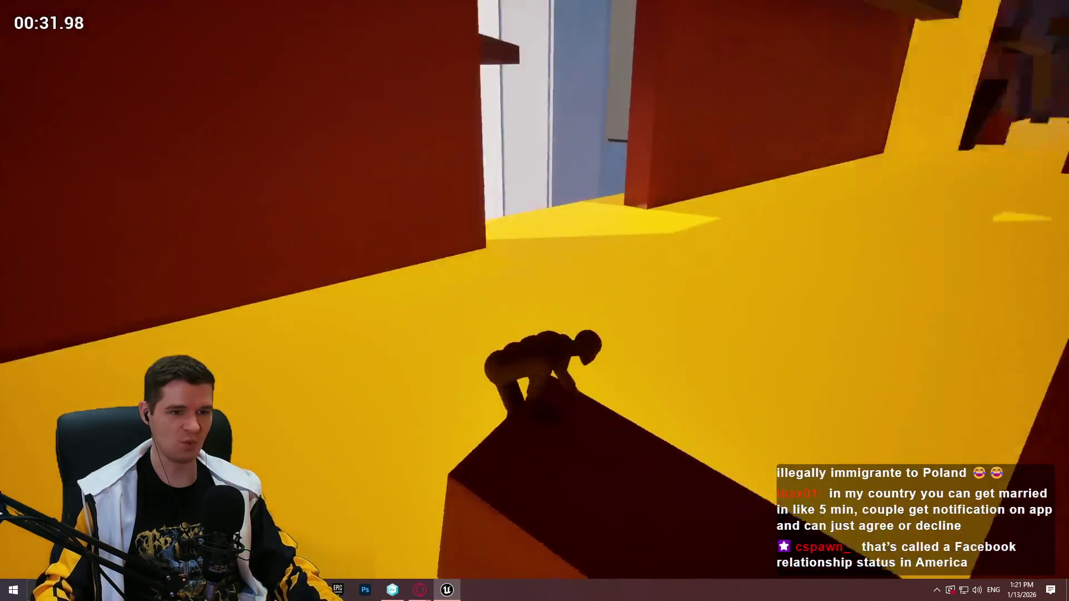
key("Escape")
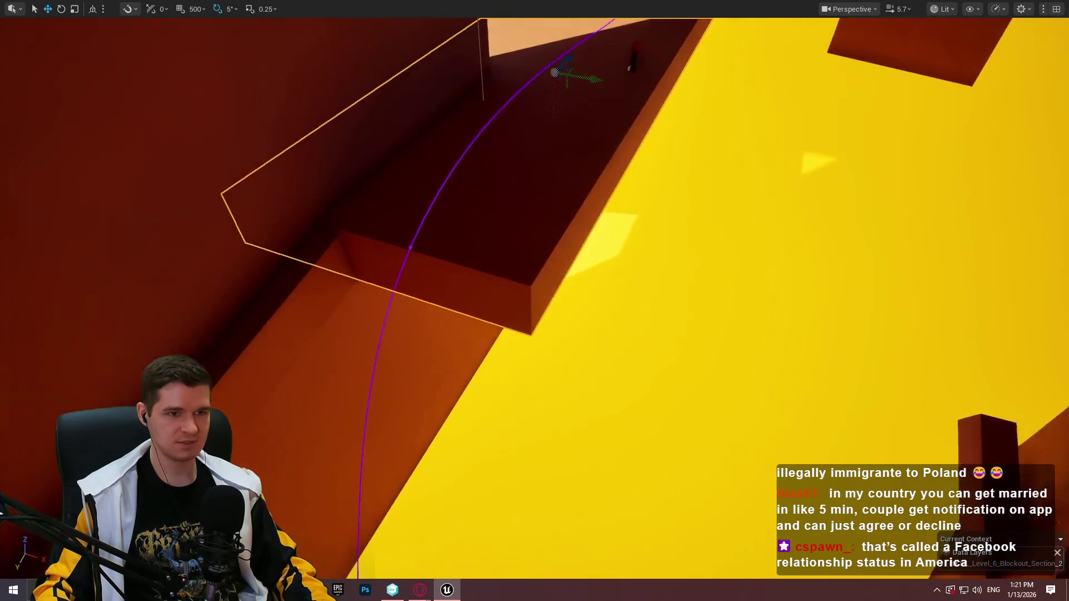
Slide the orange block along the ledge, rotate it -90° onto its side, scale it thinner, shift it left.
left_click_drag(602, 223, 662, 237)
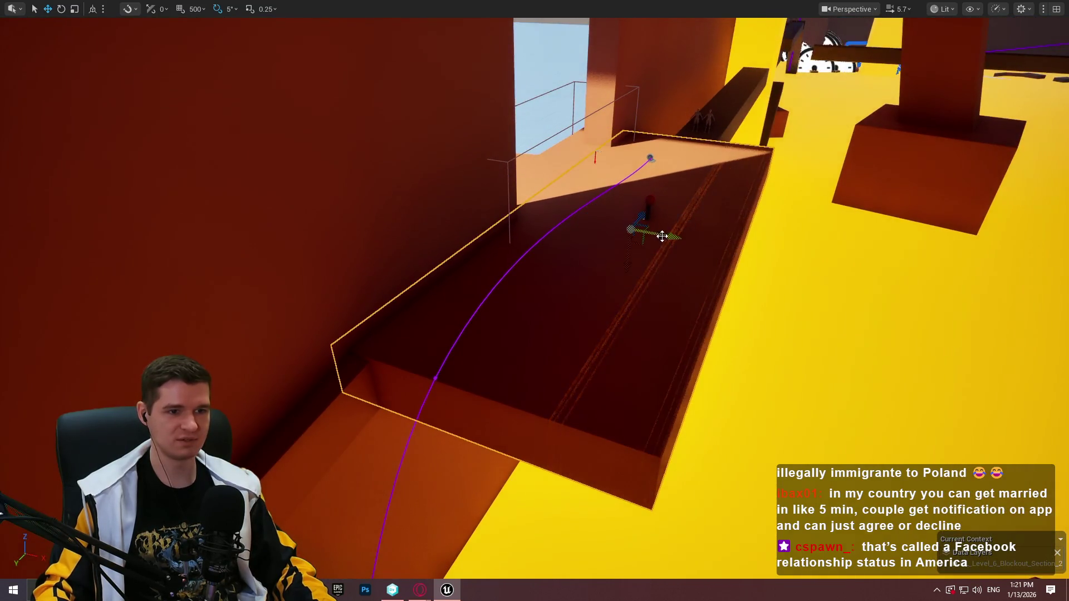
left_click_drag(663, 179, 618, 223)
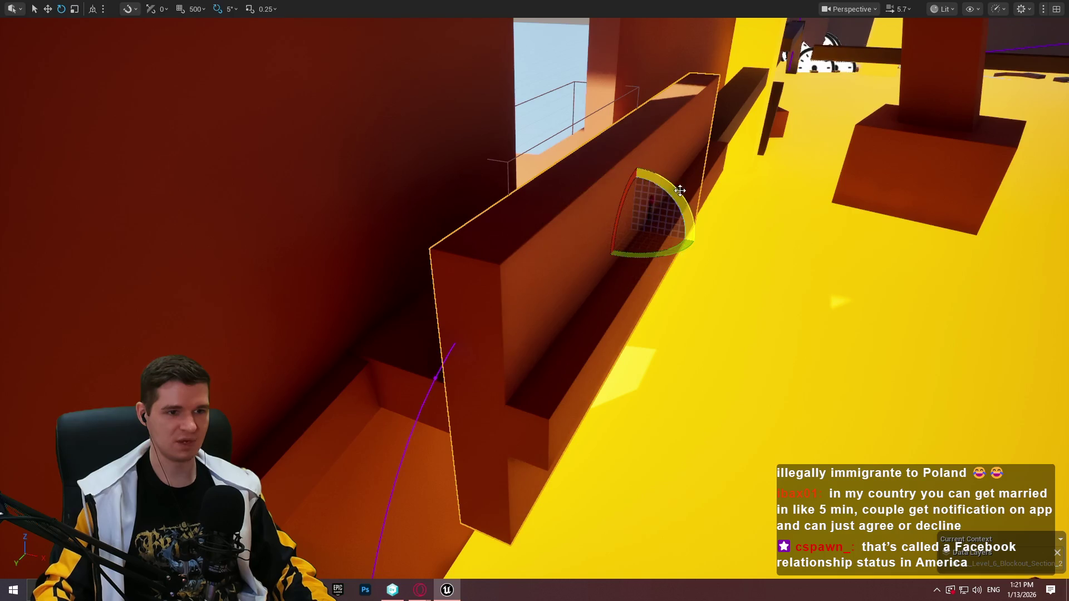
key("f")
key("r")
mouse_move(742, 227)
left_mouse_down()
mouse_move(709, 209)
mouse_move(711, 223)
left_mouse_up()
mouse_move(724, 174)
left_mouse_down()
mouse_move(577, 237)
mouse_move(542, 201)
mouse_move(559, 191)
mouse_move(549, 195)
mouse_move(753, 216)
mouse_move(769, 178)
mouse_move(758, 217)
left_mouse_up()
Select the small red actor and fly the view across the gaps.
left_click_drag(773, 178, 773, 178)
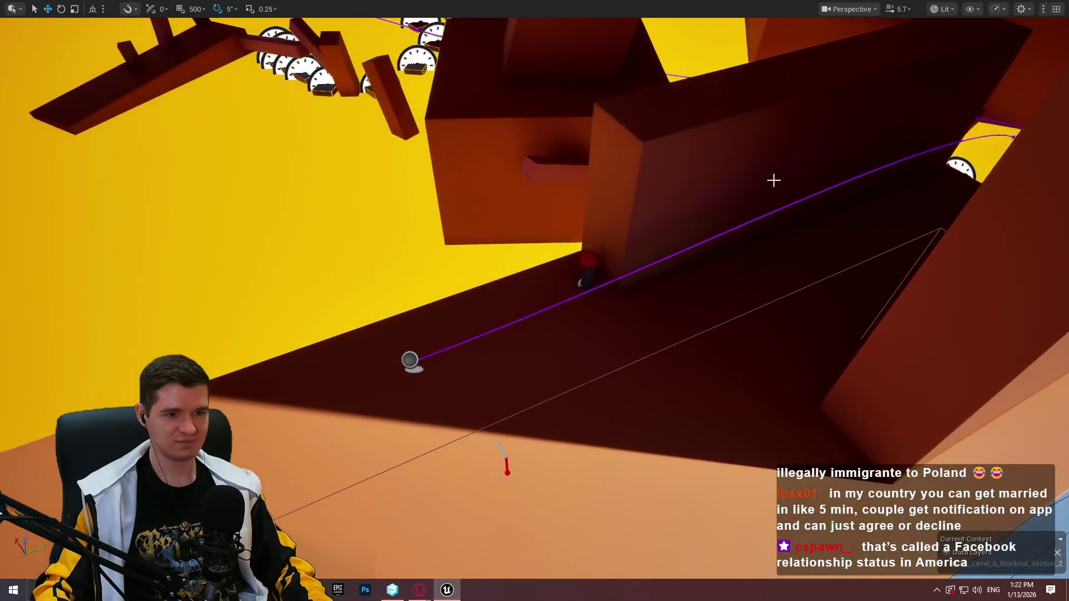
left_click(586, 267)
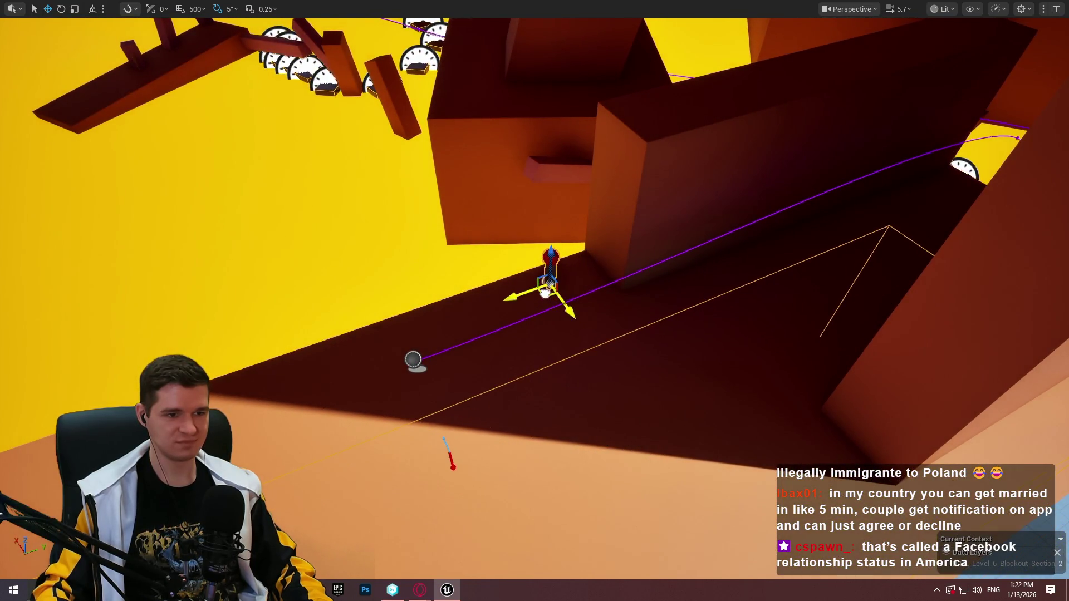
left_click_drag(753, 264, 763, 252)
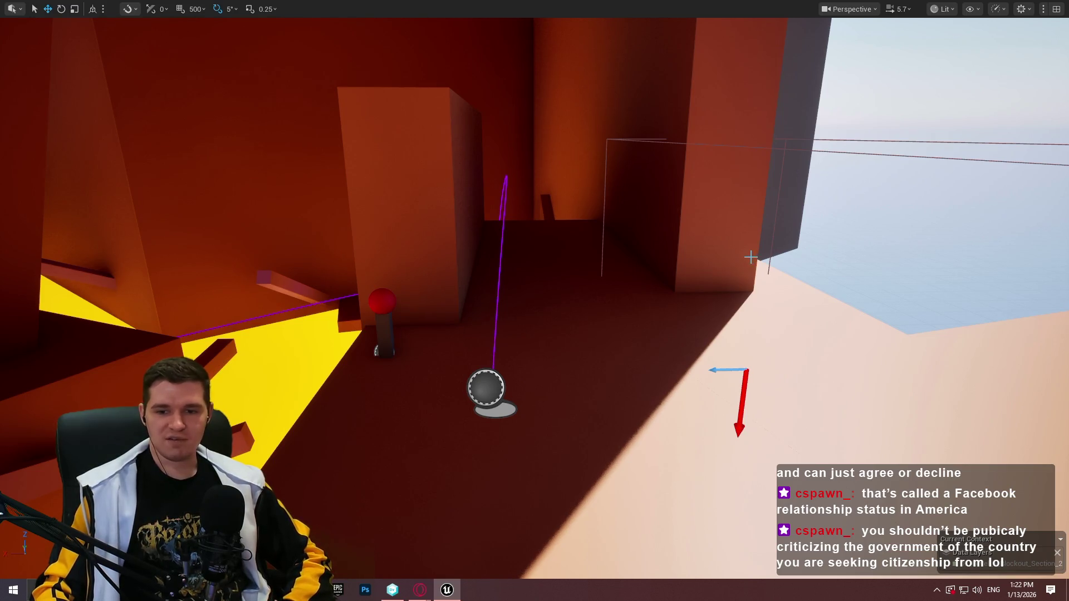
right_click(601, 249)
left_click(717, 566)
key("w")
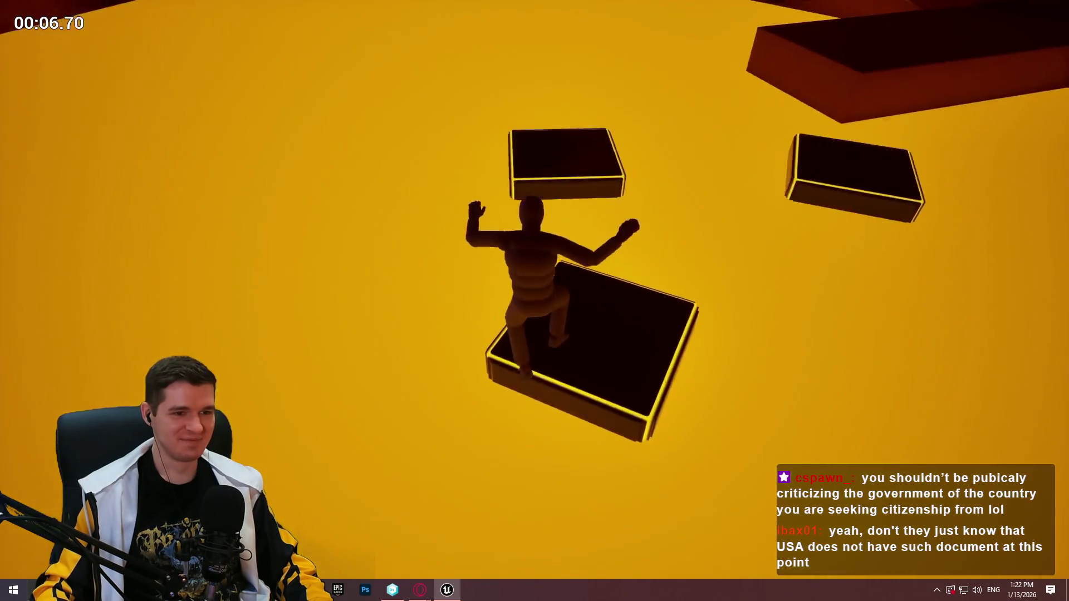
key("w")
key("Escape")
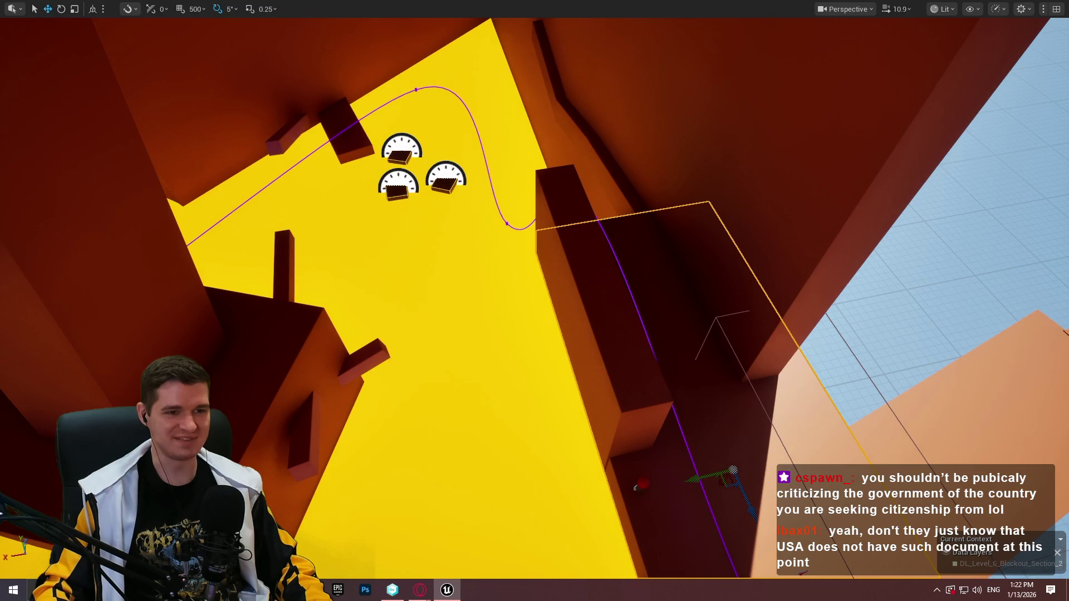
right_click(656, 488)
left_click(707, 564)
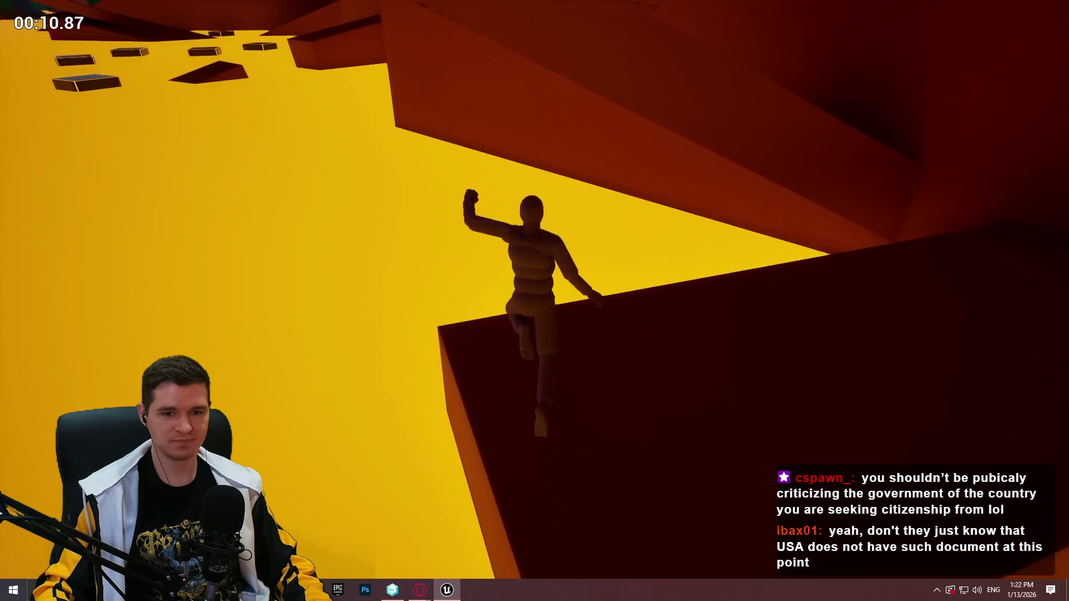
key("Escape")
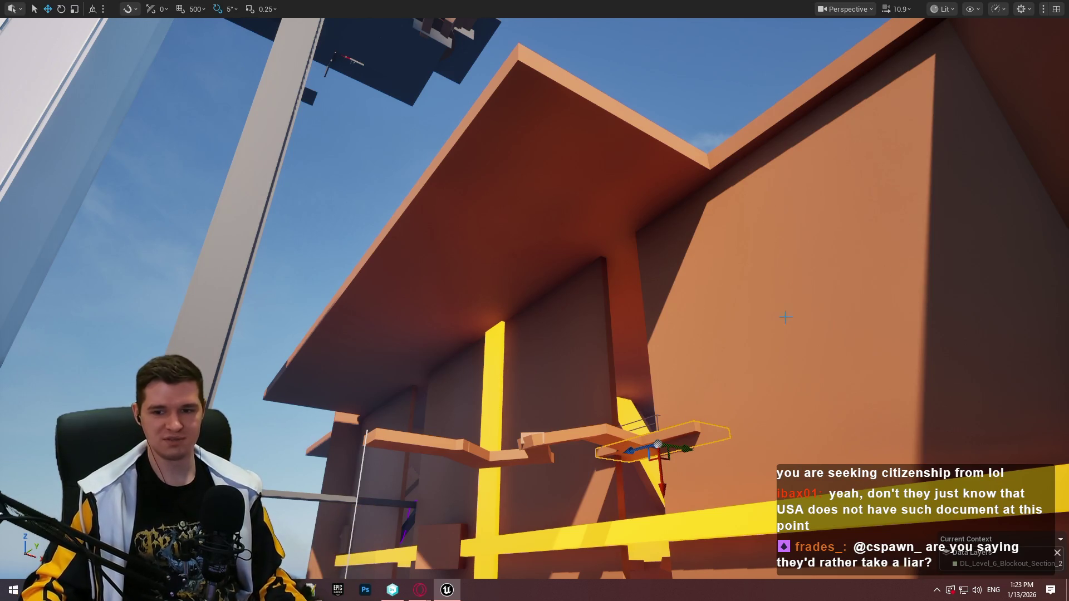
scroll(813, 326, "down", 3)
key("w")
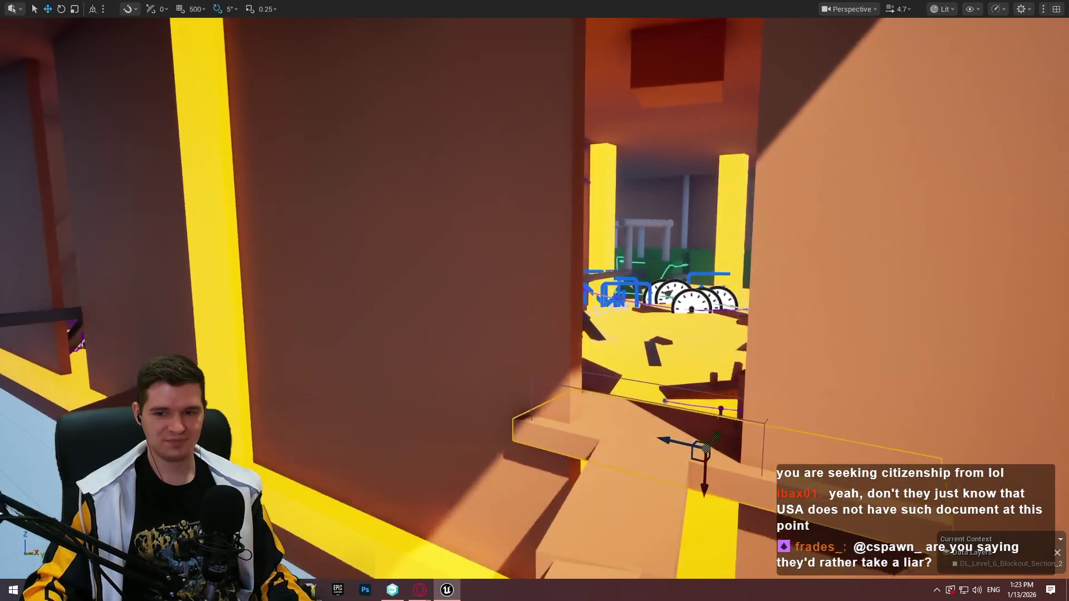
key("e")
key("q")
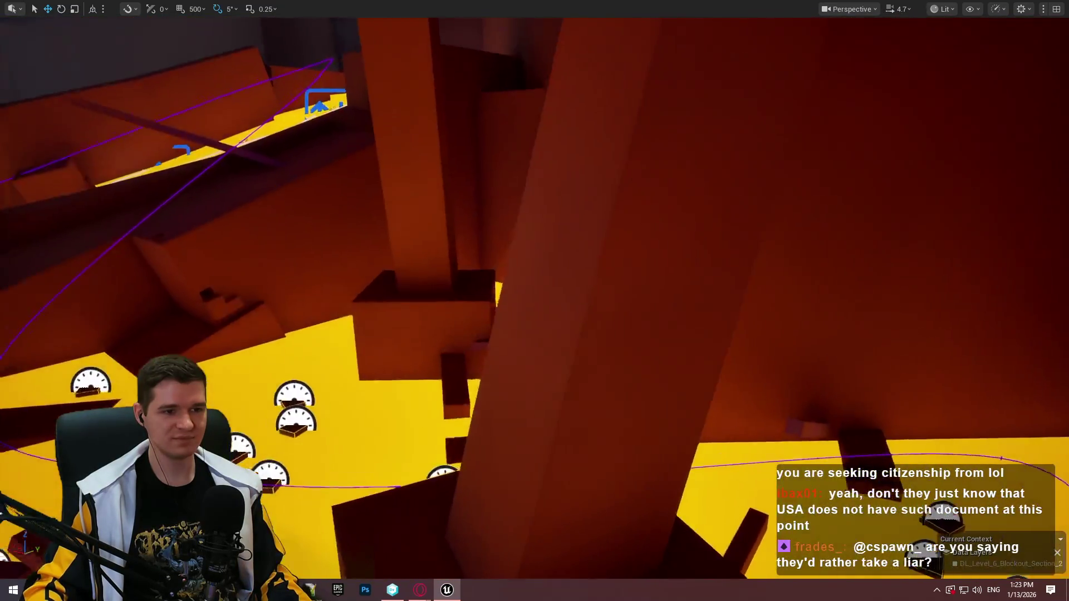
key("w")
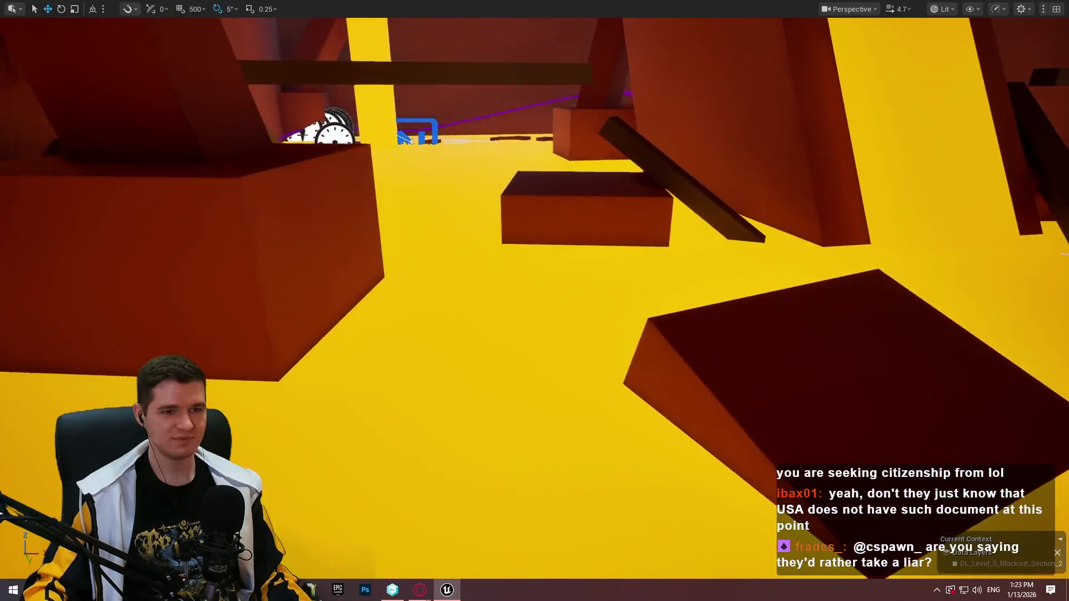
key("d")
key("a")
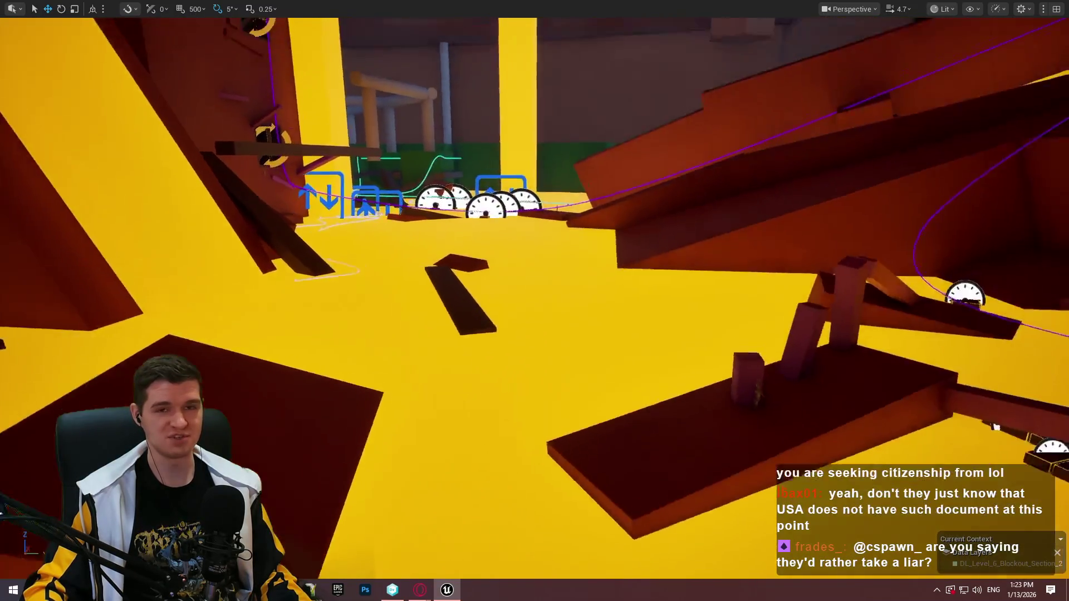
key("w")
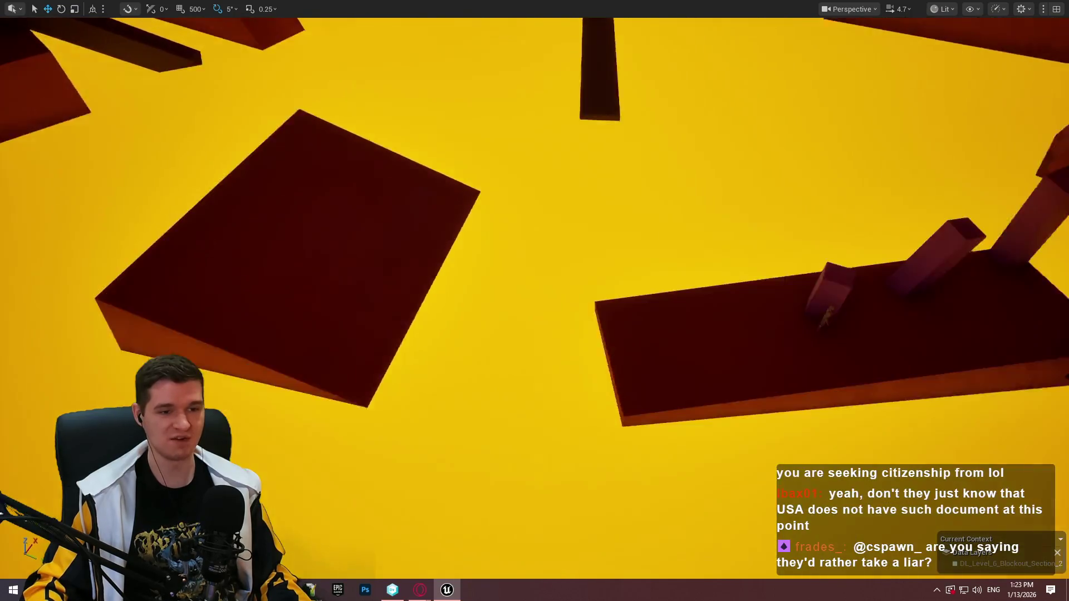
key("w")
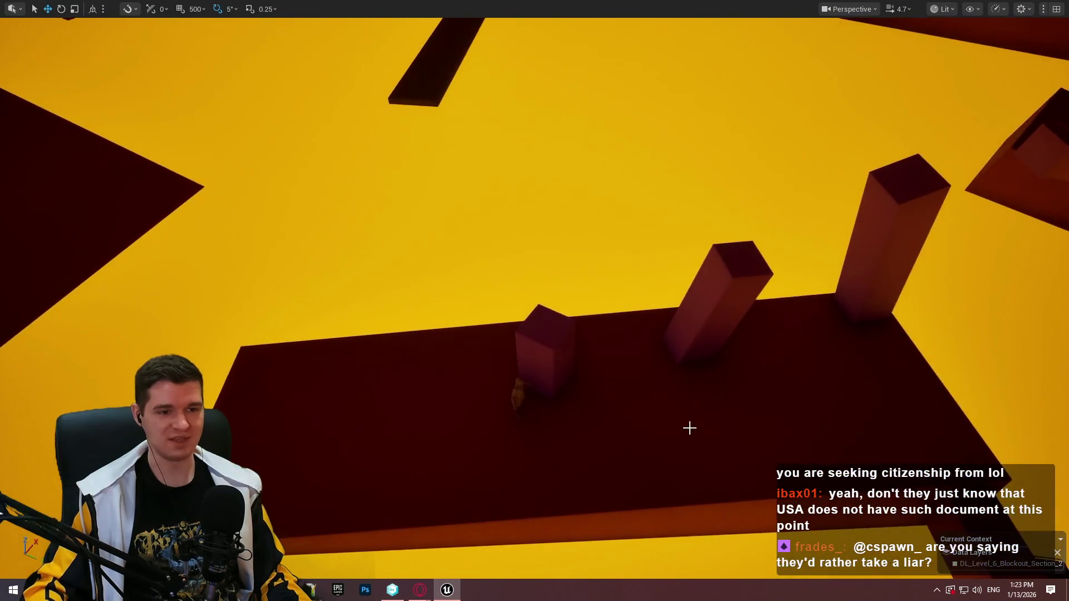
right_click(646, 425)
left_click(733, 396)
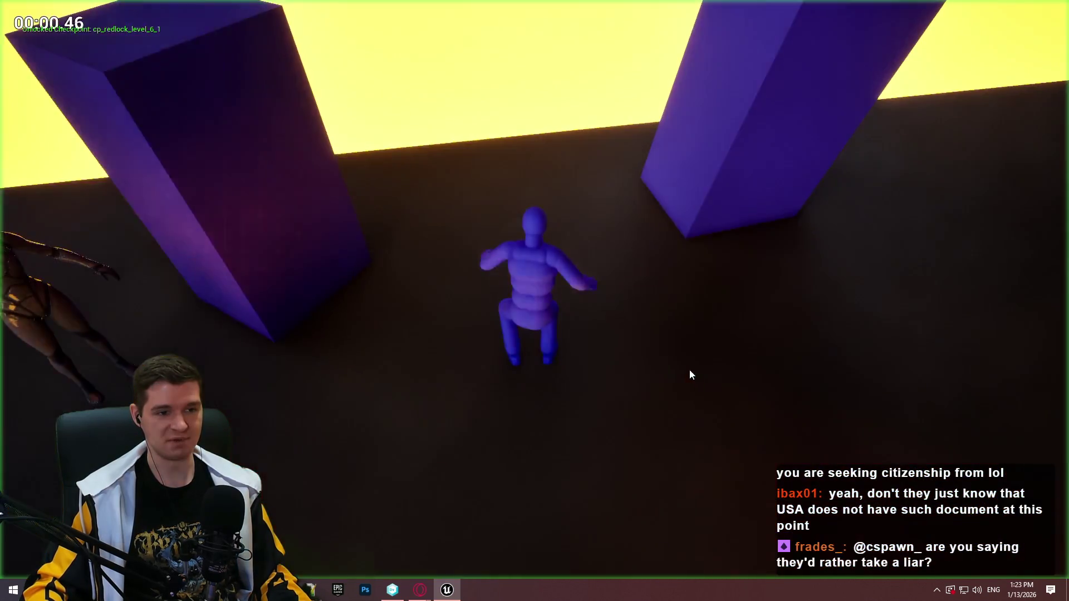
key("w")
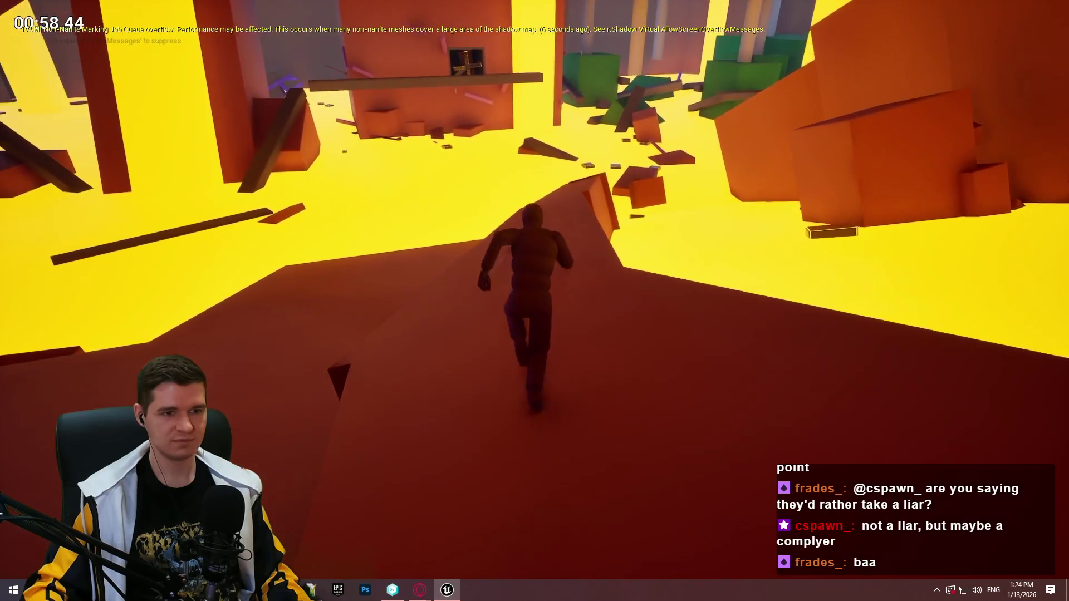
key("Escape")
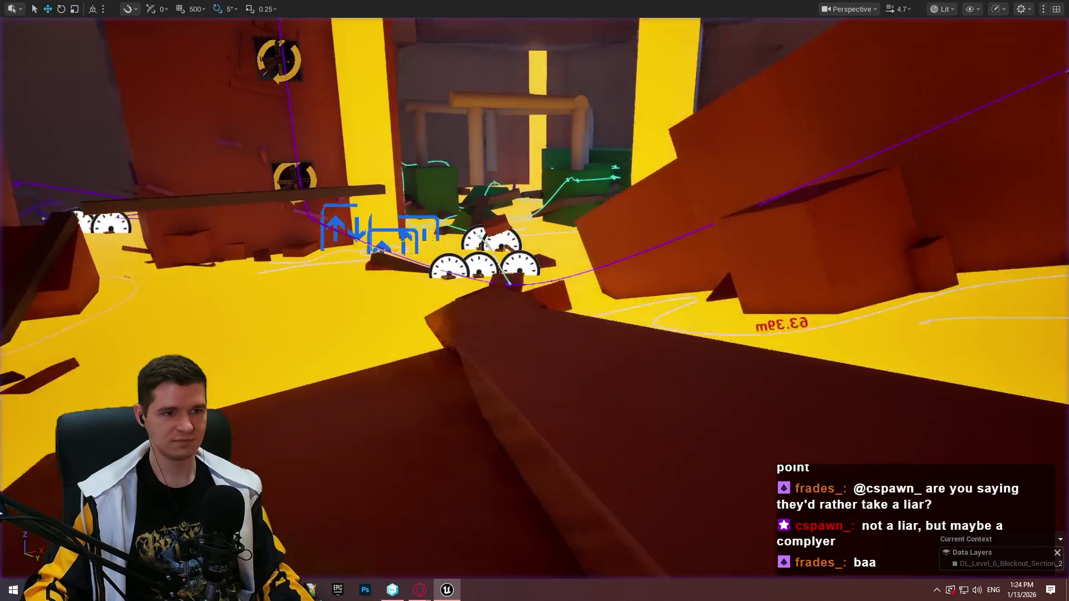
Scale-stretch the framed dark wall toward the corridor's far end, then select the pink pillar.
key("f")
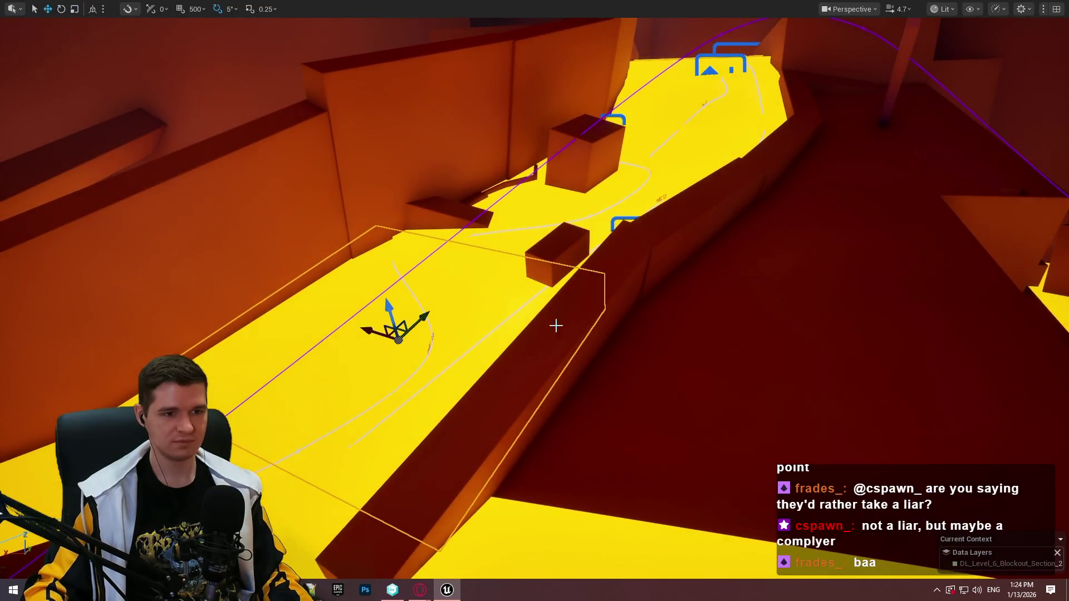
left_click_drag(567, 398, 561, 386)
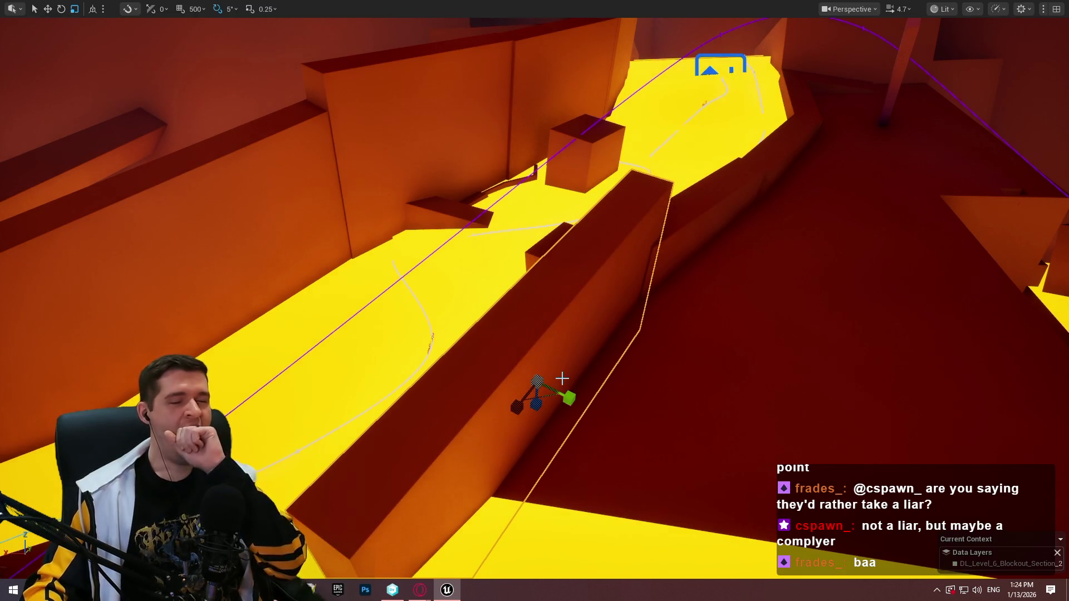
key("w")
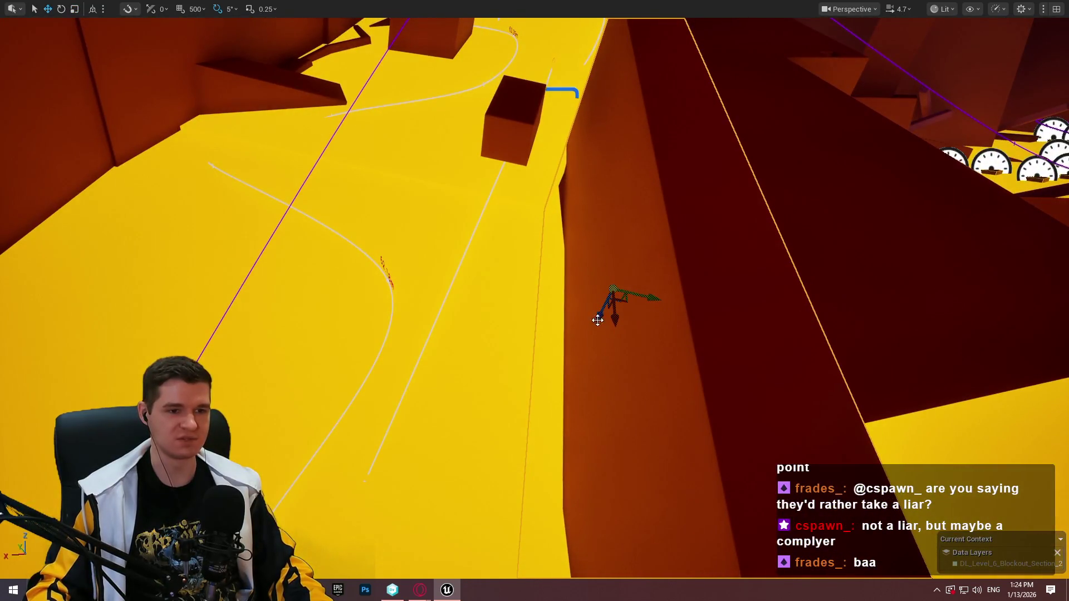
mouse_move(639, 275)
left_mouse_down()
mouse_move(396, 270)
mouse_move(373, 257)
mouse_move(649, 126)
left_mouse_up()
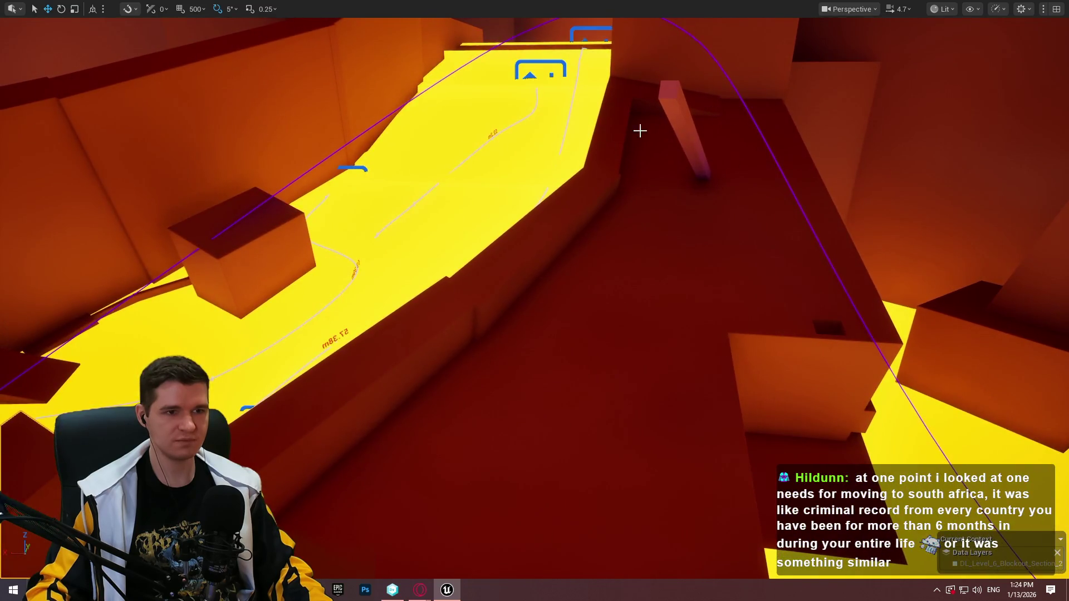
left_click(677, 123)
Scale the pink bar taller in two drags, then move it along X across the red corridor.
key("f")
key("r")
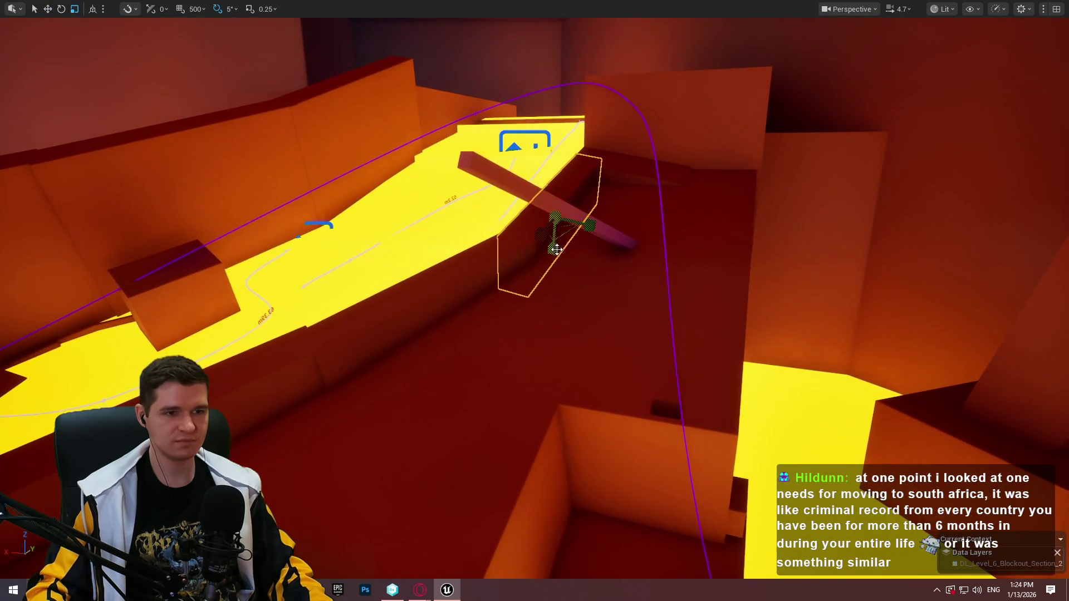
left_click_drag(555, 218, 556, 206)
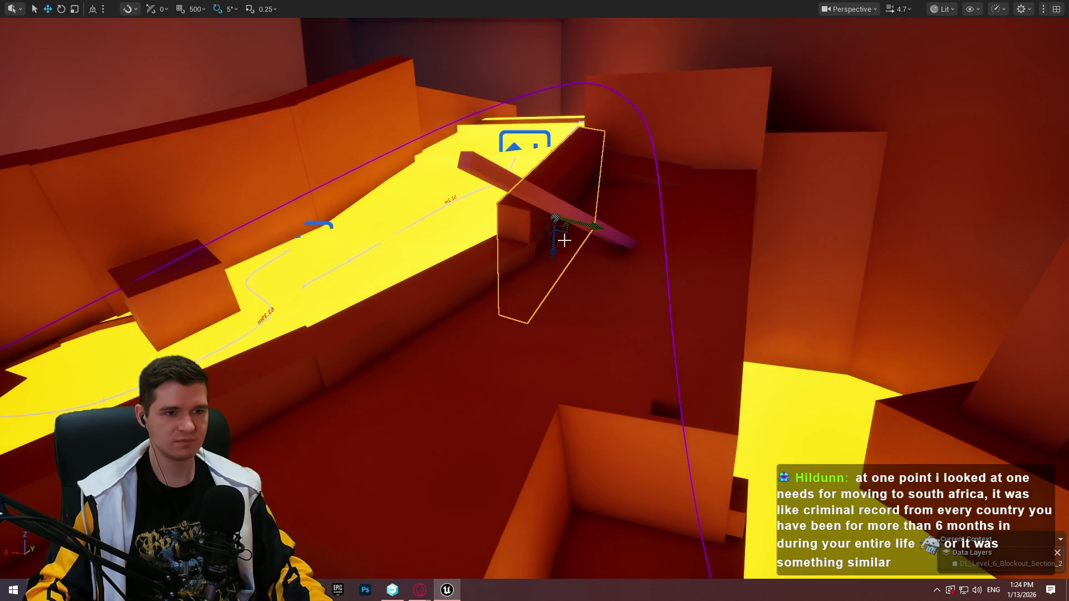
mouse_move(558, 243)
left_mouse_down()
mouse_move(549, 244)
mouse_move(563, 226)
mouse_move(564, 236)
mouse_move(625, 210)
left_mouse_up()
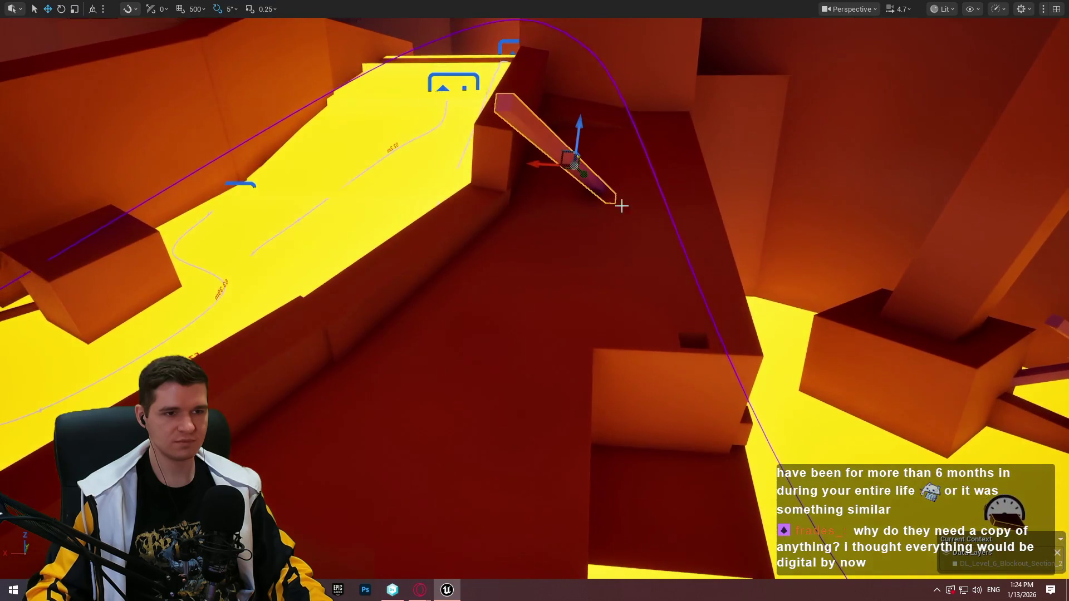
left_click_drag(557, 166, 599, 181)
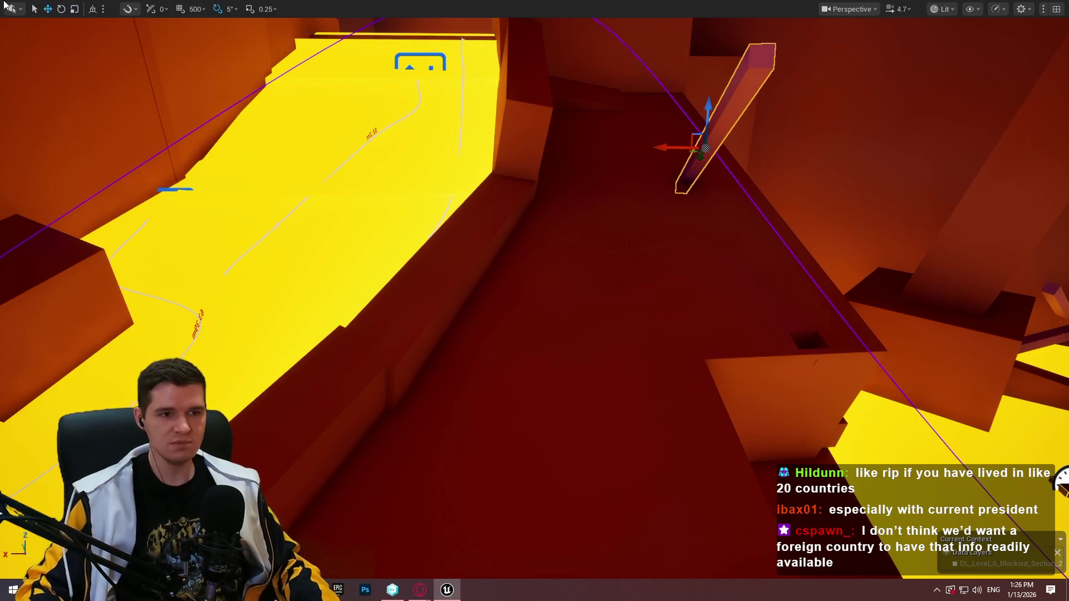
left_click(416, 320)
Scale the red-corridor wall block up twice so it reaches higher and further outward.
key("f")
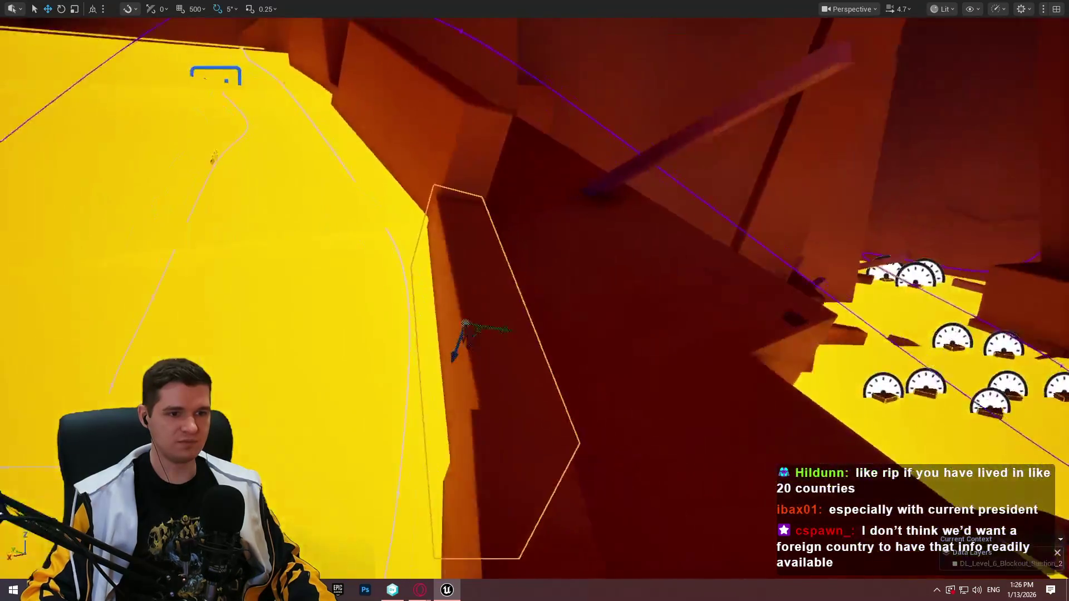
key("r")
mouse_move(440, 346)
left_mouse_down()
mouse_move(471, 314)
mouse_move(504, 351)
mouse_move(490, 379)
mouse_move(535, 356)
mouse_move(512, 368)
mouse_move(620, 381)
left_mouse_up()
key("w")
key("r")
mouse_move(585, 451)
left_mouse_down()
mouse_move(600, 441)
mouse_move(365, 268)
mouse_move(411, 275)
mouse_move(356, 270)
left_mouse_up()
key("w")
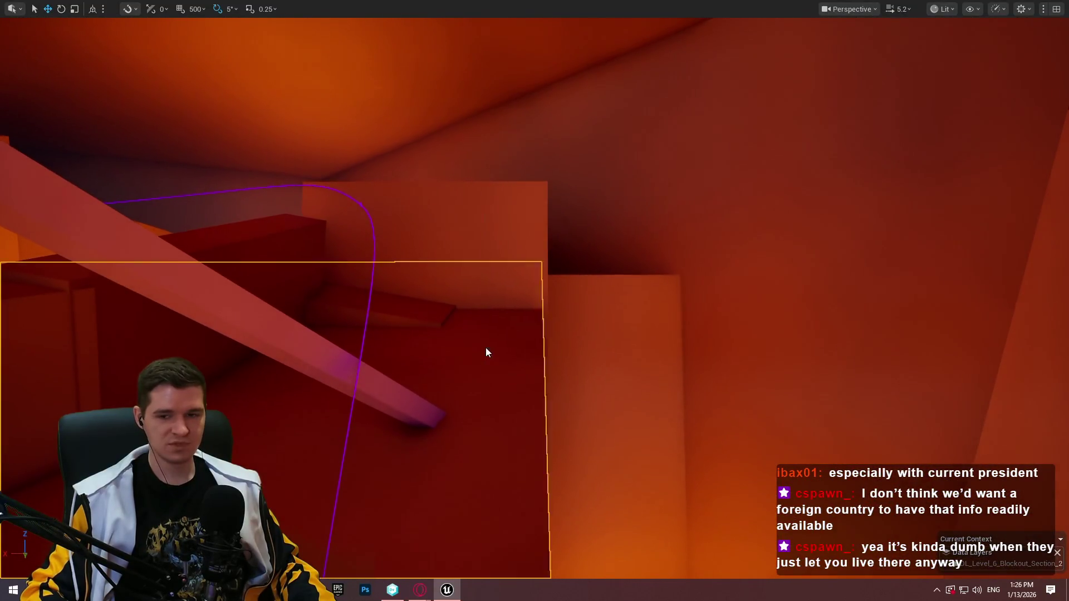
Play From Here at the wall block and run up the red ramp, jumping for the upper ledge.
right_click(487, 352)
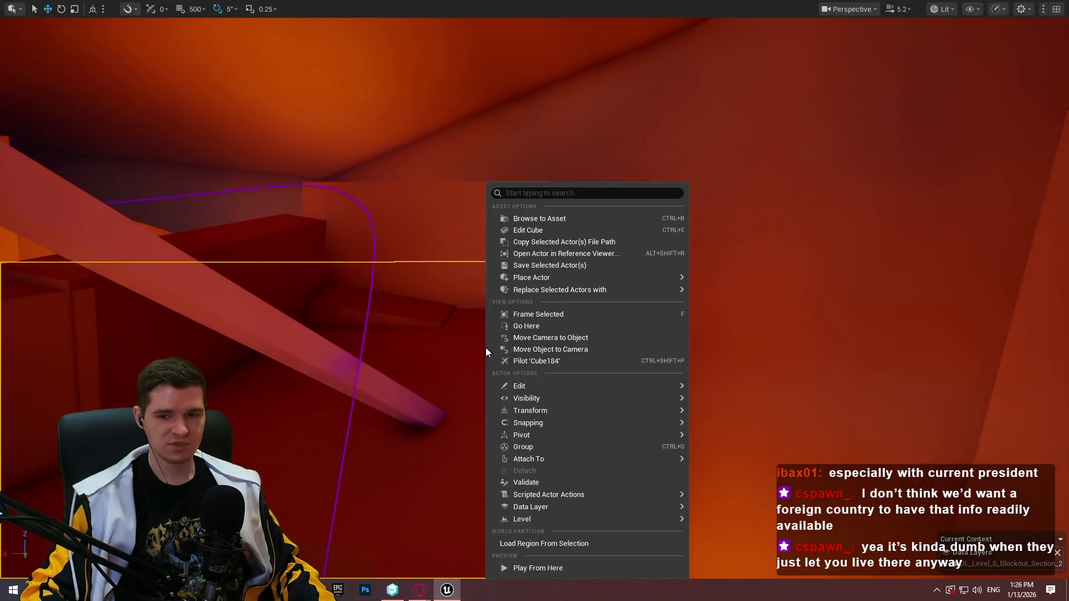
left_click(615, 568)
key("w")
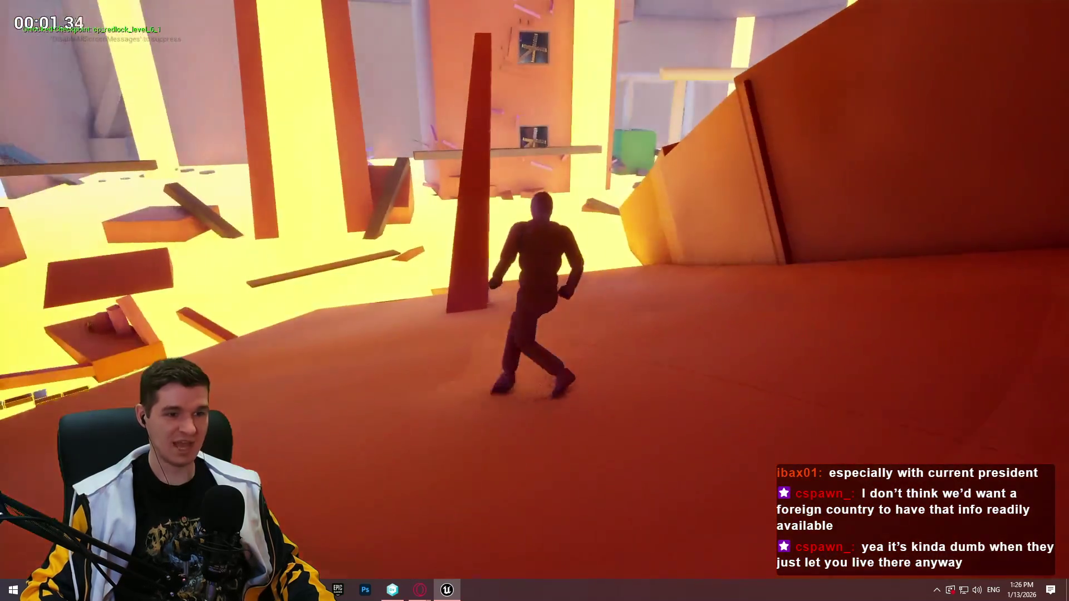
key("w")
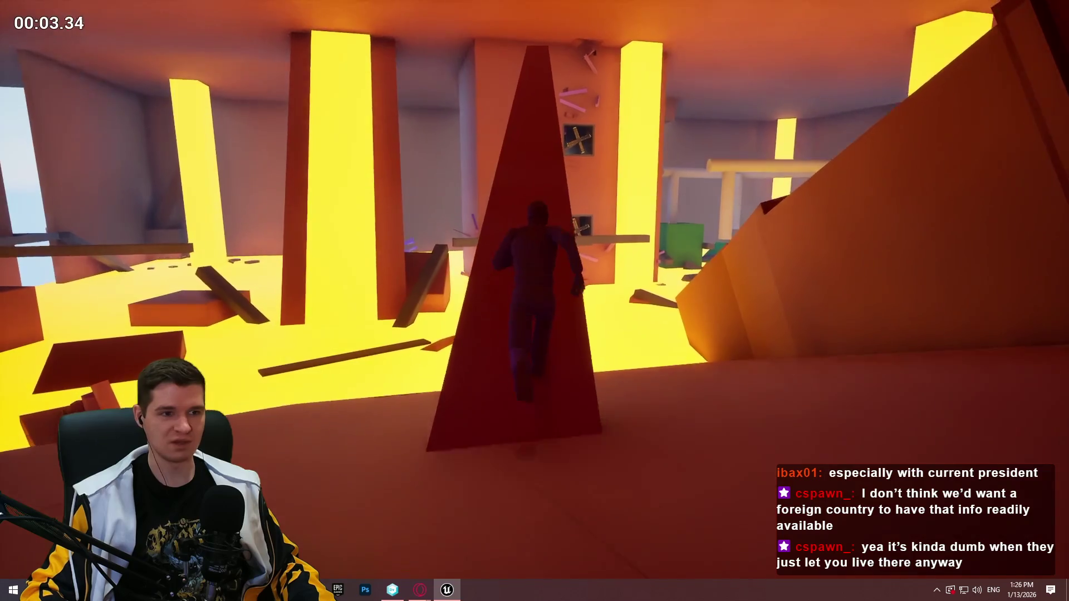
key("w")
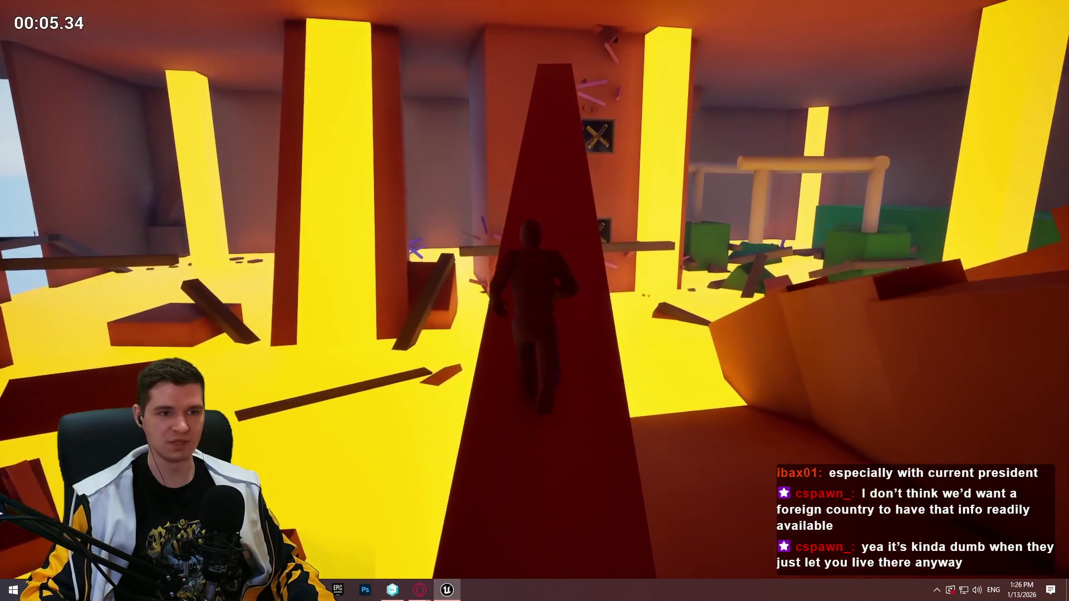
key("w")
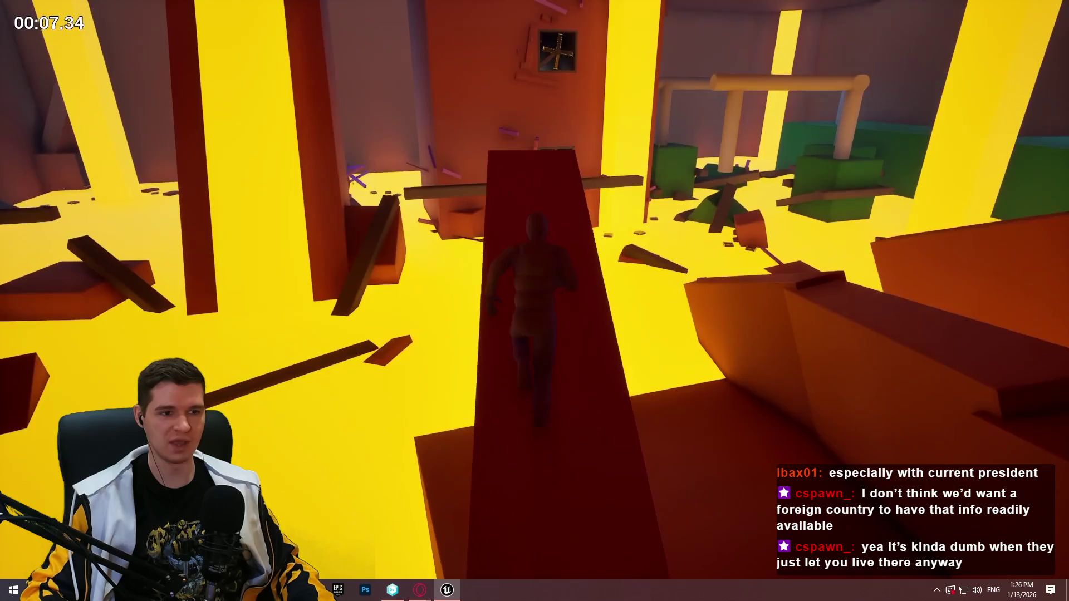
key("w")
key("space")
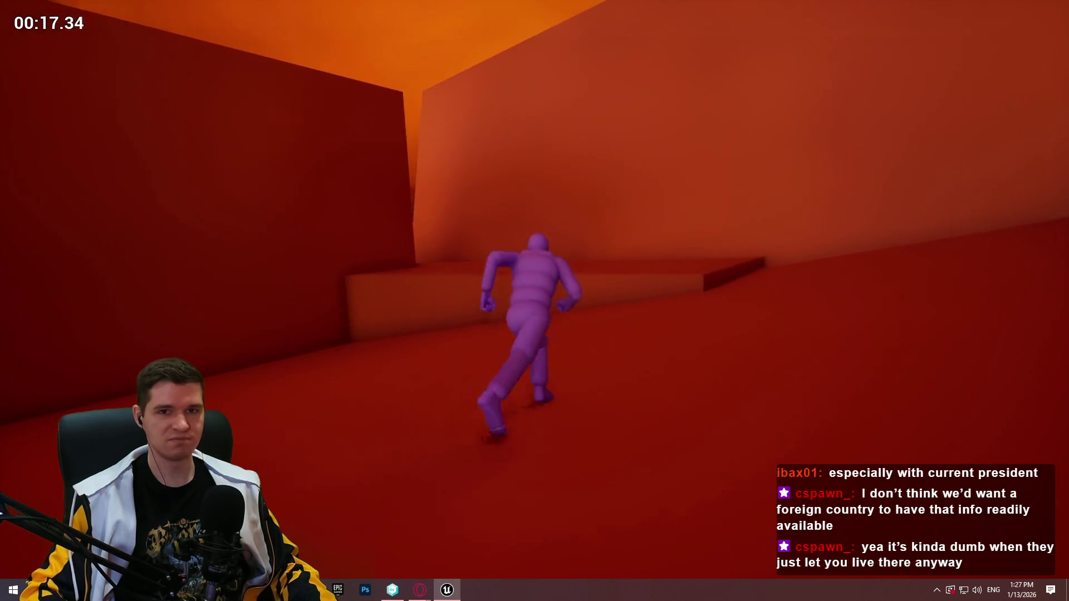
Climb over successive wall edges, run down the dark corridor and jump from the open ledge.
key("w")
key("space")
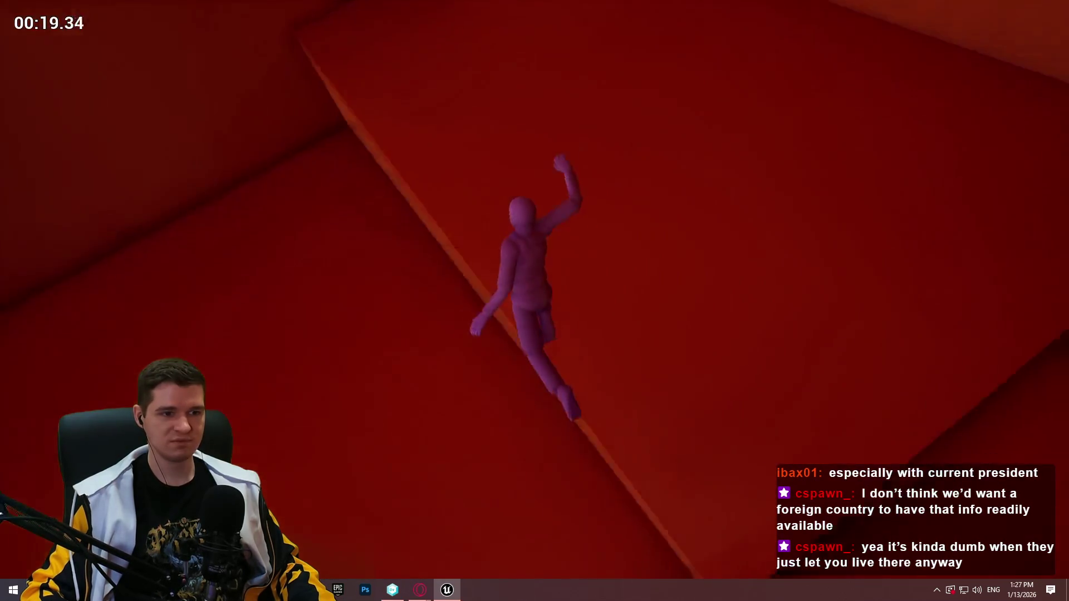
key("w")
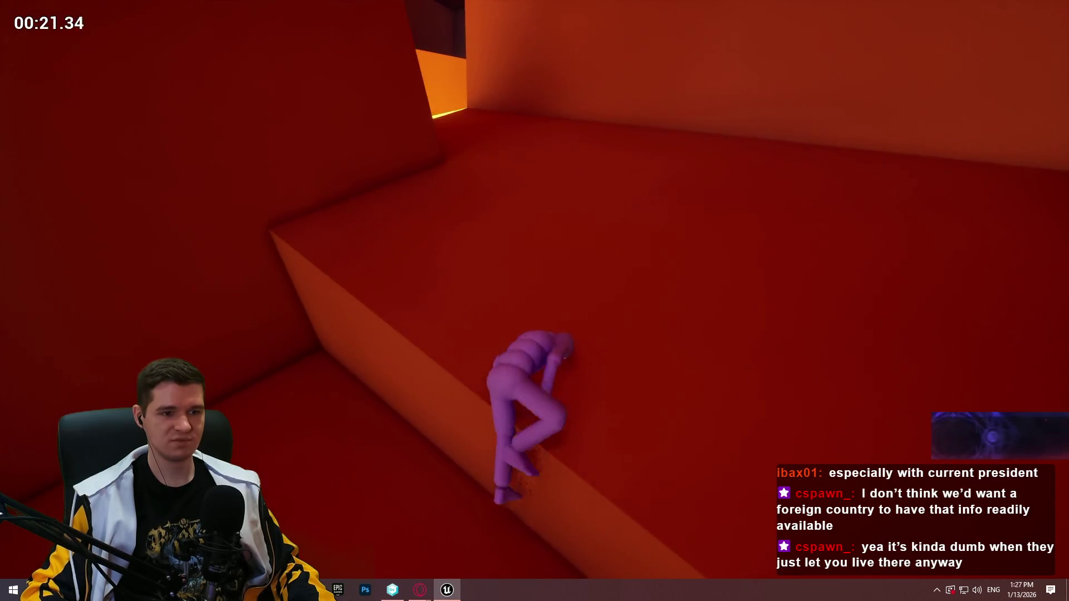
key("w")
key("space")
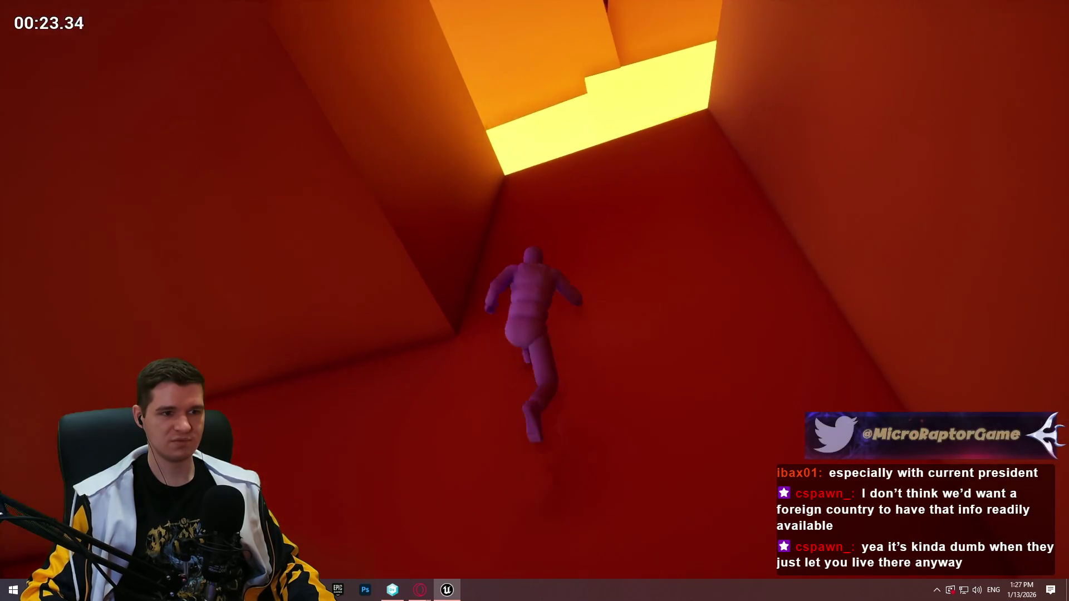
key("w")
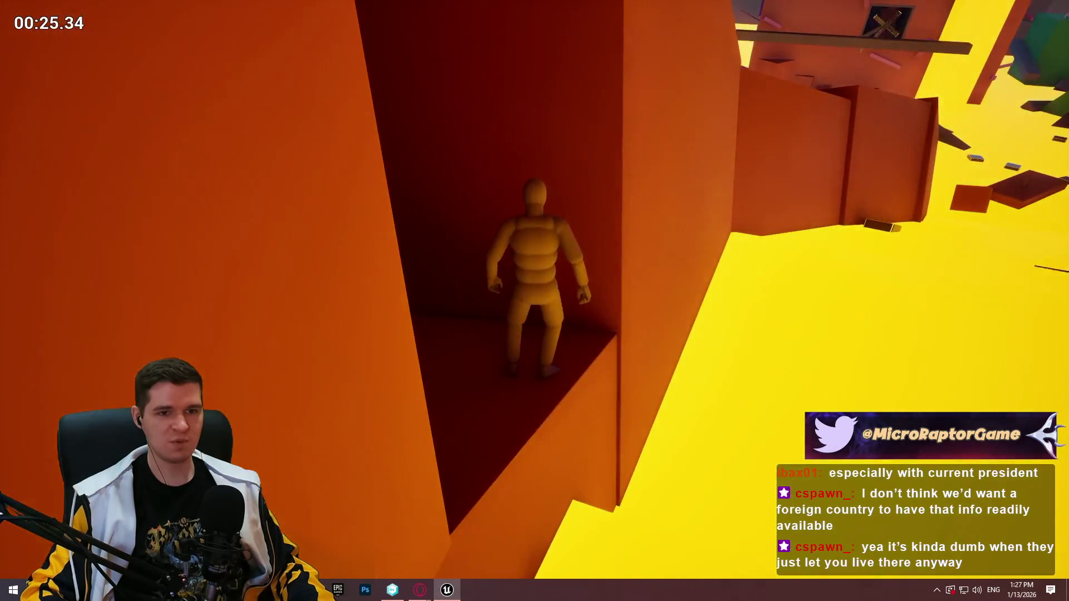
key("w")
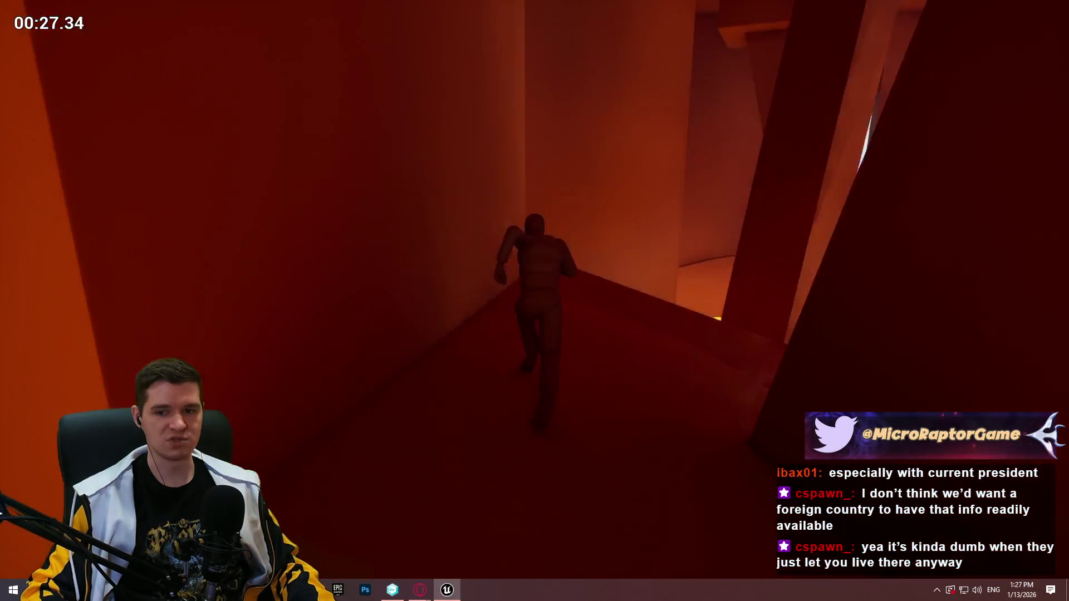
key("w")
key("space")
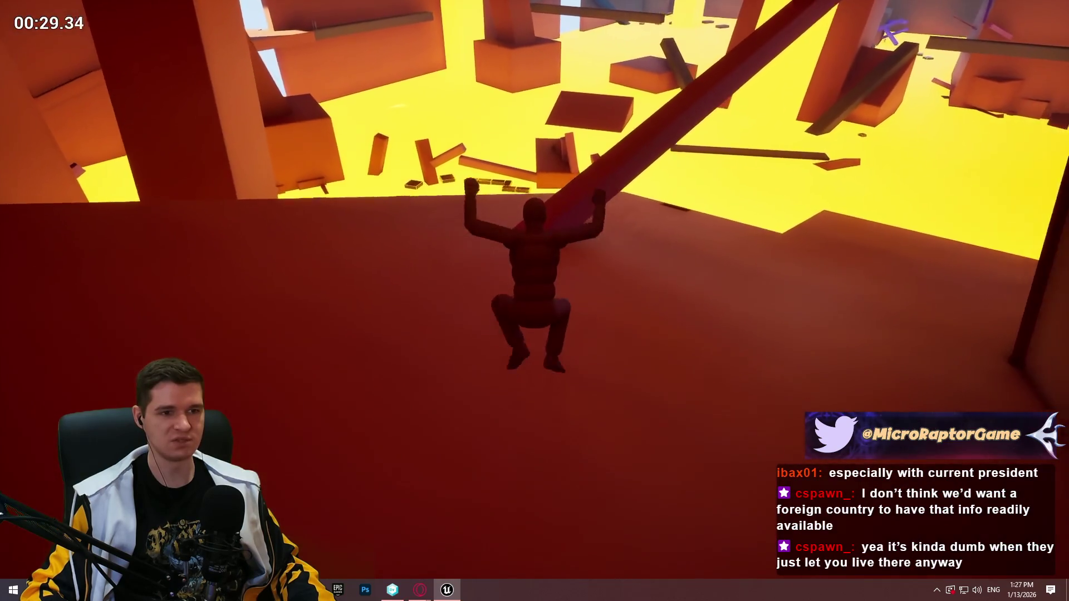
Run up the narrow red ramp, hang and climb the ledge, then stop play and view the pit.
key("w")
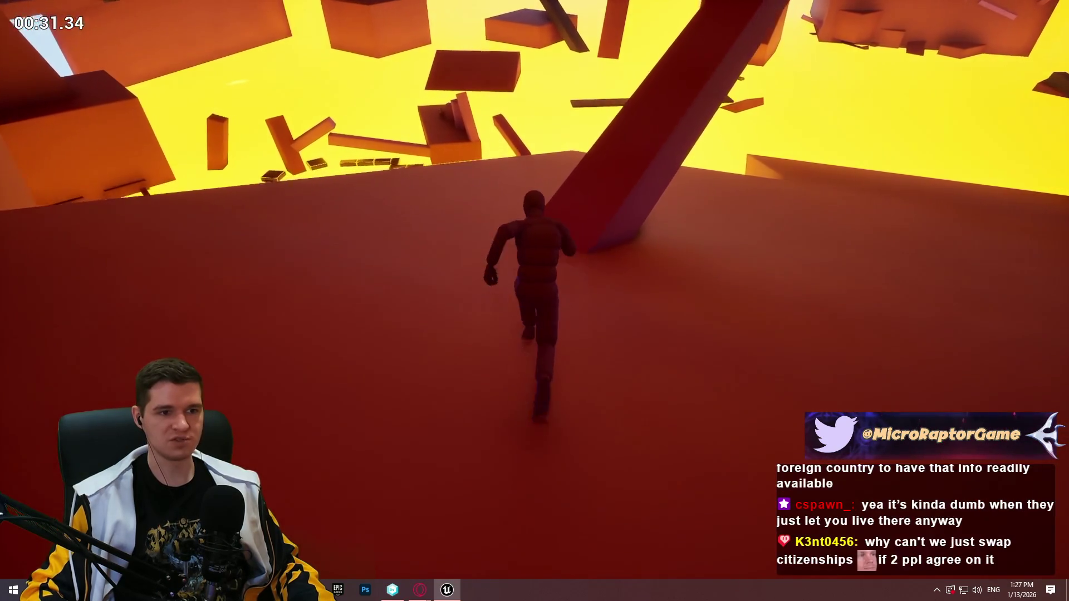
key("w")
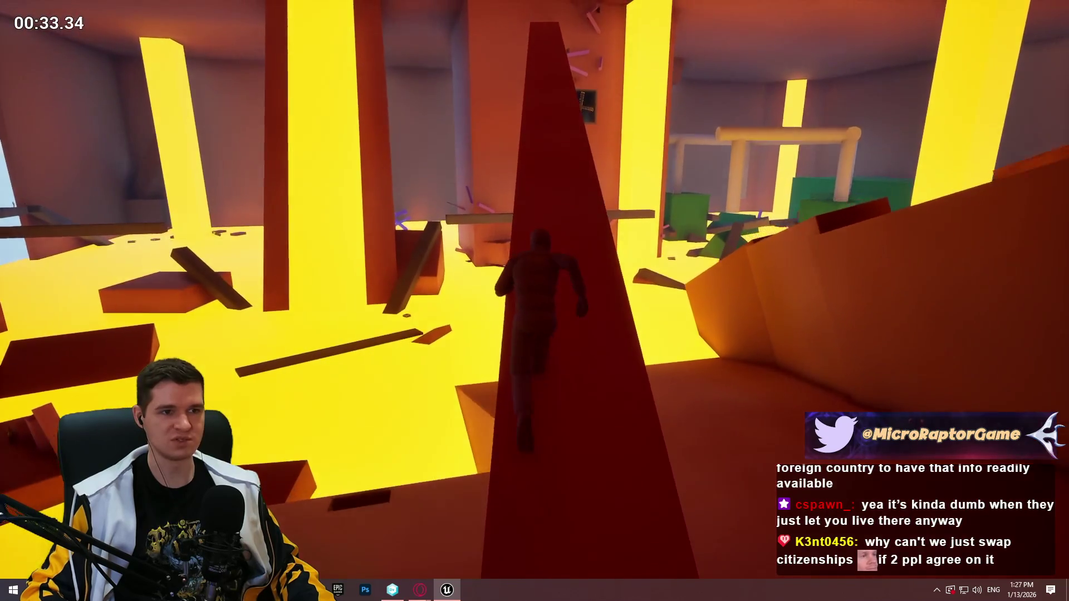
key("w")
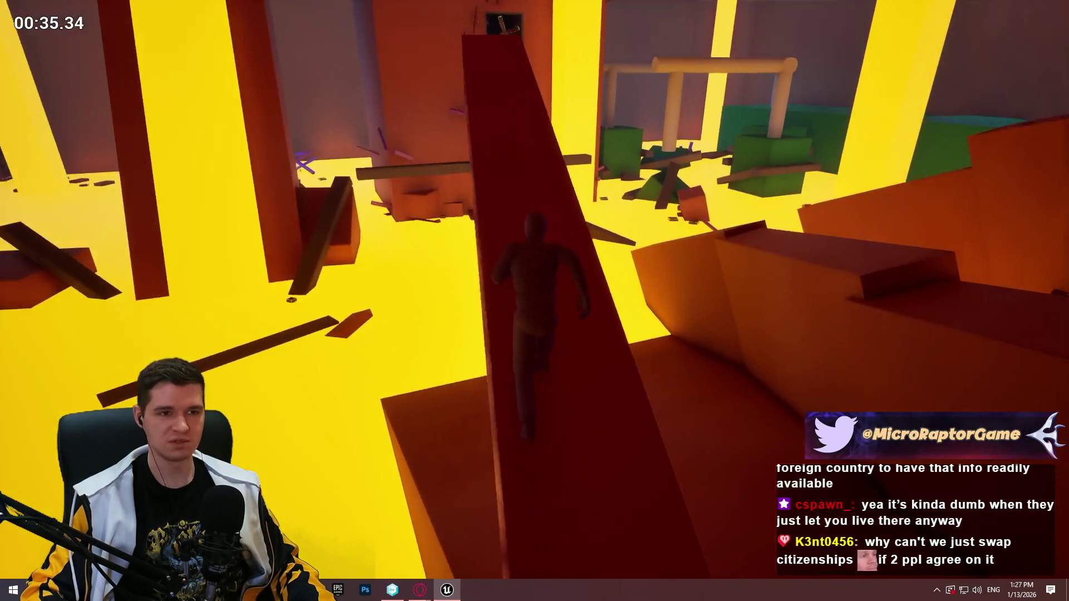
key("w")
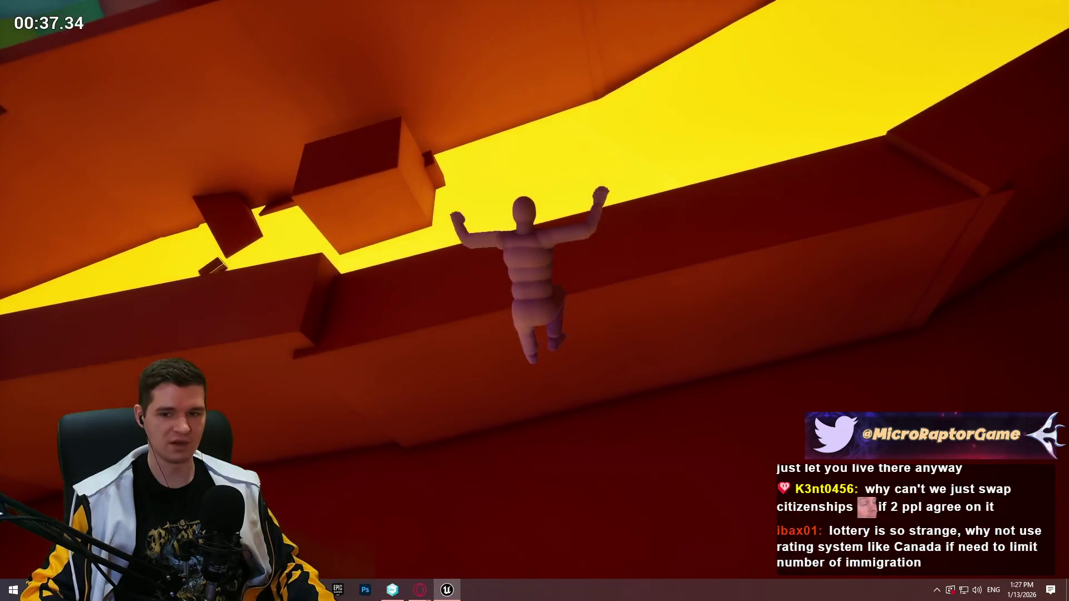
key("w")
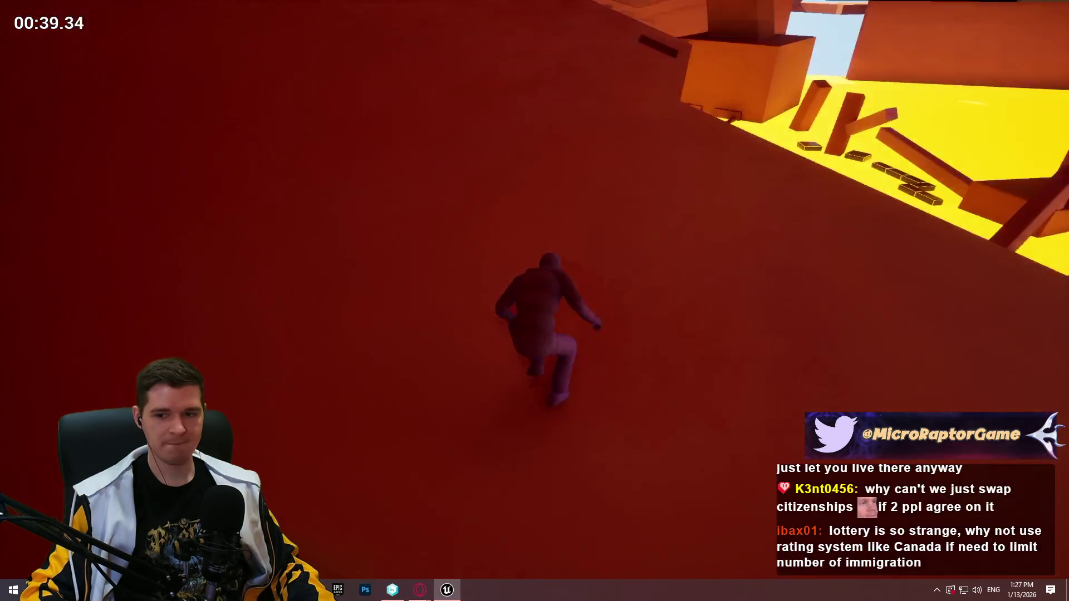
key("w")
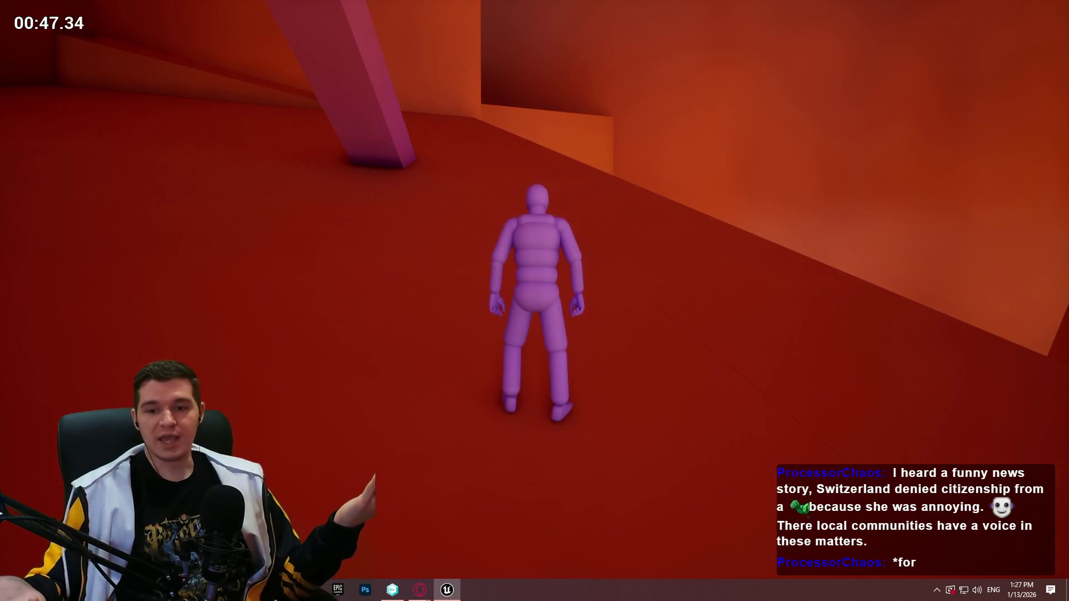
key("w")
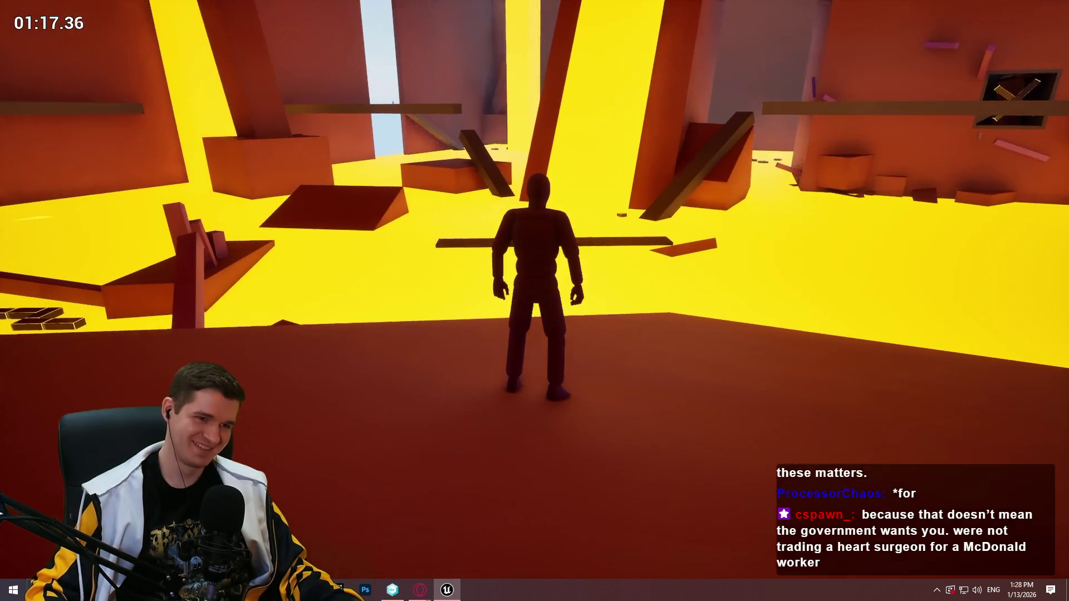
key("Escape")
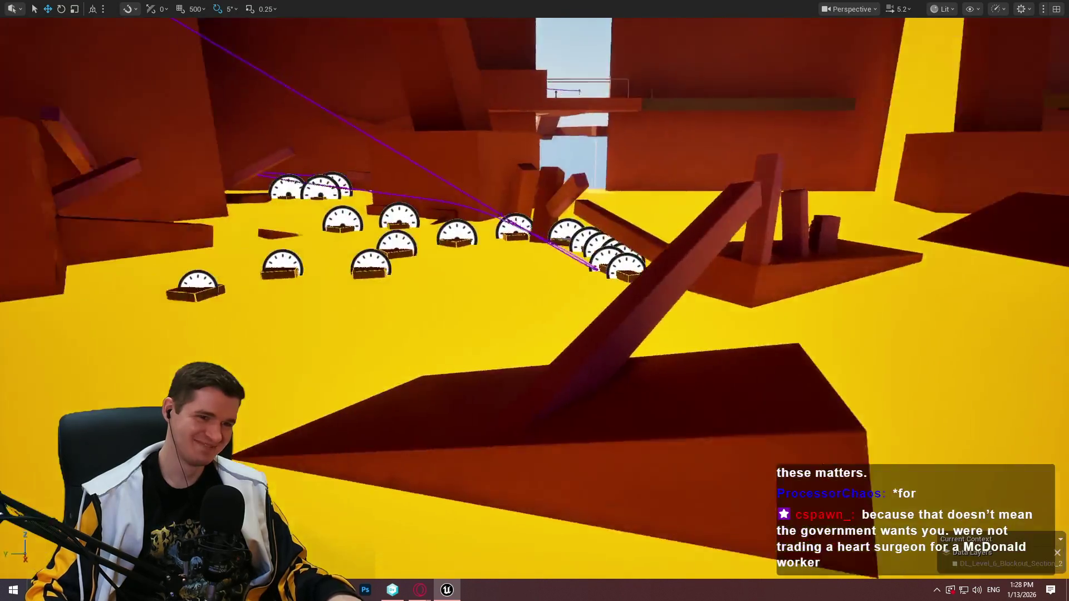
mouse_move(534, 301)
left_mouse_down()
mouse_move(479, 334)
mouse_move(468, 328)
mouse_move(468, 345)
left_mouse_up()
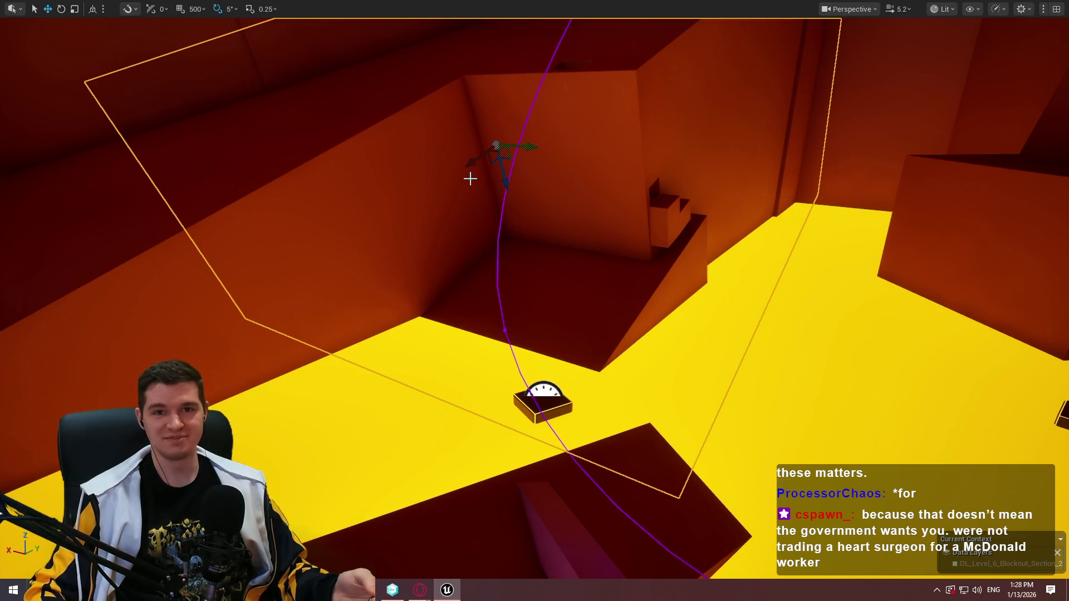
Play From Here on Cube239, jump onto the dark box, and climb the red ramp and wall.
right_click(638, 503)
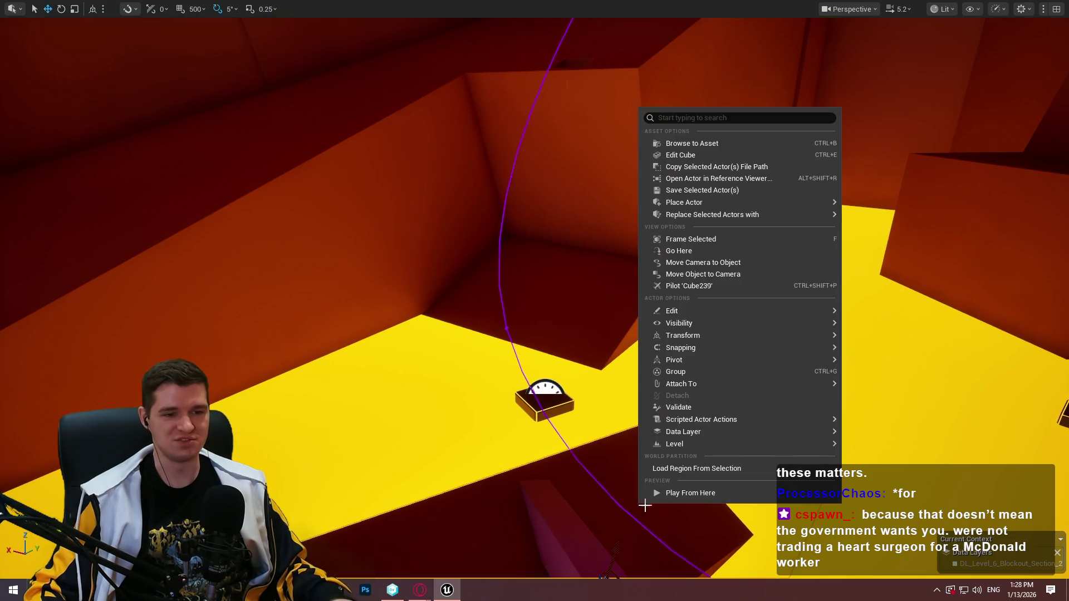
left_click(720, 493)
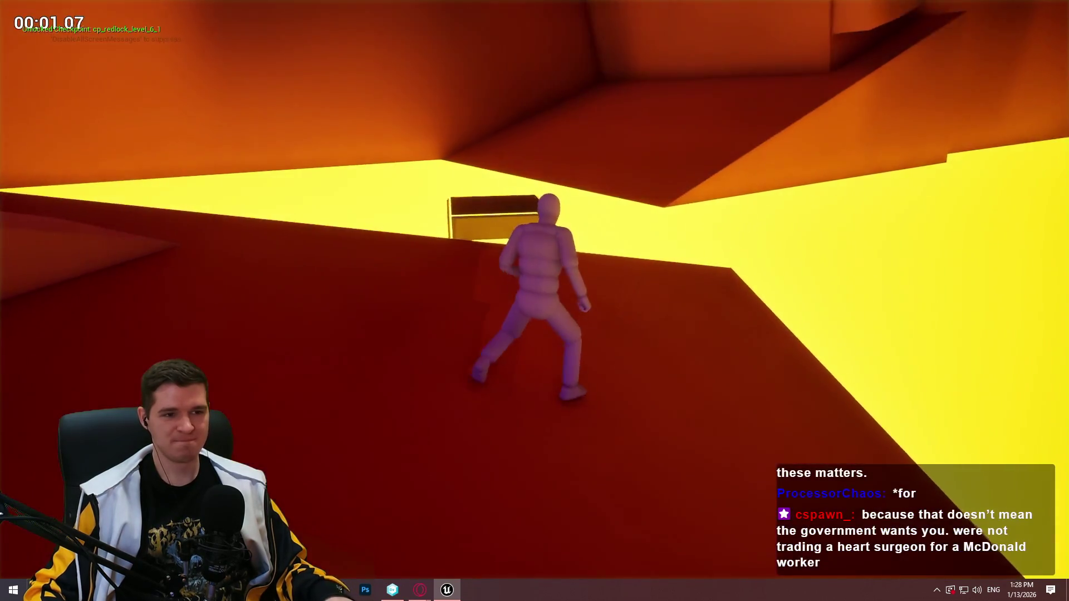
key("space")
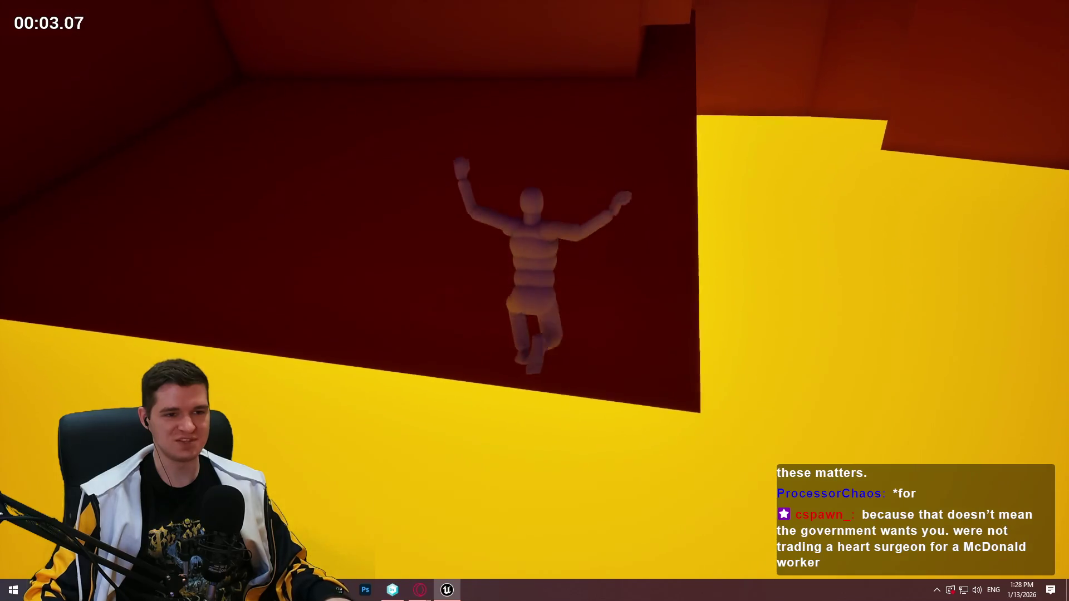
key("w")
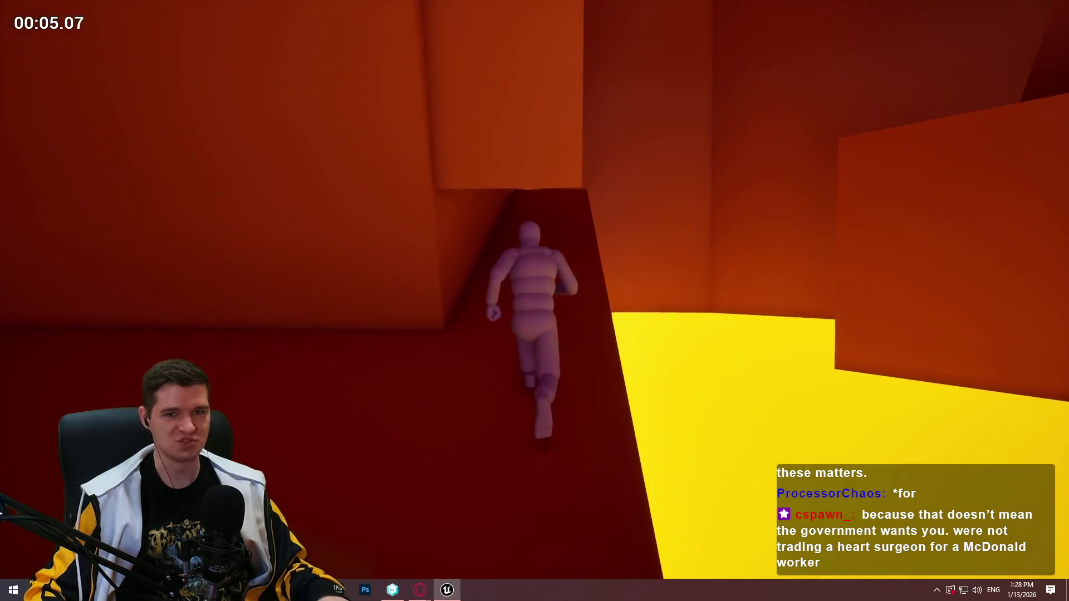
key("w")
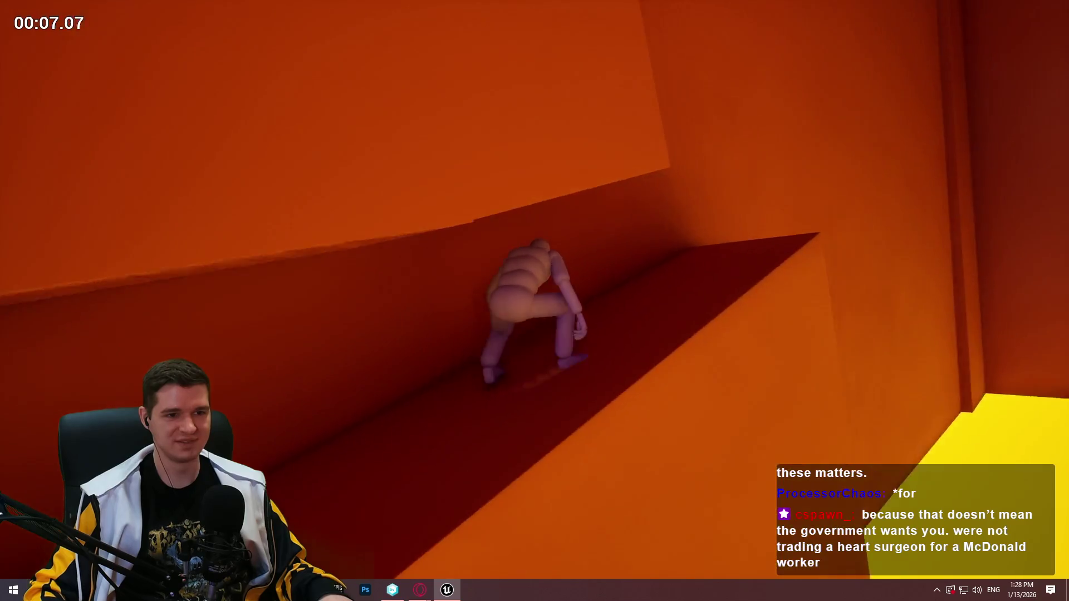
key("w")
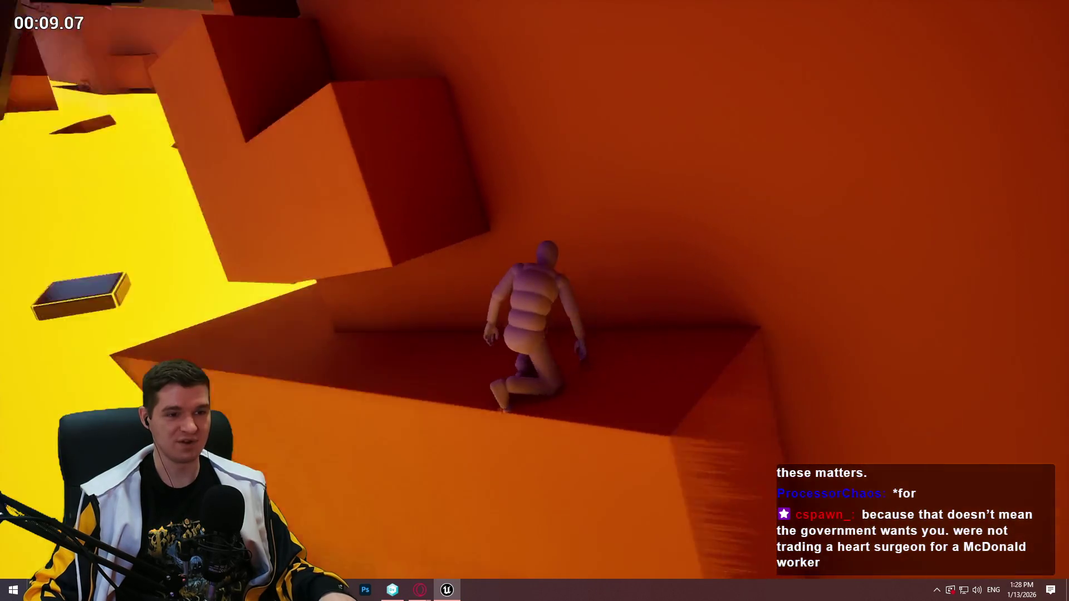
key("w")
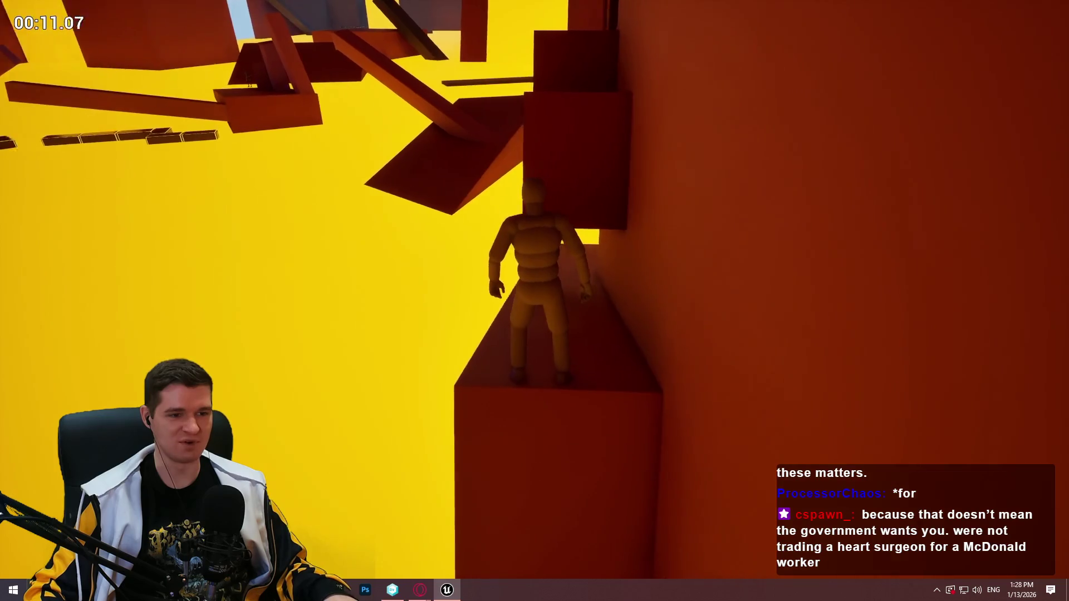
key("space")
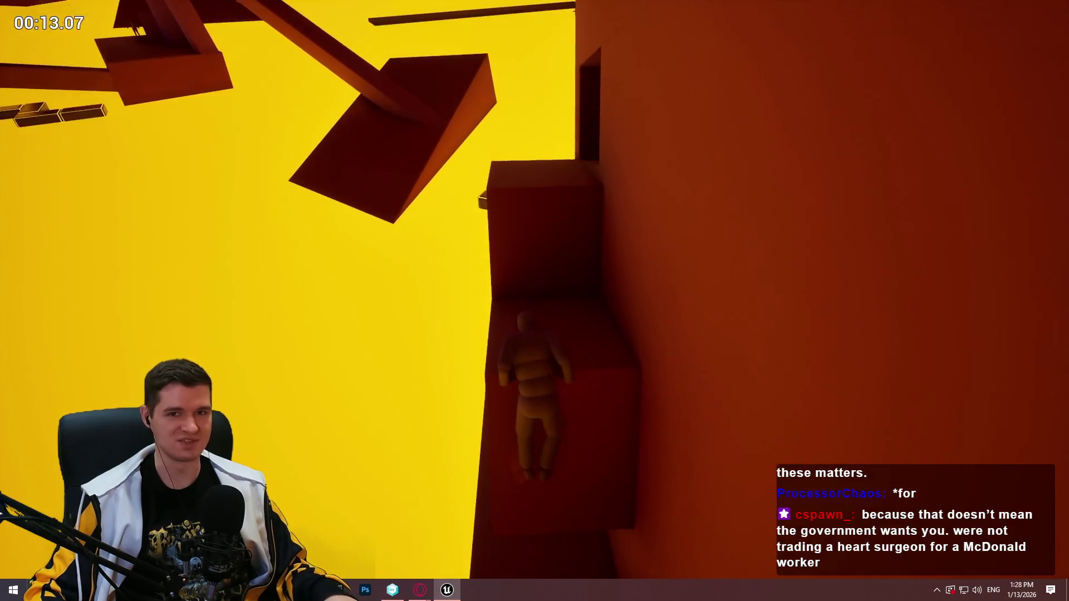
key("s")
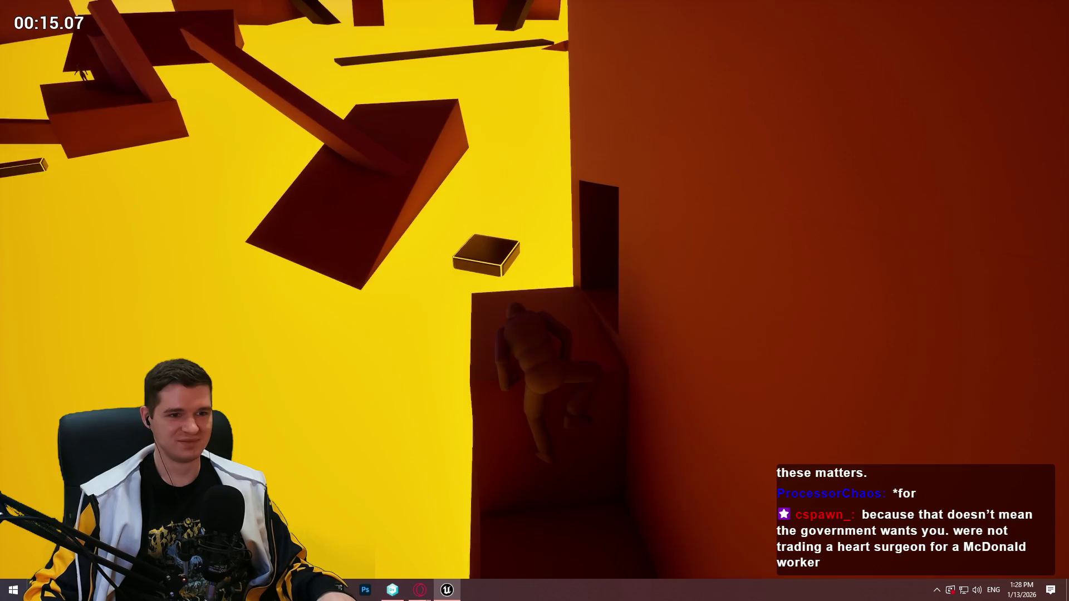
Pass through the dark red tunnel and climb the slope out onto the red floor.
key("w")
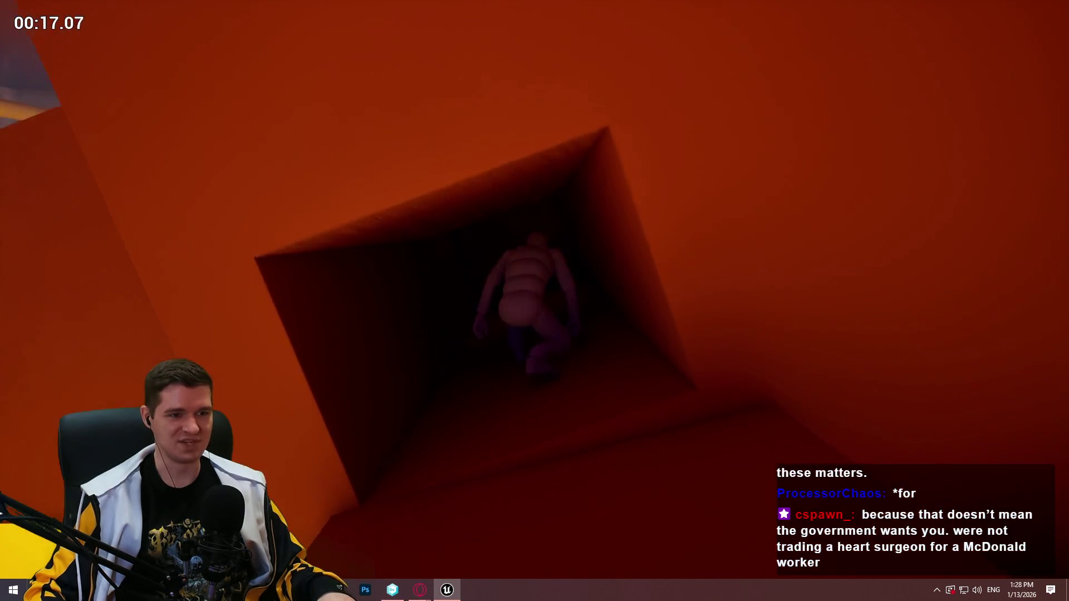
key("w")
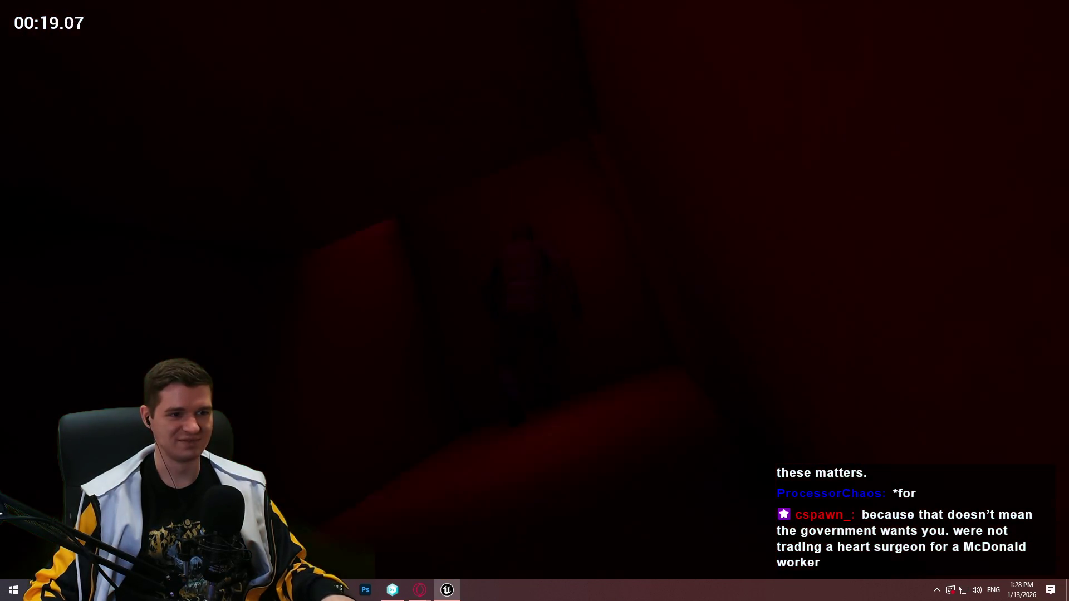
key("w")
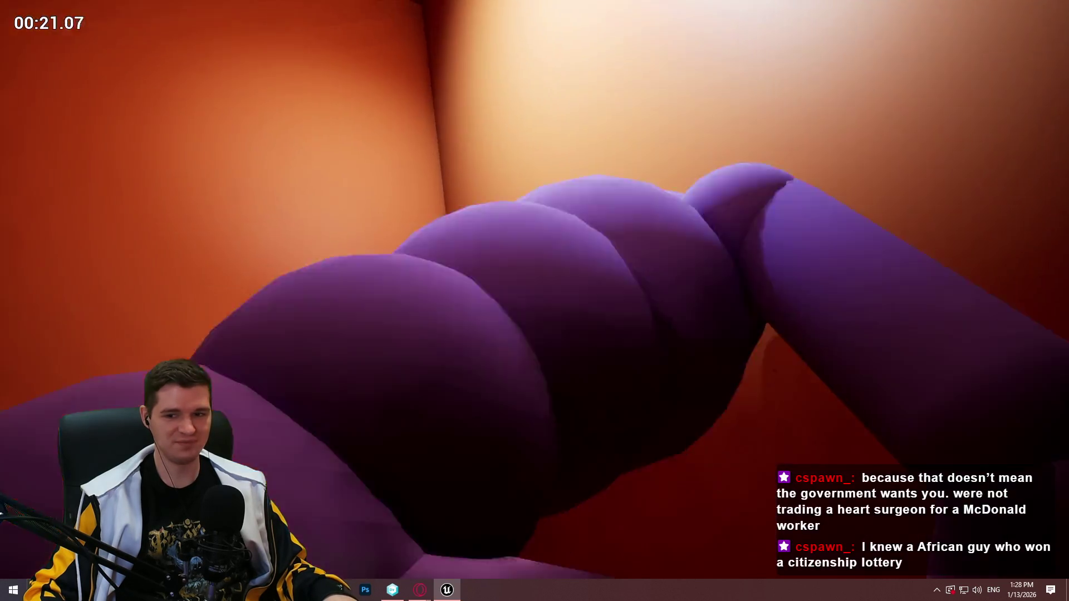
key("w")
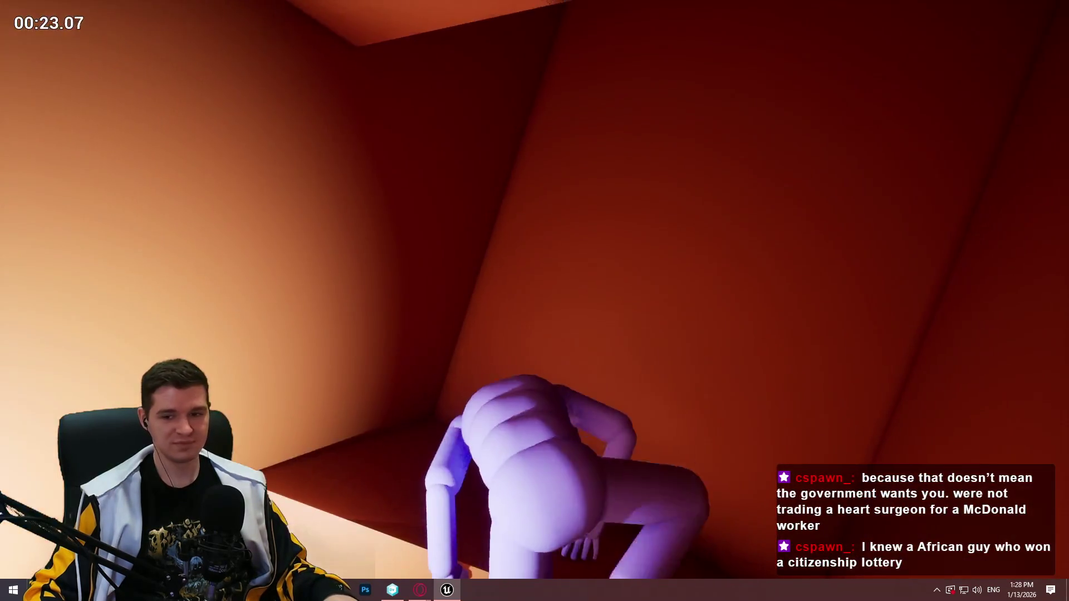
key("w")
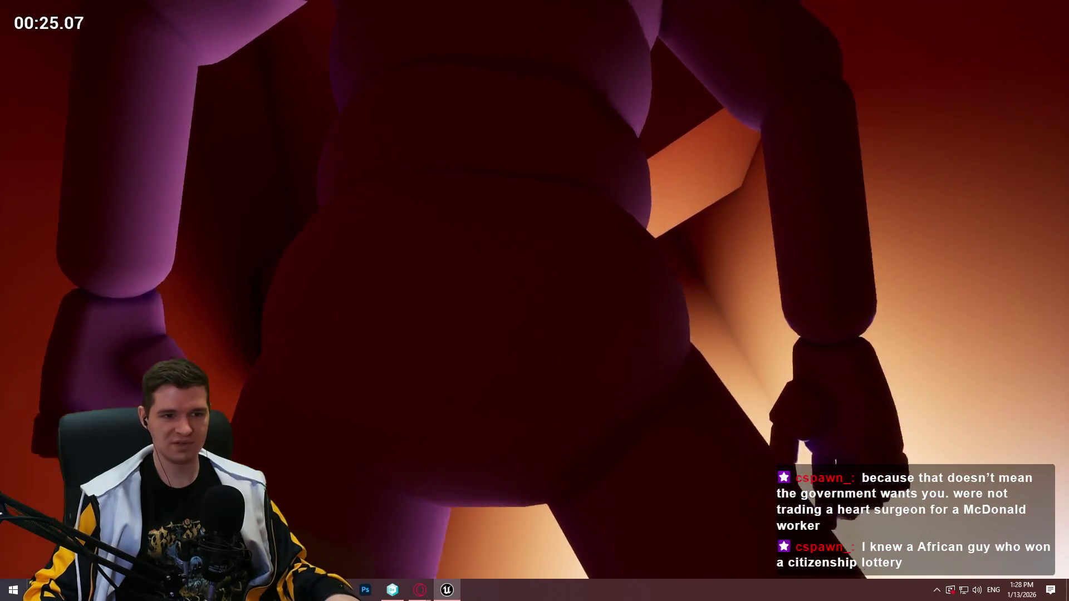
key("w")
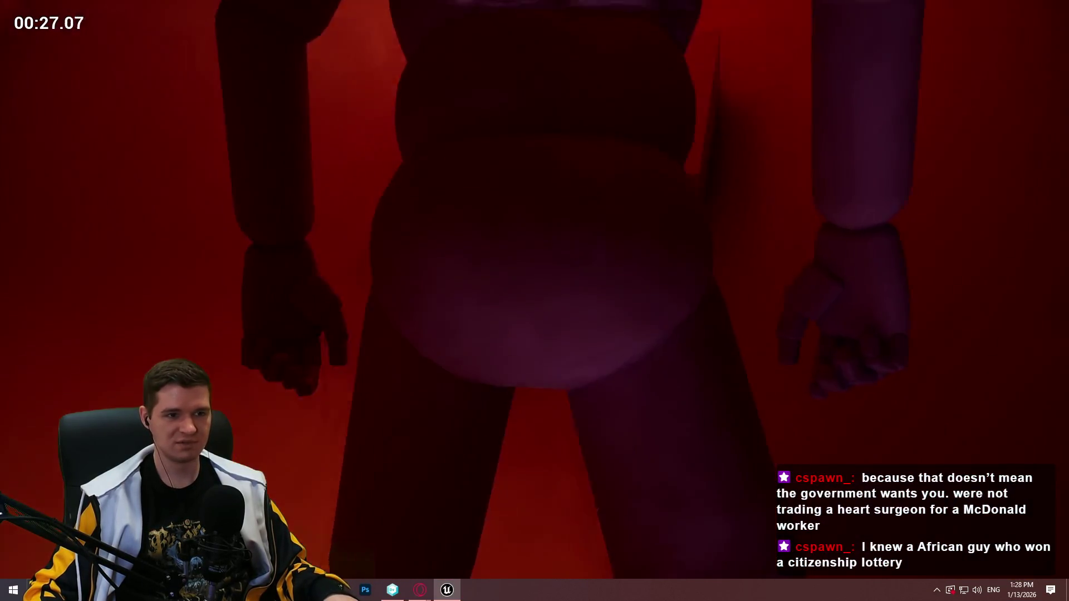
key("w")
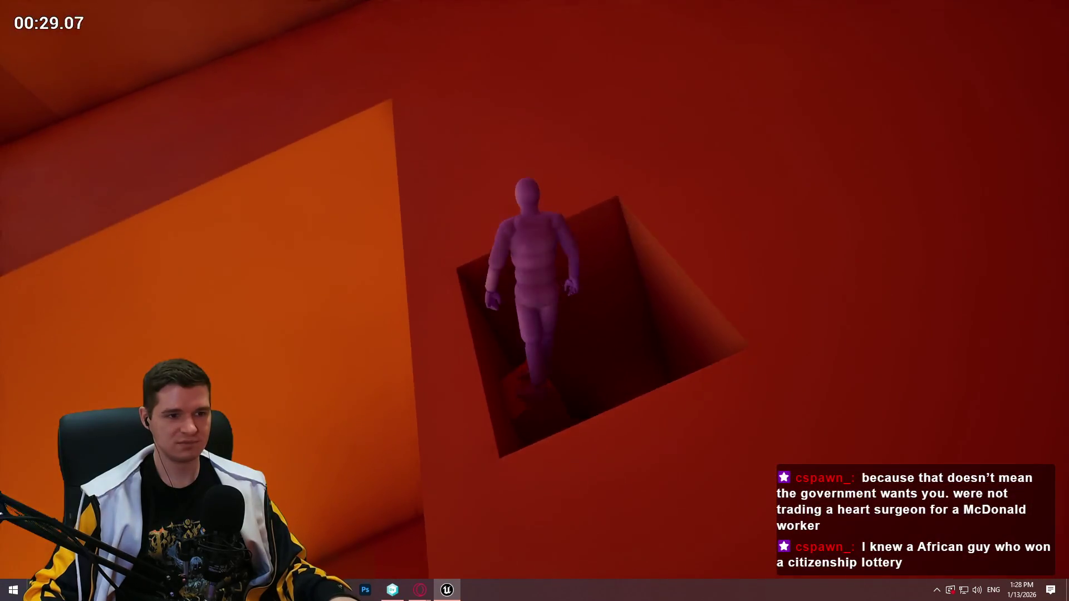
key("w")
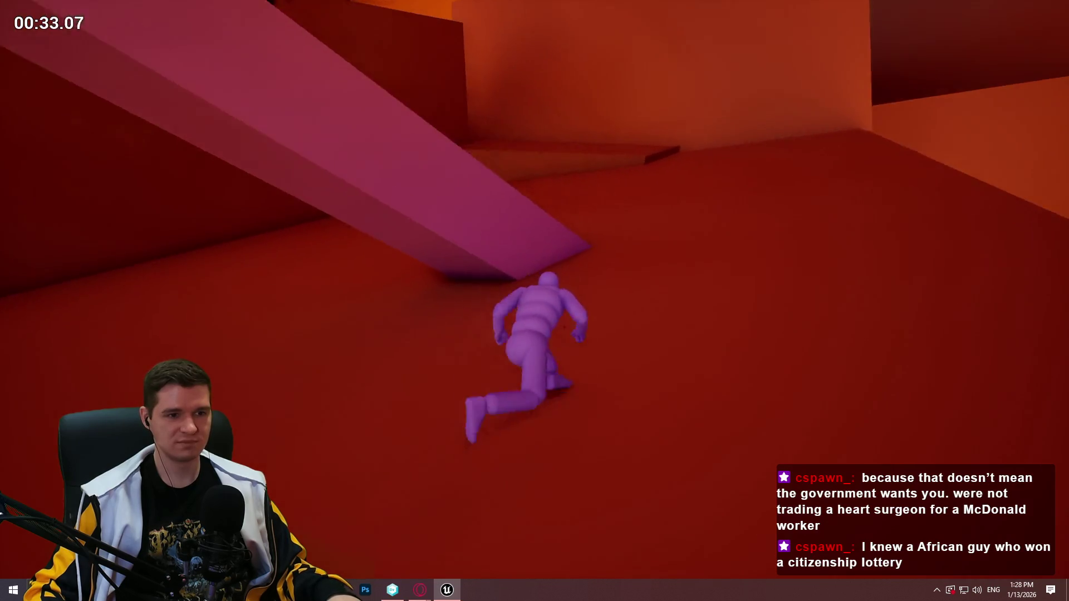
Run up the narrow ramp, walk the ledge and jump down, then stop play and frame the wall.
key("w")
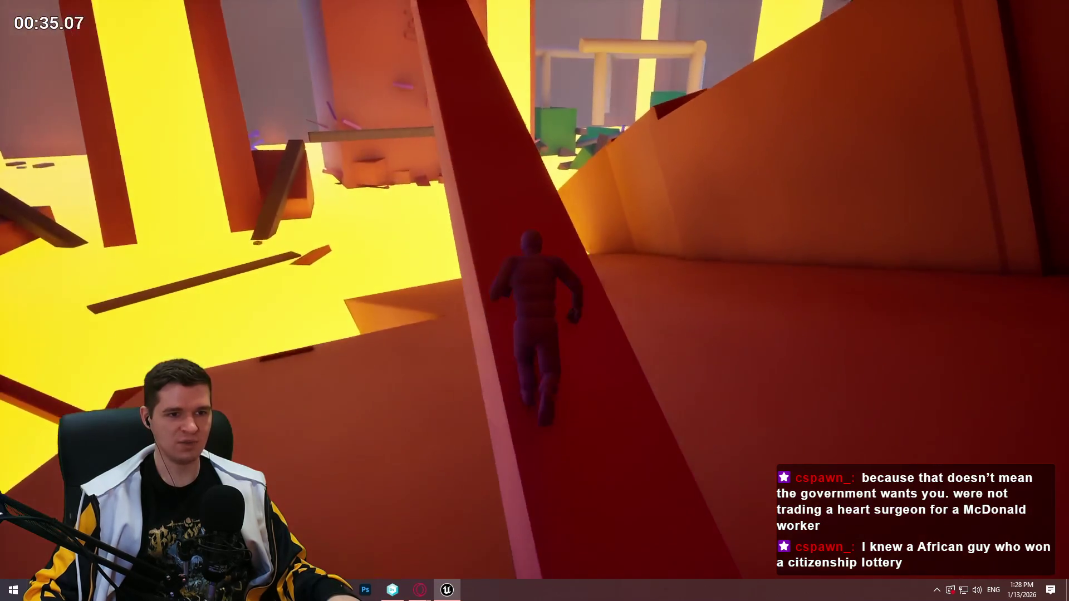
key("w")
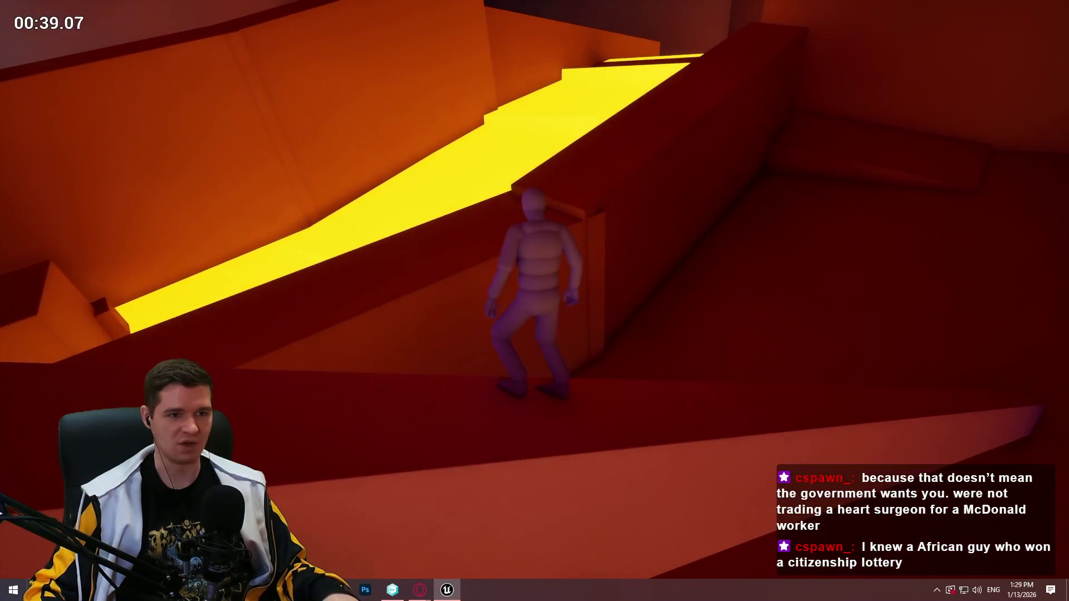
key("w")
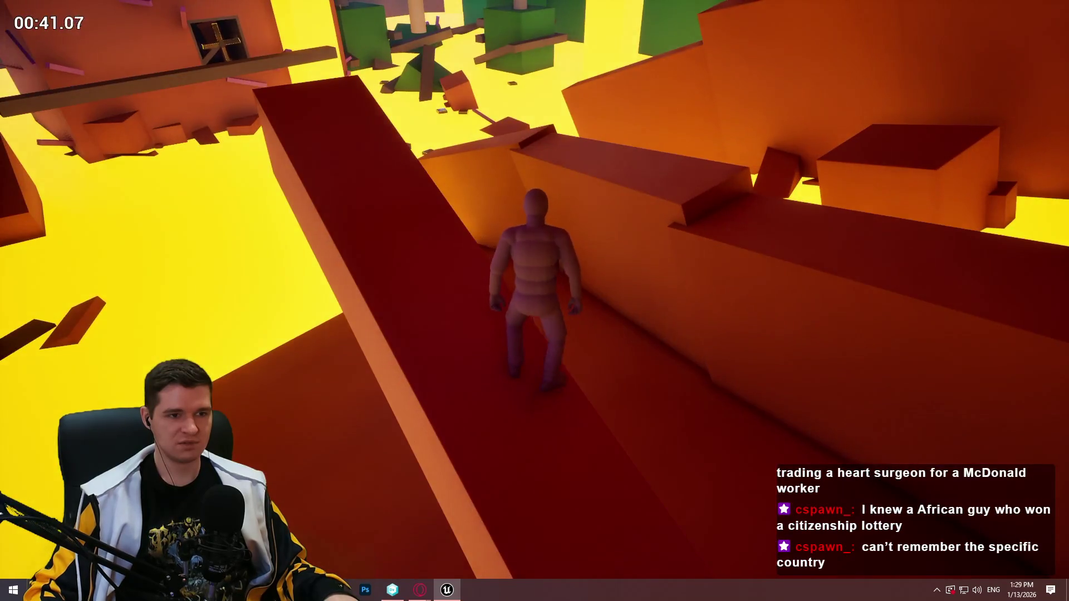
key("w")
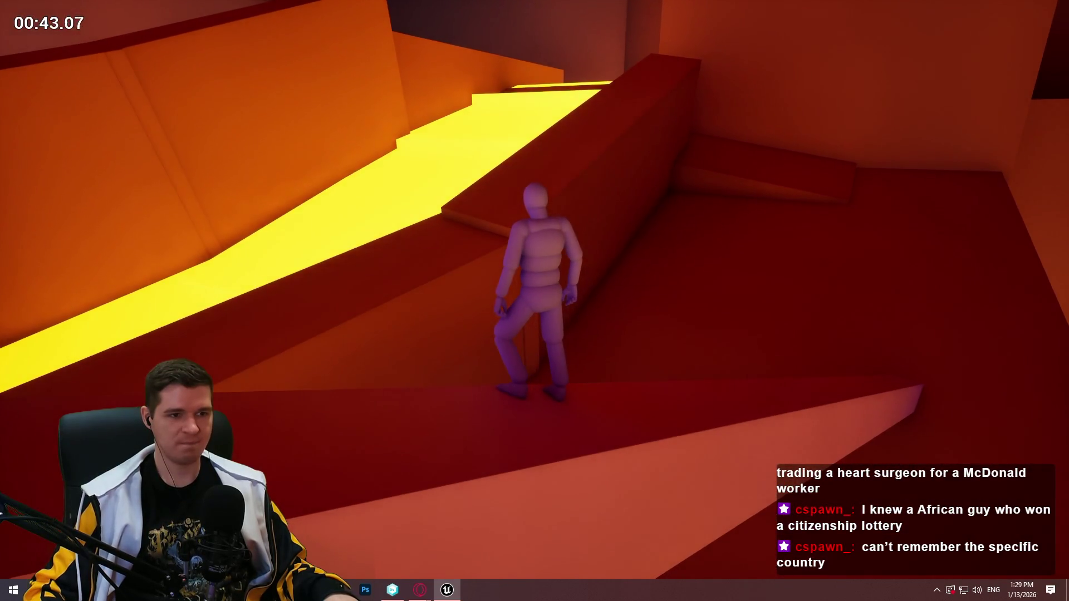
key("w")
key("w")
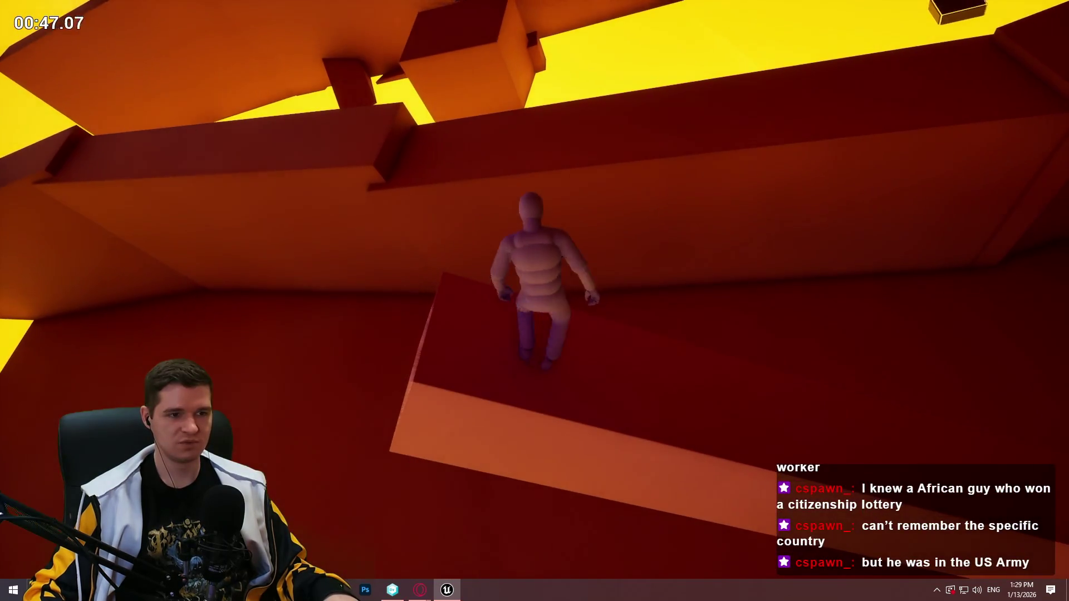
key("space")
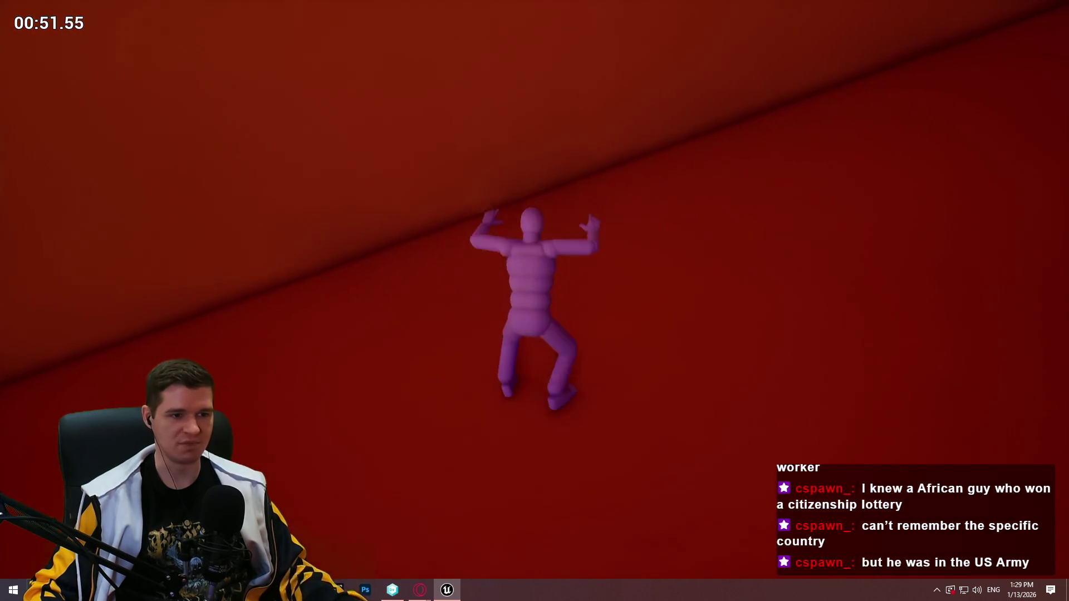
key("Escape")
left_click_drag(377, 569, 376, 569)
key("f")
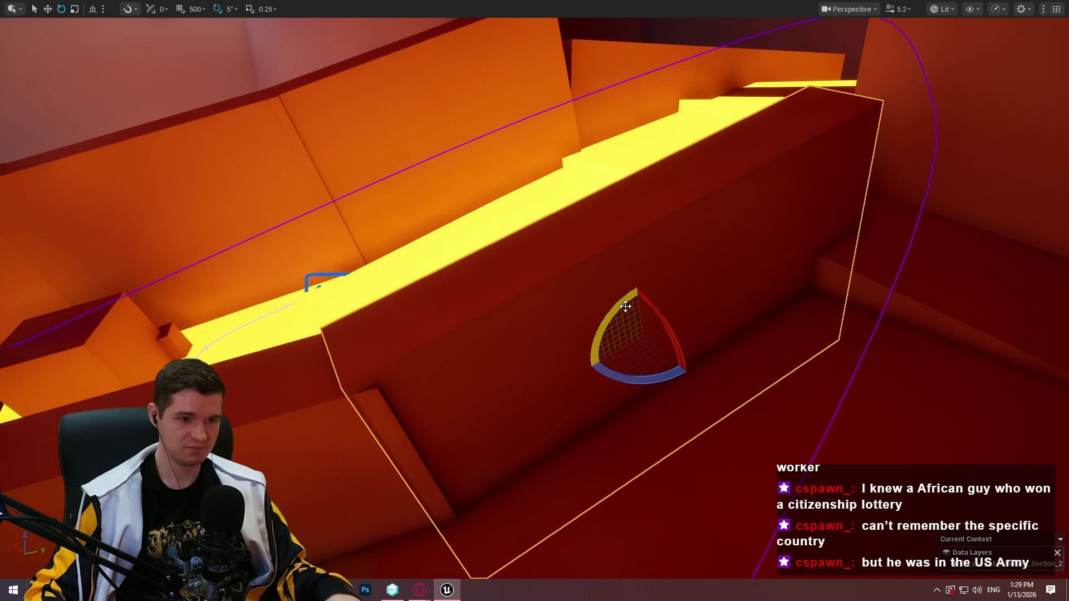
Tilt the red wall beside the yellow track about 15° and raise it to narrow the gap.
left_click_drag(627, 307, 595, 367)
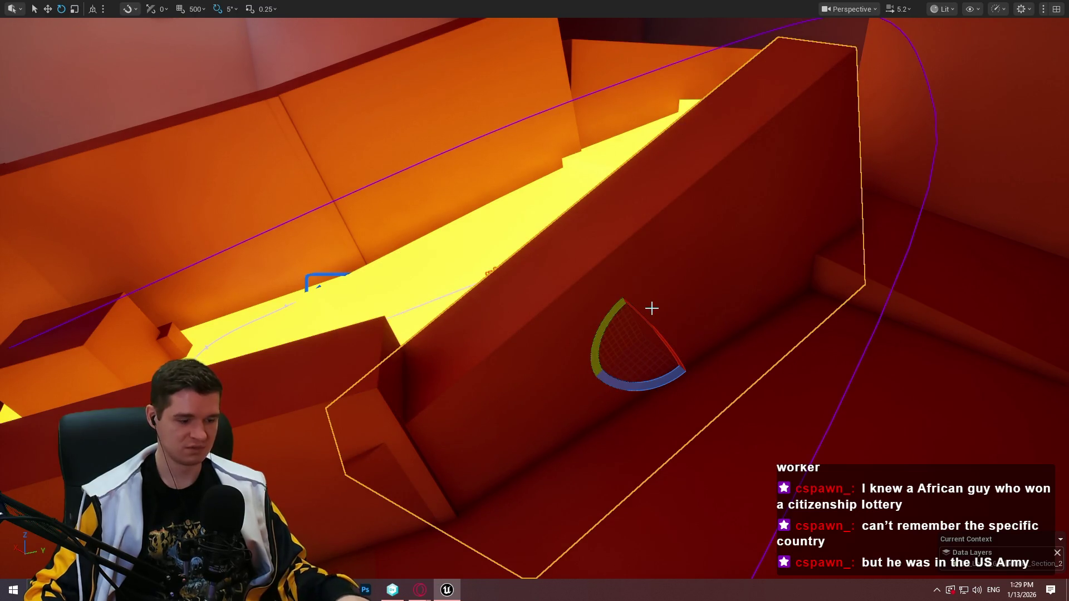
mouse_move(648, 297)
left_mouse_down()
mouse_move(634, 400)
mouse_move(655, 409)
left_mouse_up()
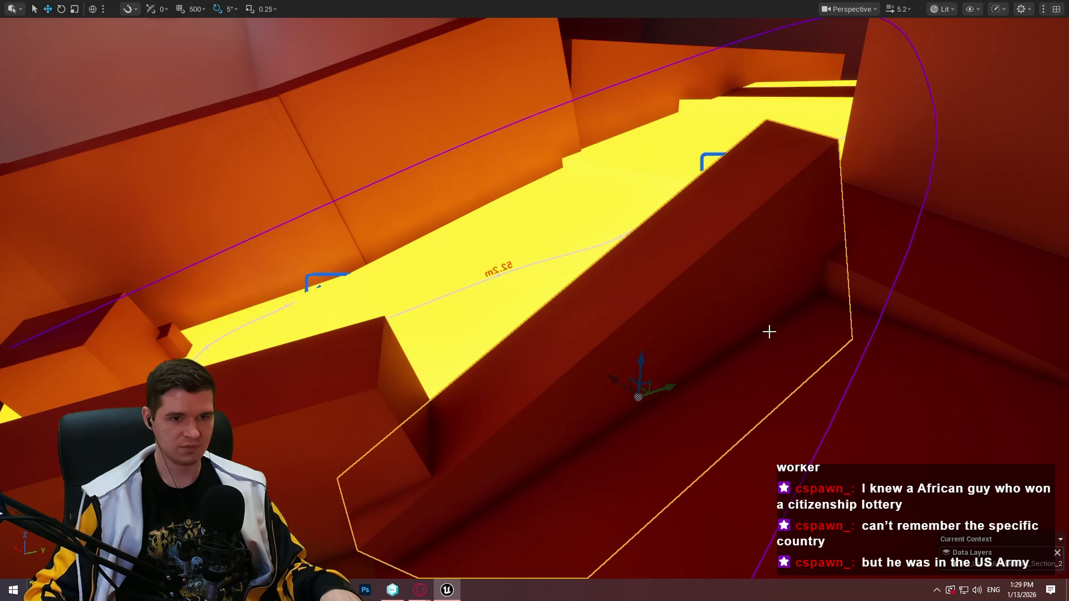
mouse_move(857, 240)
left_mouse_down()
mouse_move(824, 261)
mouse_move(858, 240)
left_mouse_up()
key("e")
left_click_drag(868, 298, 851, 298)
key("w")
mouse_move(593, 323)
left_mouse_down()
mouse_move(592, 279)
mouse_move(577, 293)
left_mouse_up()
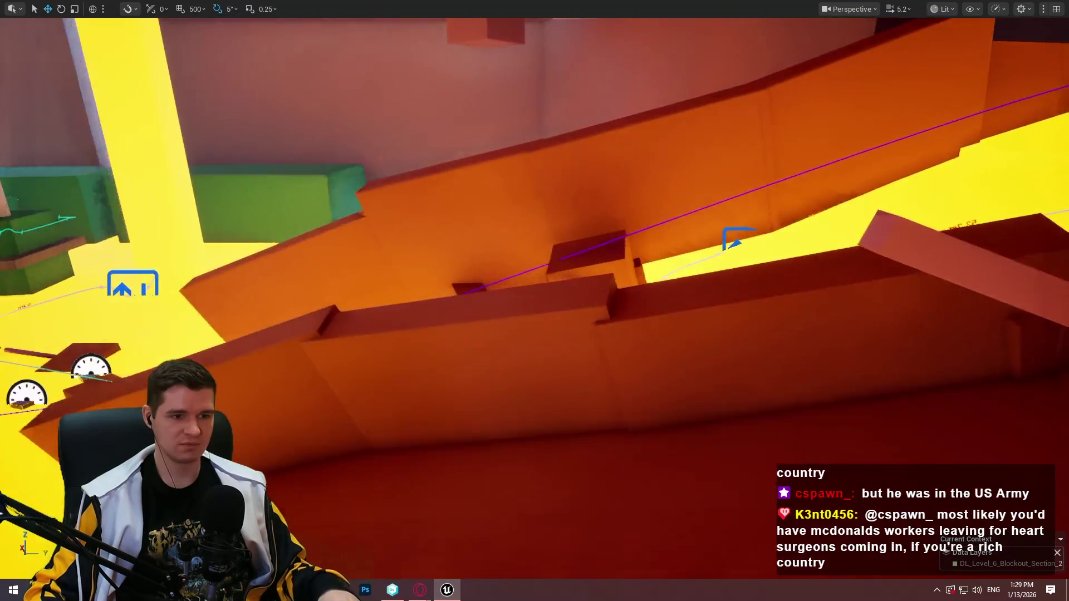
Select the next wall, Cube265, at the lower right and frame it in view.
left_click(682, 339)
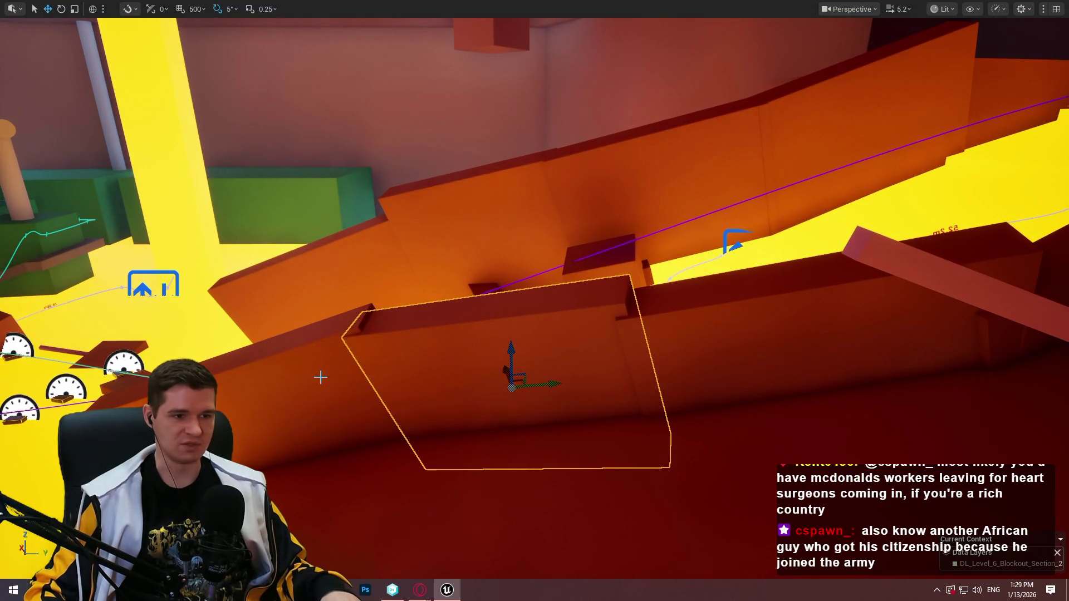
left_click_drag(438, 393, 402, 274)
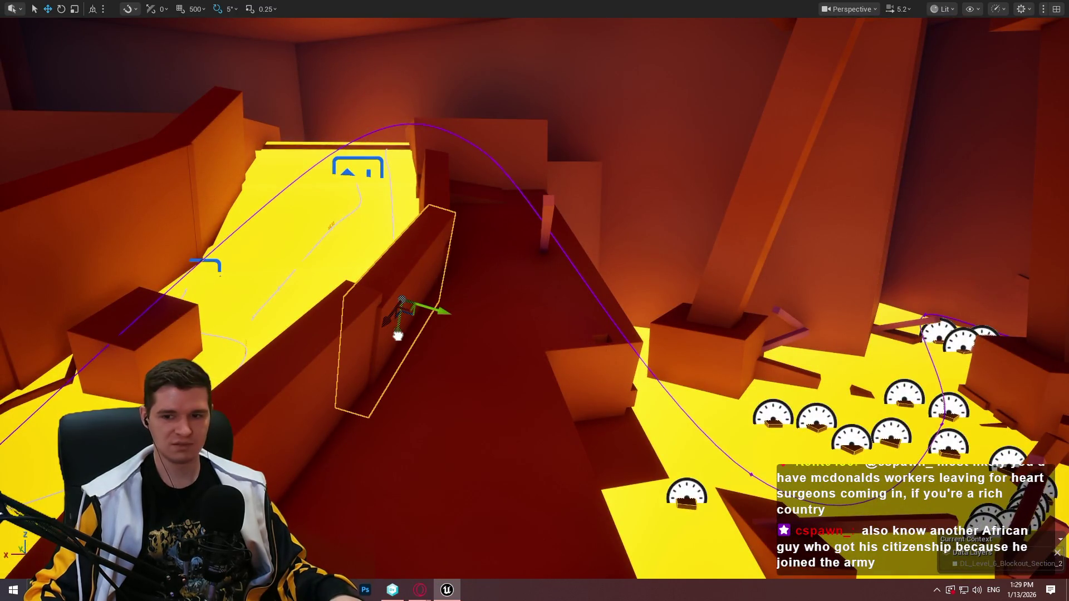
key("f")
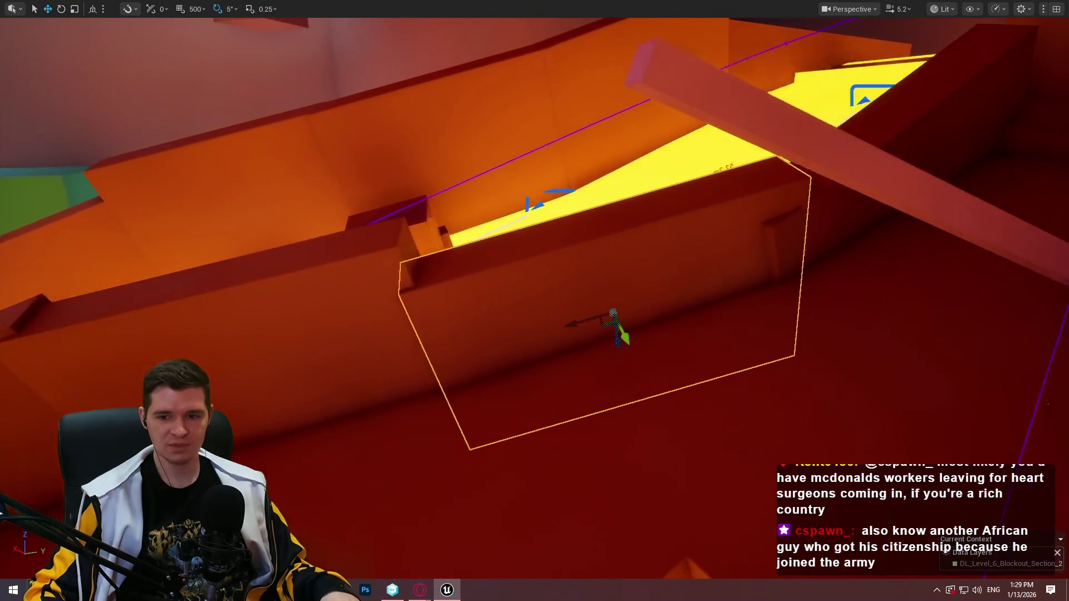
mouse_move(534, 300)
left_mouse_down()
mouse_move(535, 323)
mouse_move(512, 323)
mouse_move(423, 279)
mouse_move(513, 328)
left_mouse_up()
left_click_drag(436, 327, 436, 327)
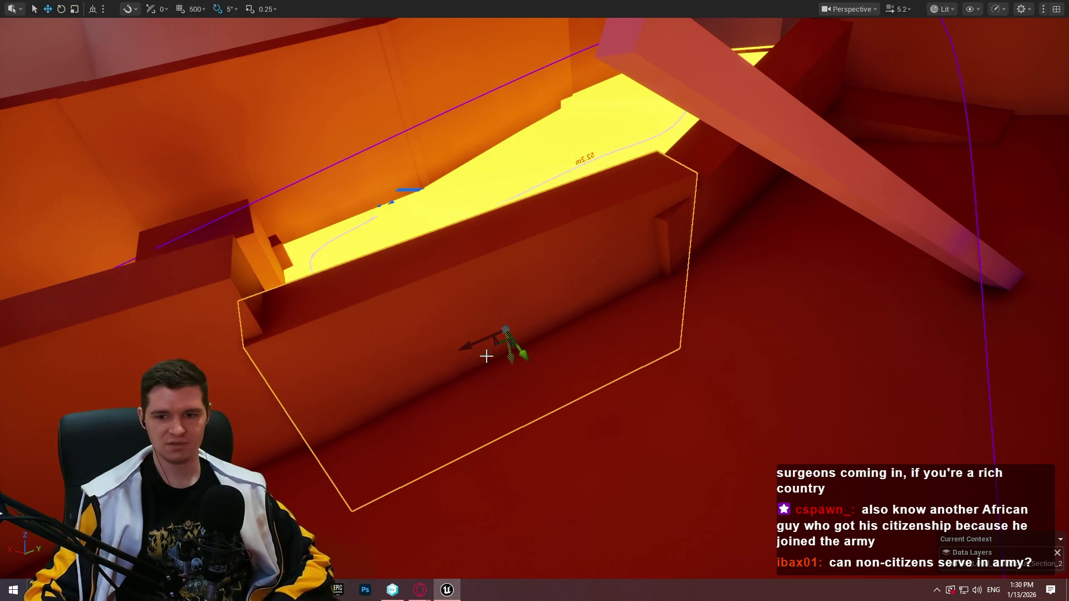
left_click_drag(222, 331, 184, 357)
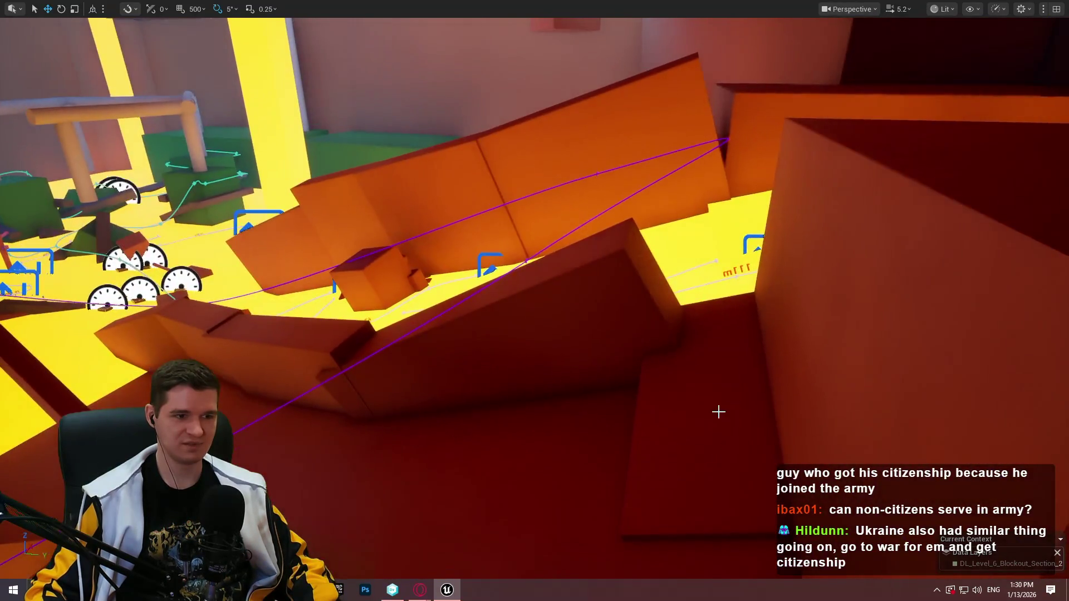
right_click(718, 410)
Play from Cube265, running the mannequin up the tilted red wall and narrow ramp, then stop.
left_click(761, 401)
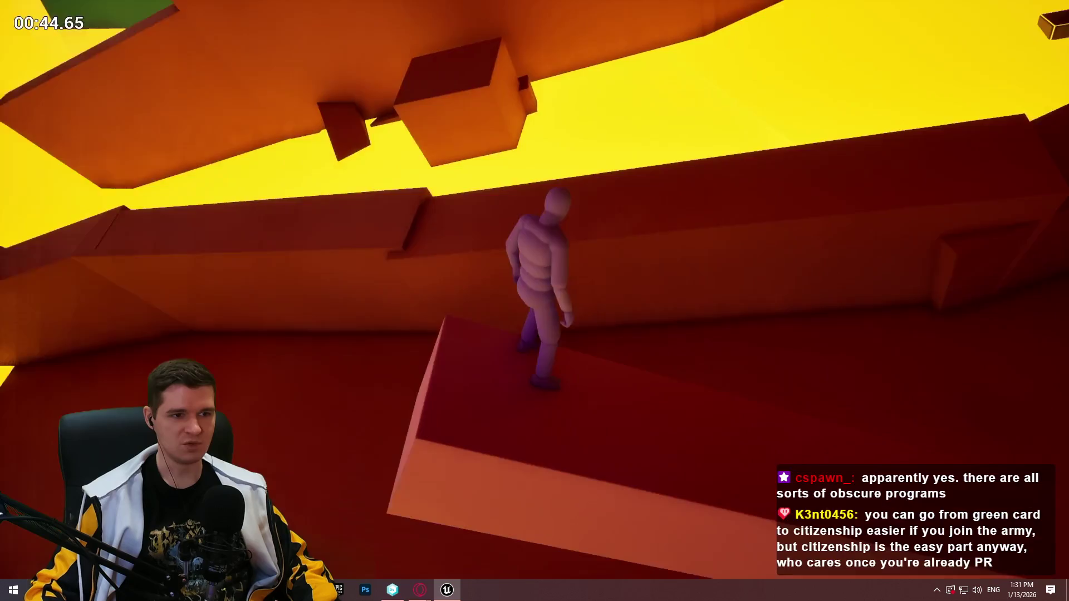
key("Escape")
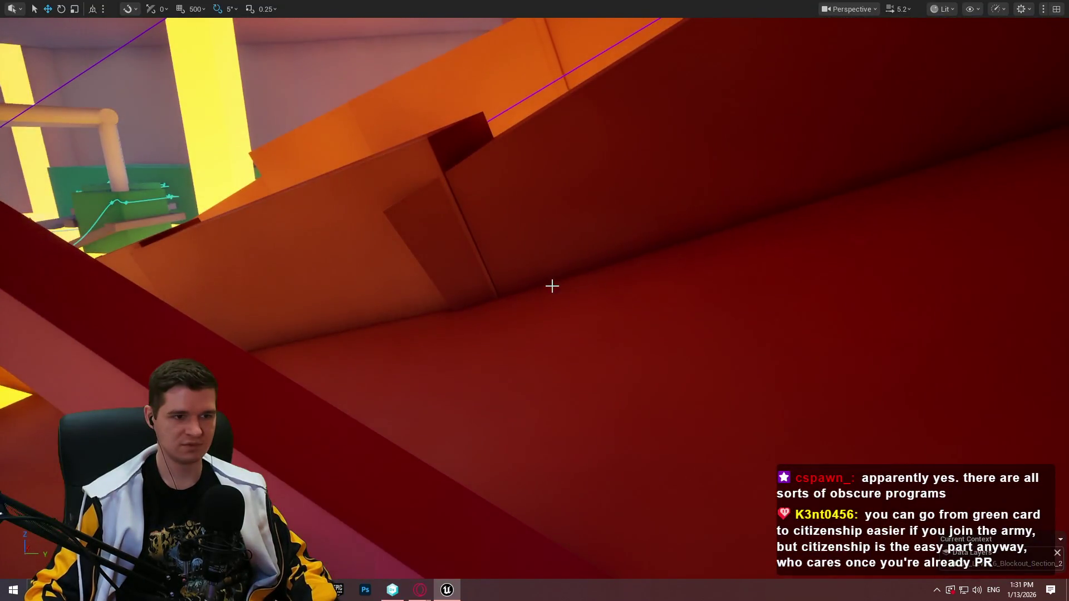
Run a quick Play From Here test from the selected box and stop it.
right_click(551, 287)
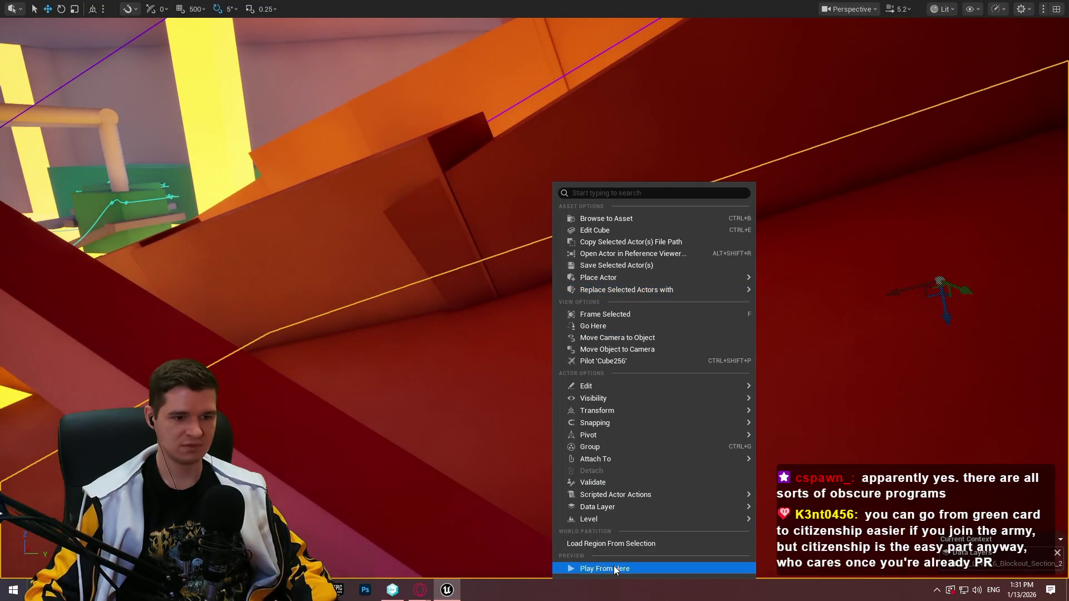
left_click(614, 567)
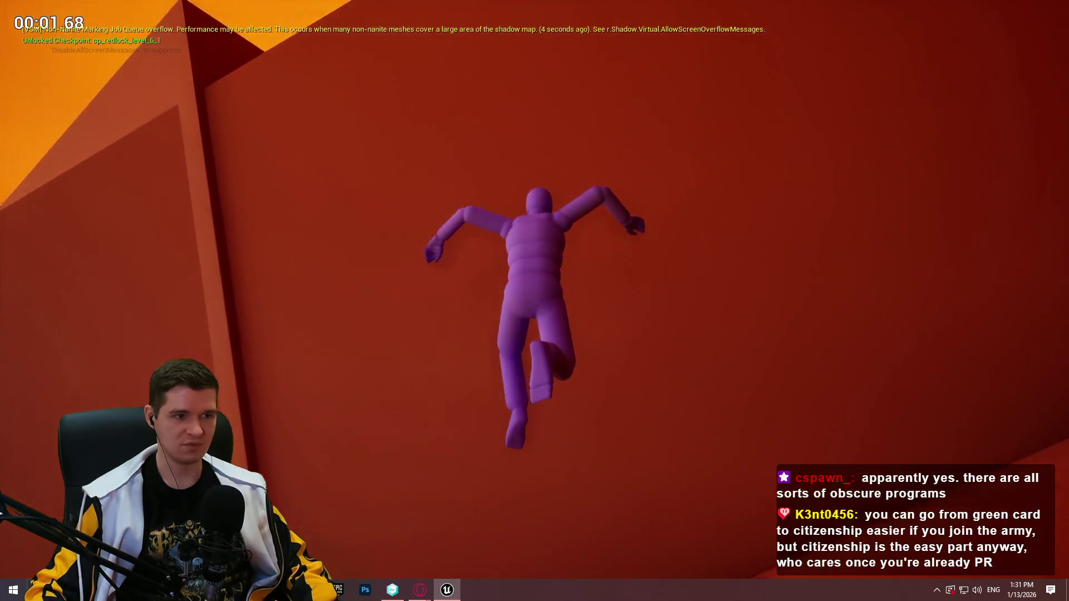
key("Escape")
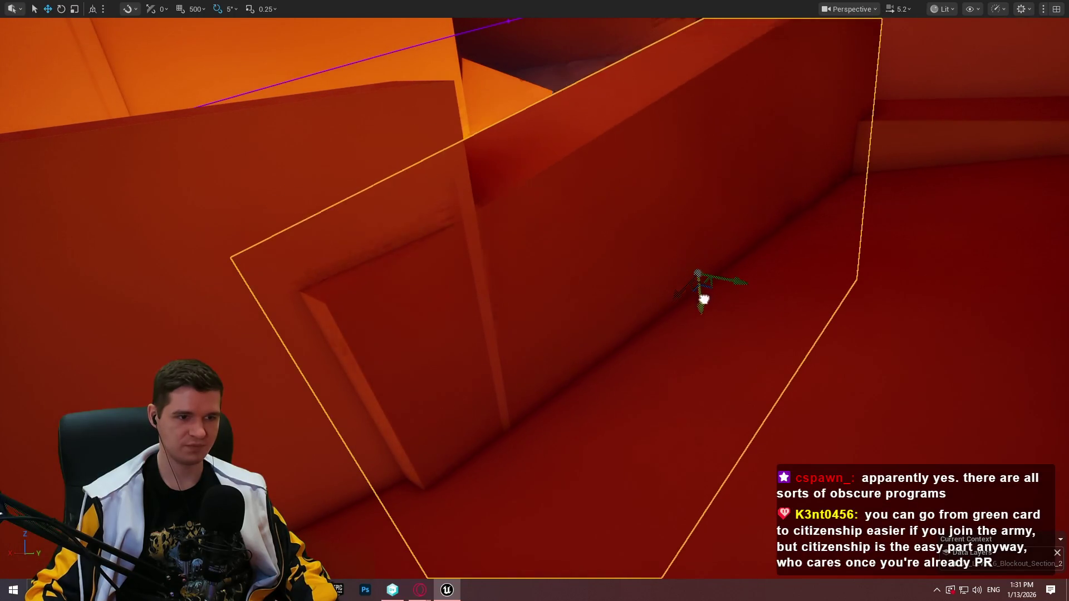
Frame the orange slab and shift it down and to the right.
key("f")
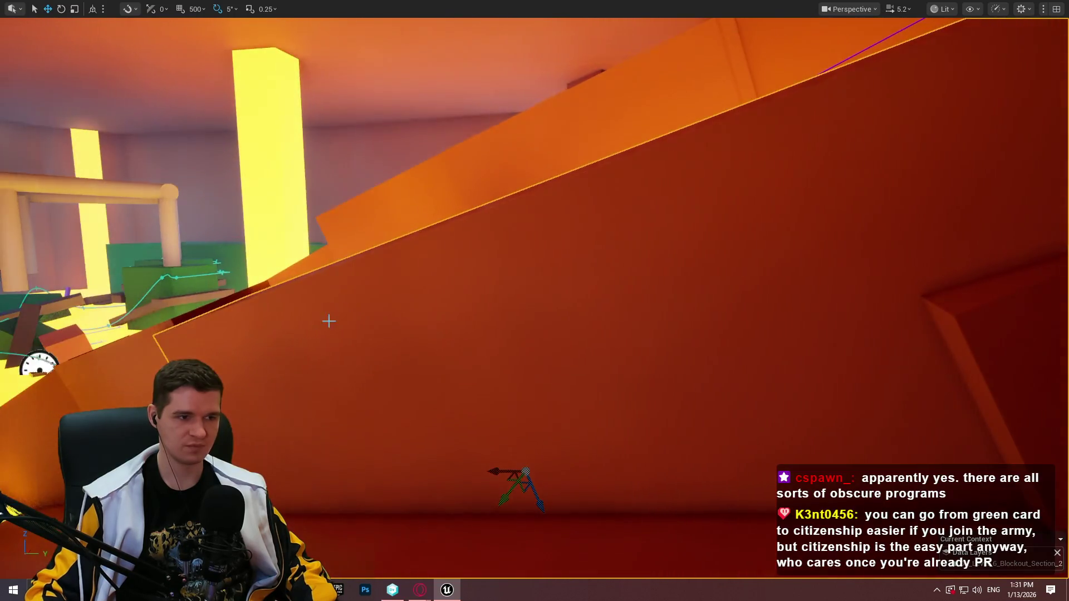
scroll(314, 490, "down", 3)
mouse_move(344, 472)
left_mouse_down()
mouse_move(363, 504)
mouse_move(398, 429)
left_mouse_up()
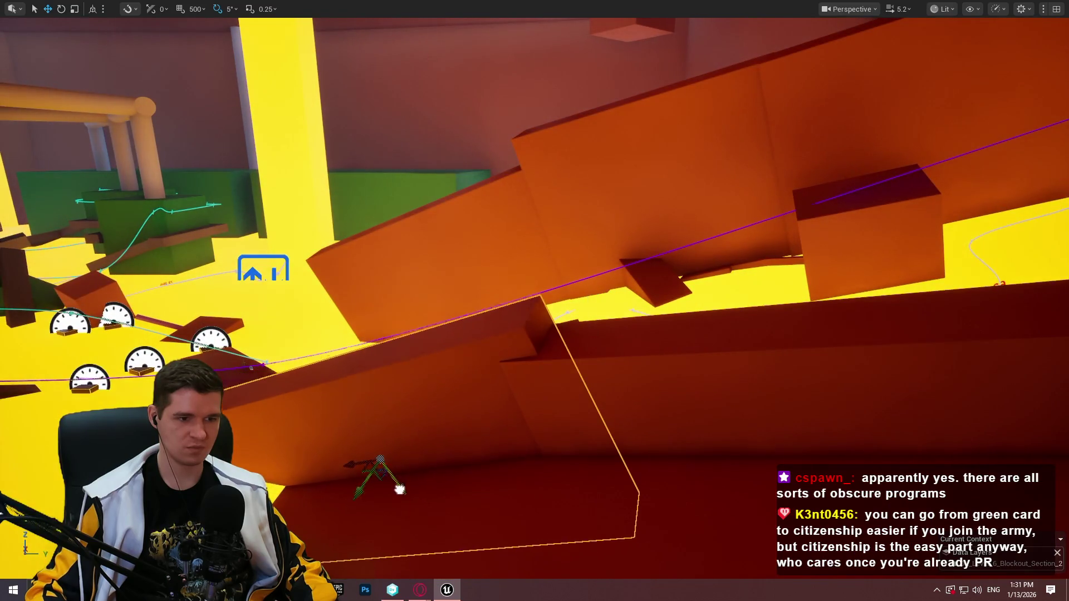
mouse_move(411, 506)
left_mouse_down()
mouse_move(739, 338)
mouse_move(791, 398)
mouse_move(716, 394)
mouse_move(585, 490)
mouse_move(565, 425)
mouse_move(743, 232)
mouse_move(709, 239)
mouse_move(581, 226)
mouse_move(591, 291)
left_mouse_up()
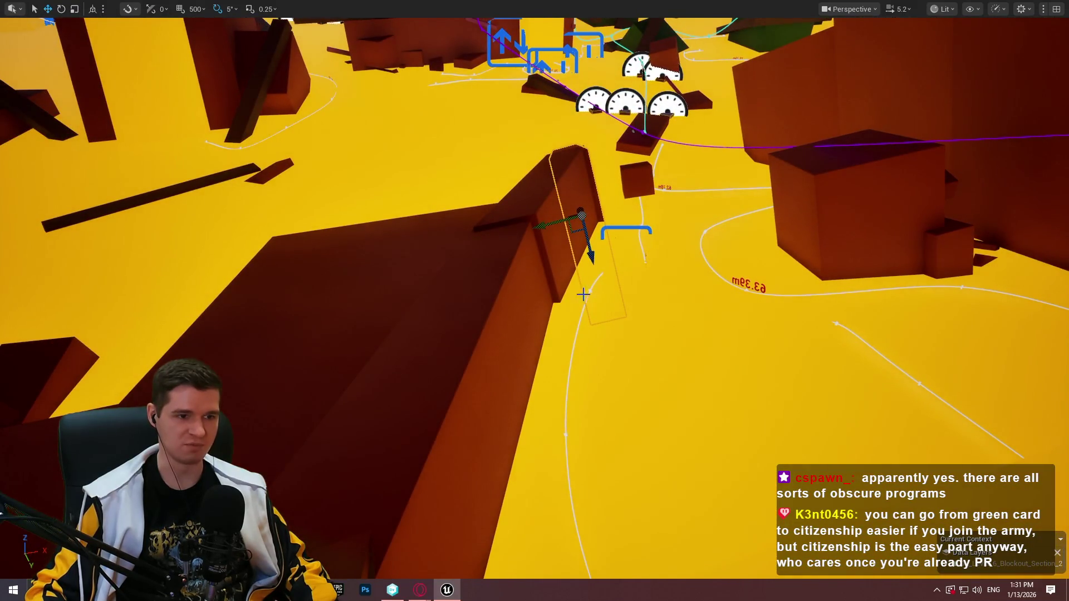
mouse_move(503, 300)
left_mouse_down()
mouse_move(501, 318)
mouse_move(513, 295)
mouse_move(560, 321)
left_mouse_up()
right_click(561, 186)
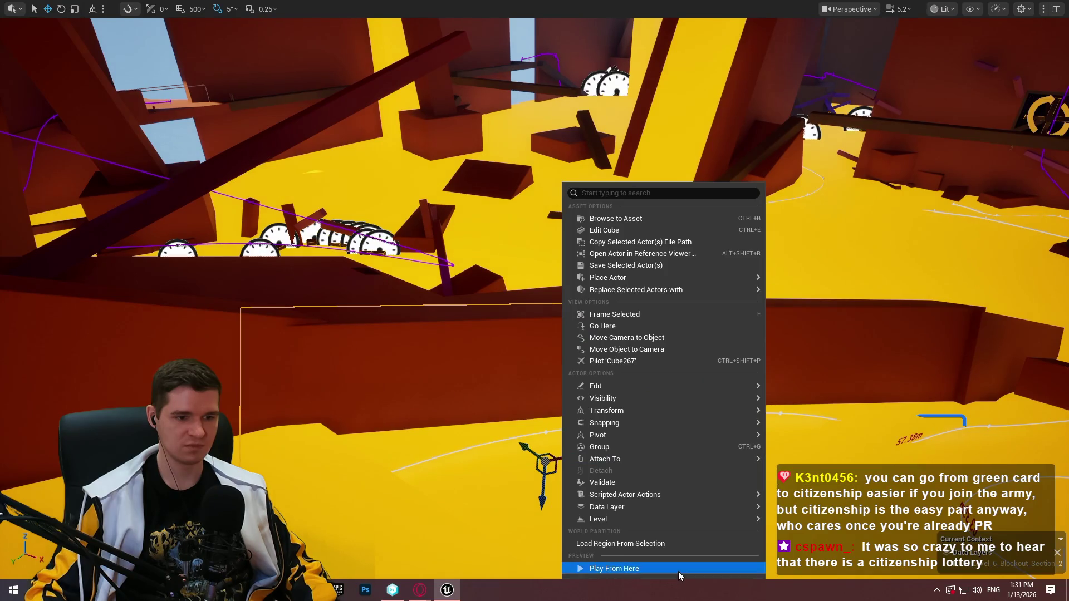
Play from the yellow area, running up the red ramp and jumping onto the yellow surface, then stop.
left_click(679, 574)
left_click(684, 206)
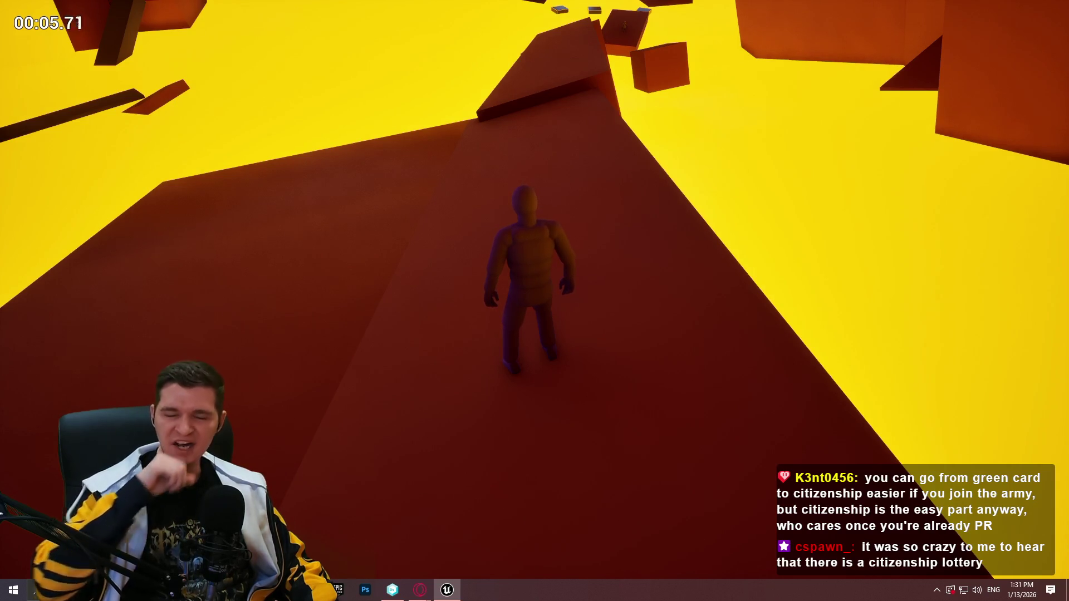
key("w")
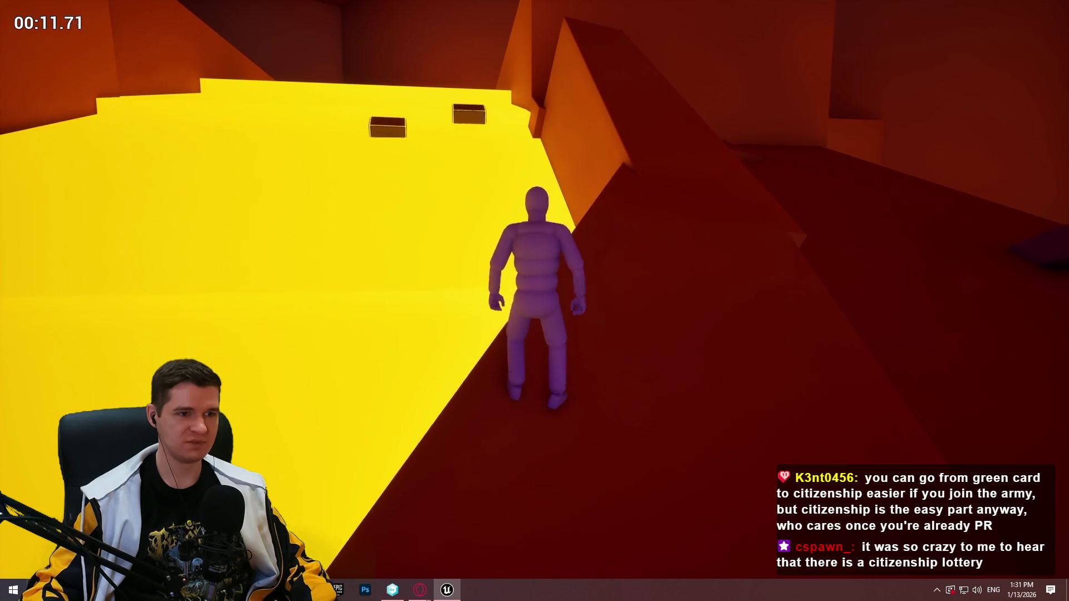
key("w")
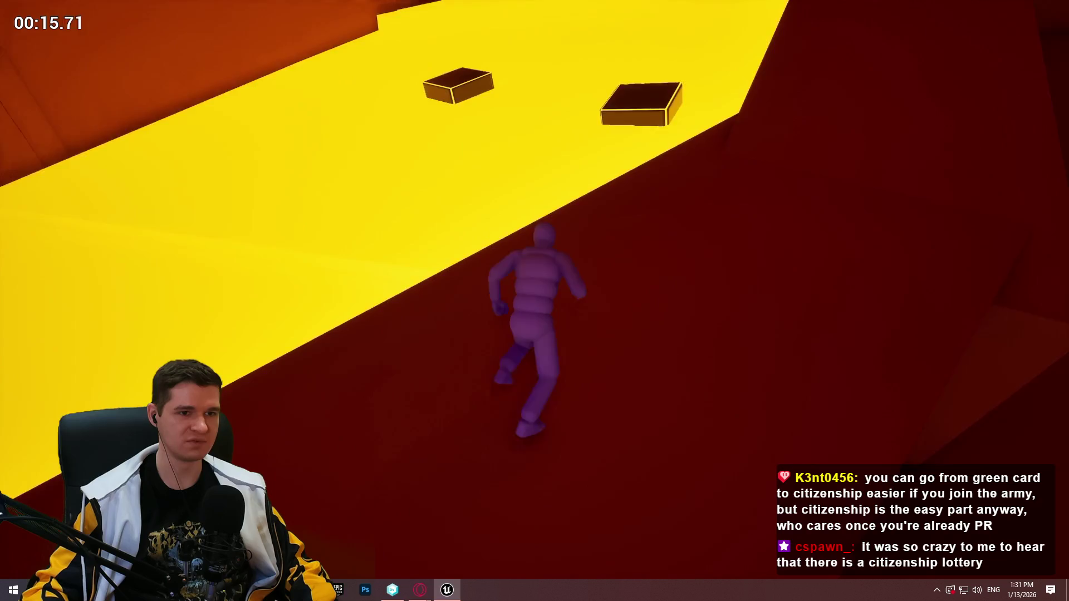
key("space")
key("Escape")
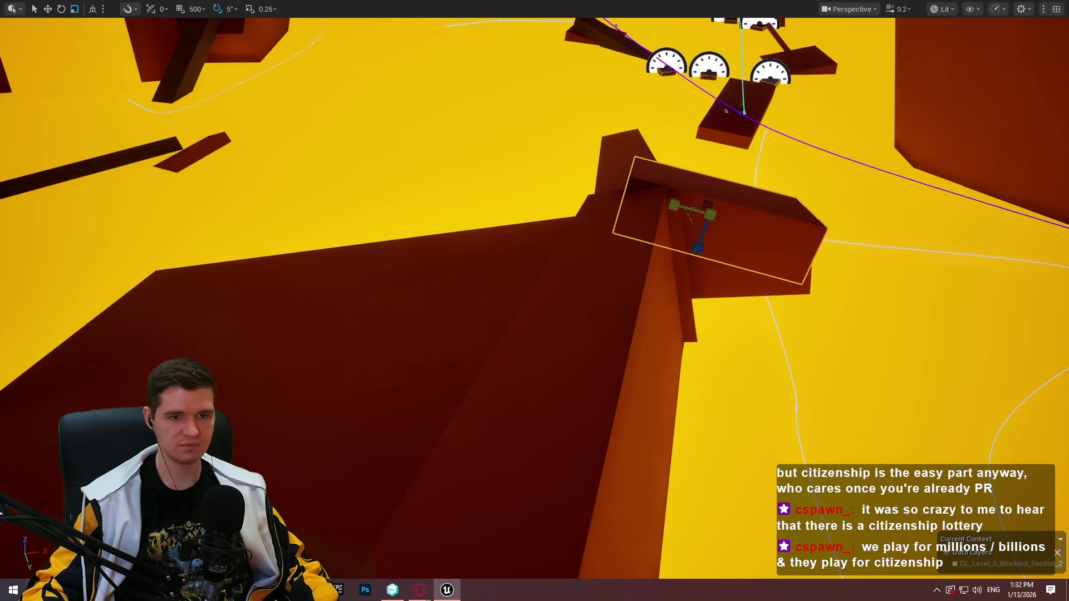
Fly down to the yellow floor by the gauges and arrow markers and play from there.
key("s")
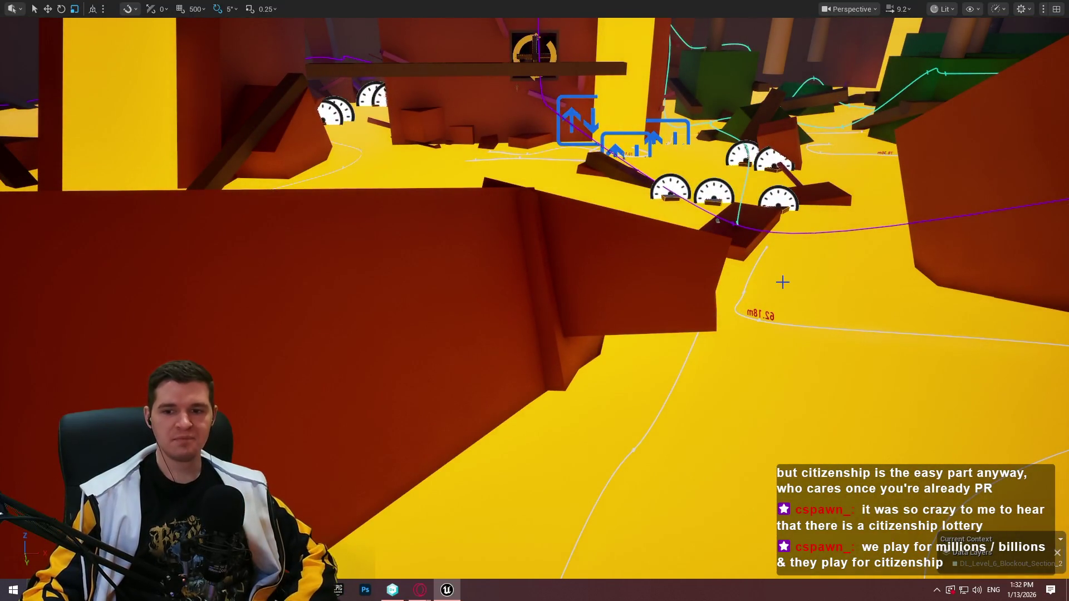
key("w")
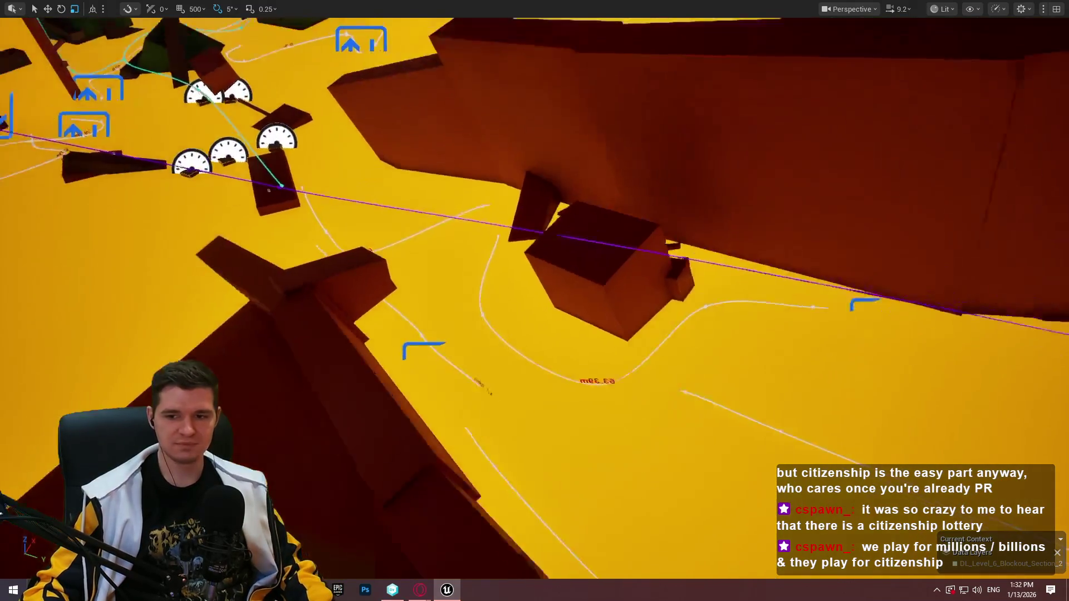
key("s")
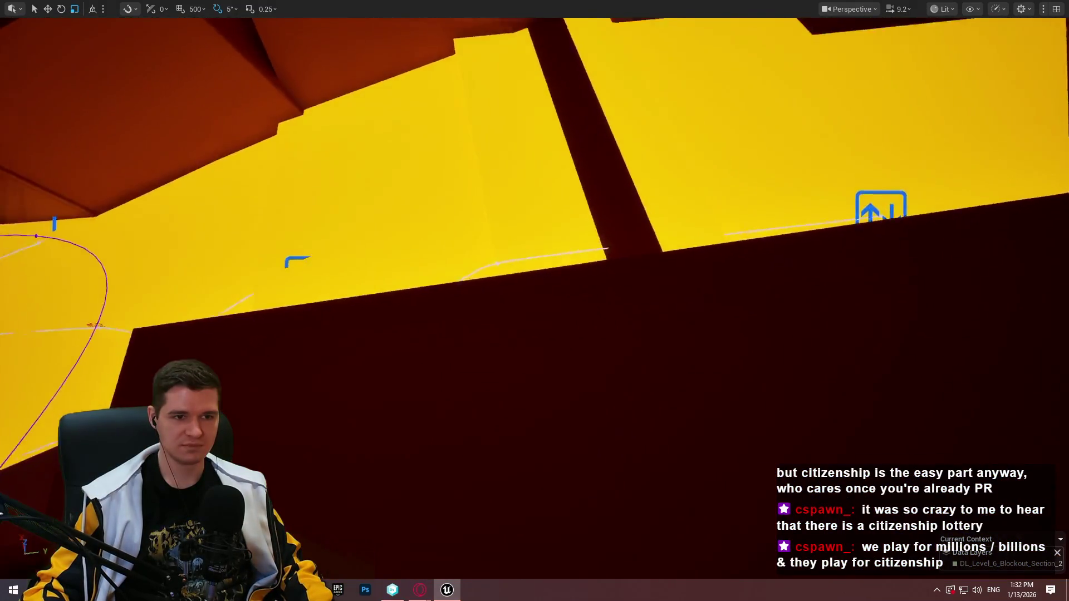
key("w")
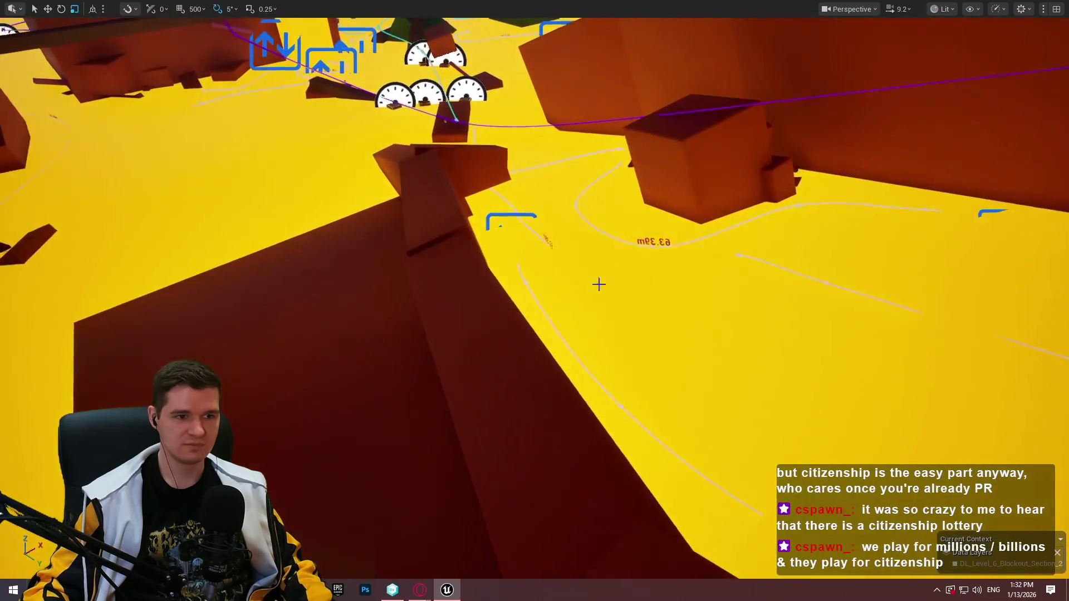
right_click(471, 280)
left_click(539, 564)
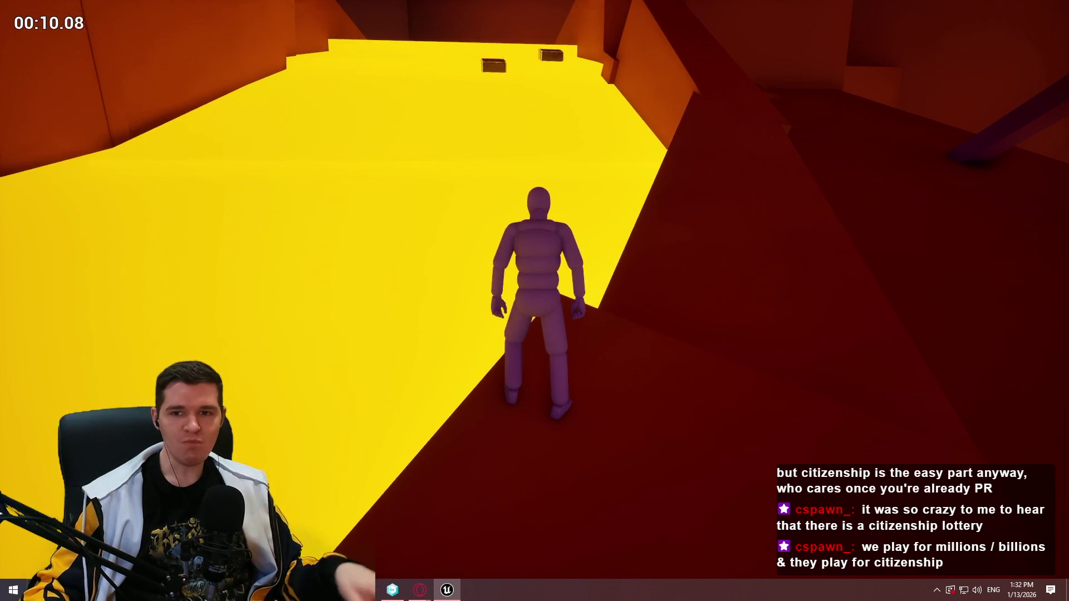
Run the mannequin up the ramp, climb over the yellow wall and walk along the ledge.
key("w")
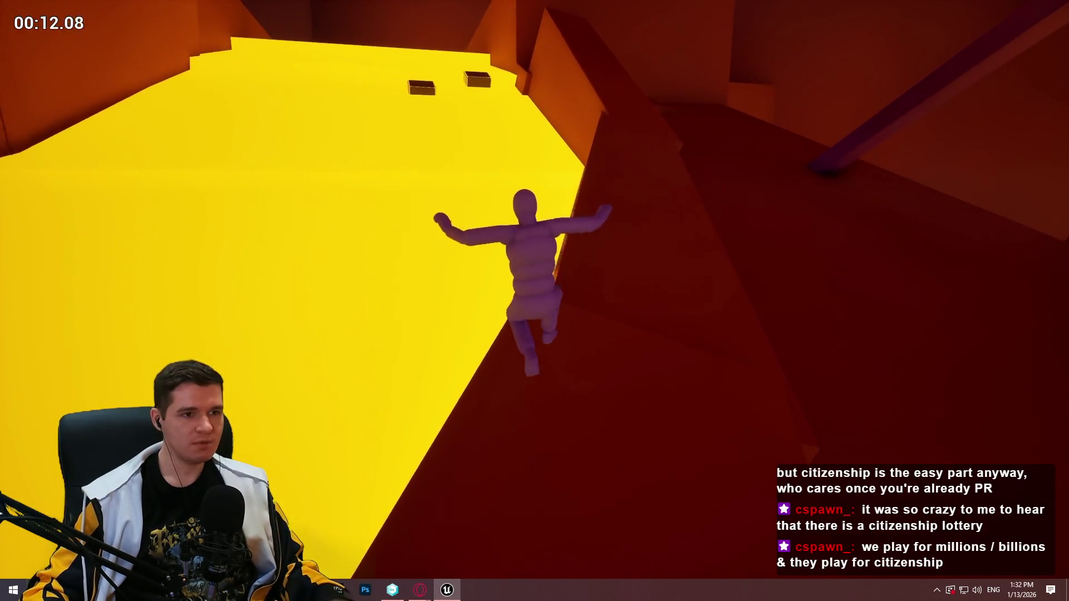
key("w")
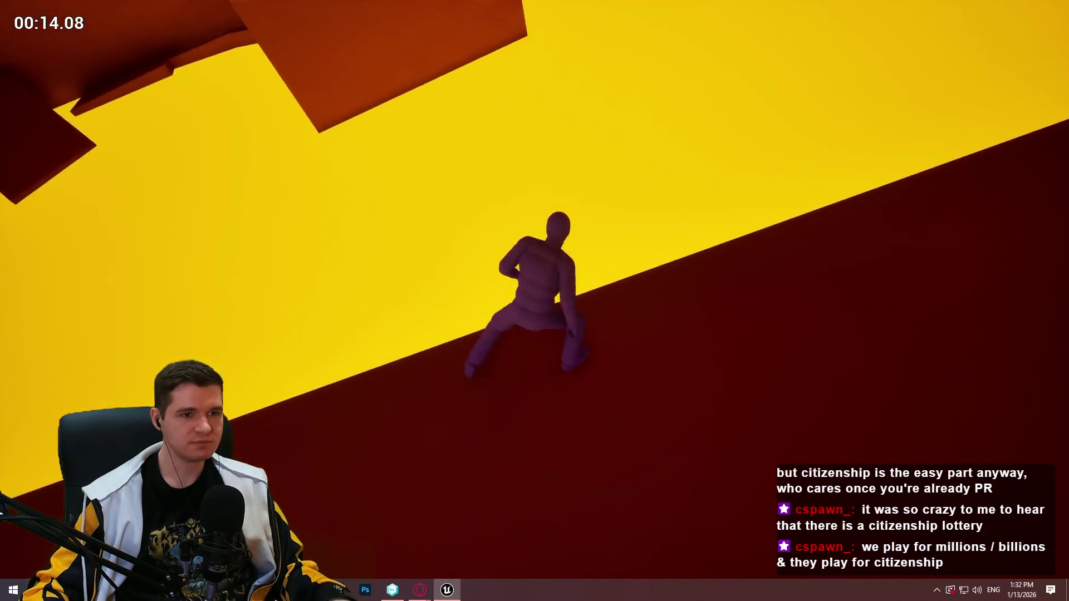
key("w")
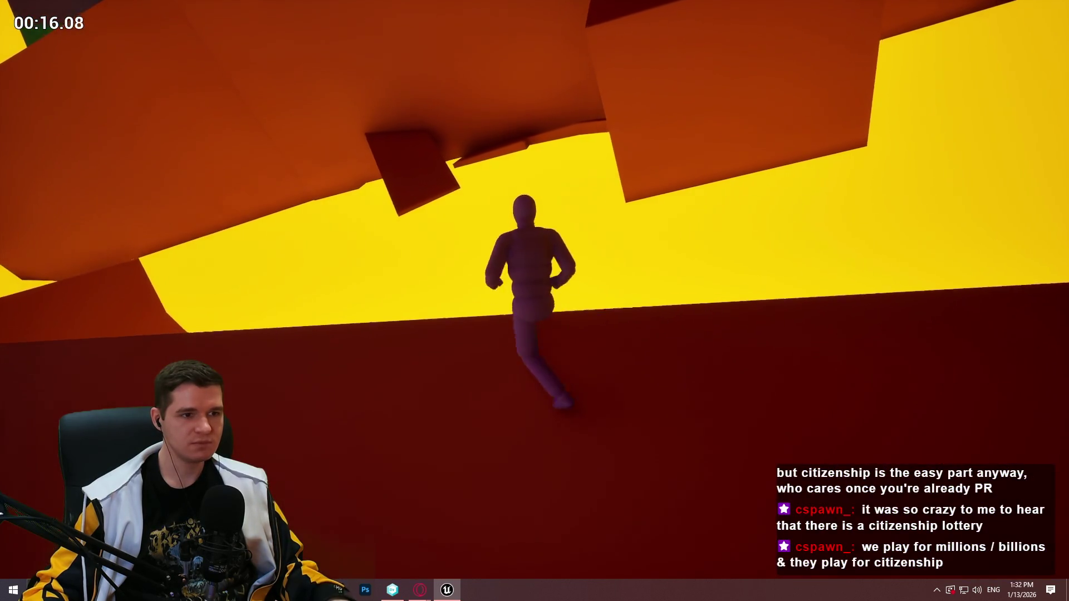
key("w")
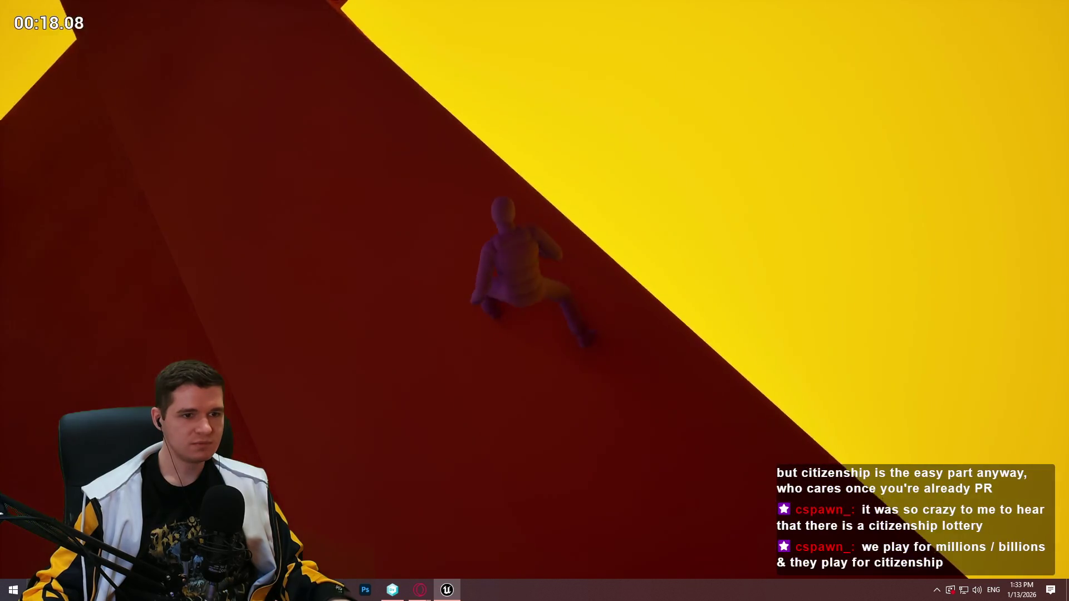
key("w")
key("w")
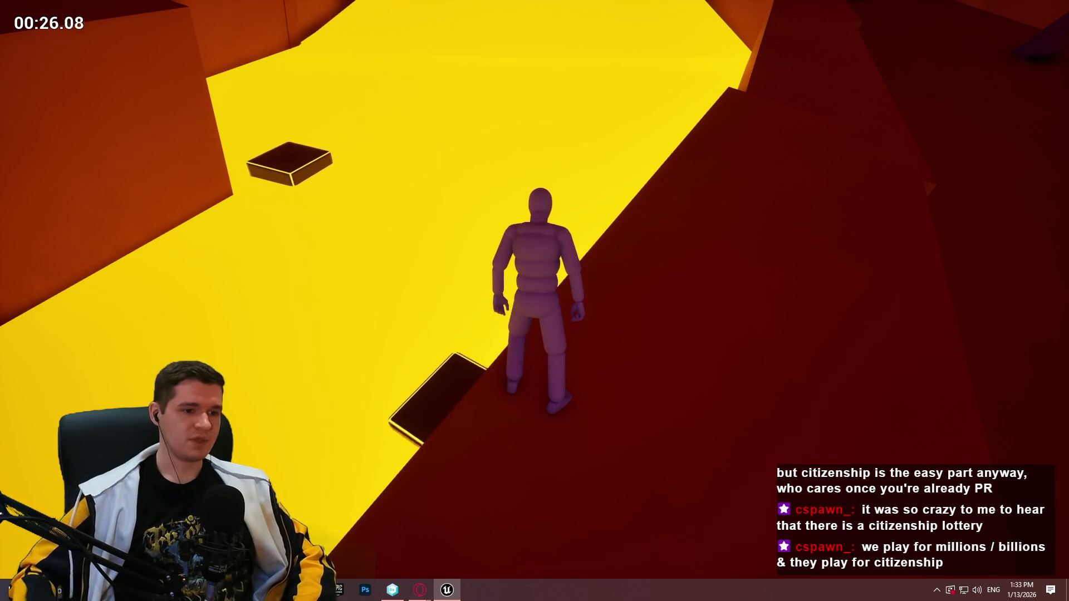
key("w")
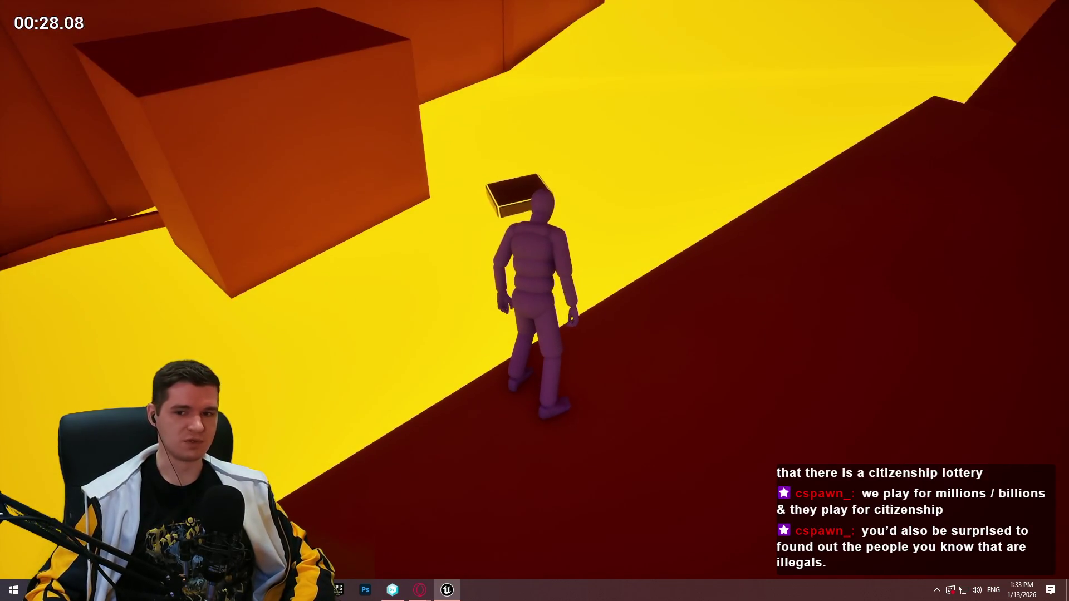
key("w")
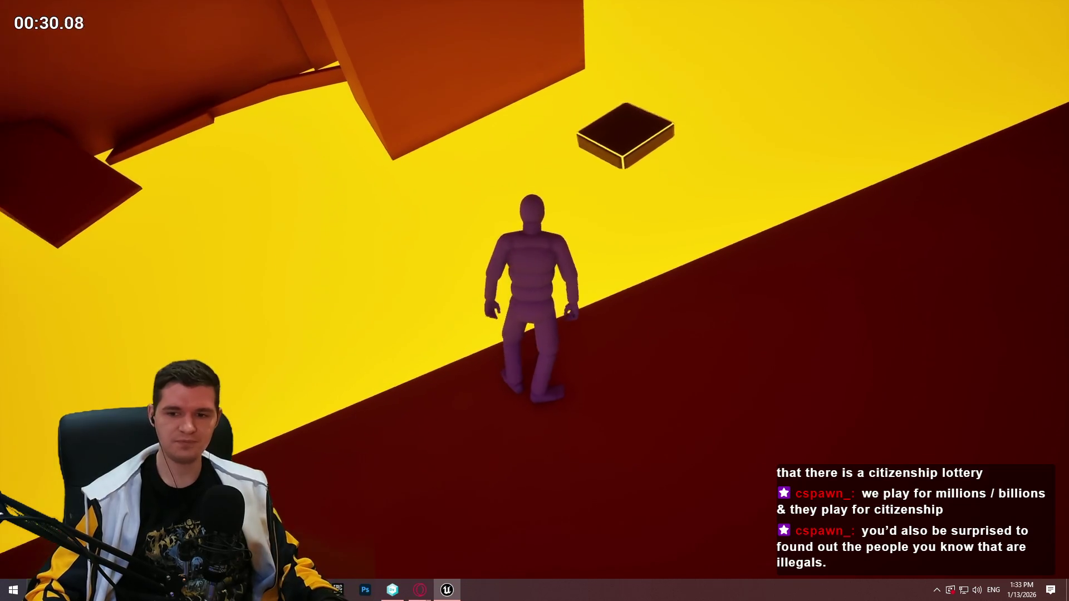
key("w")
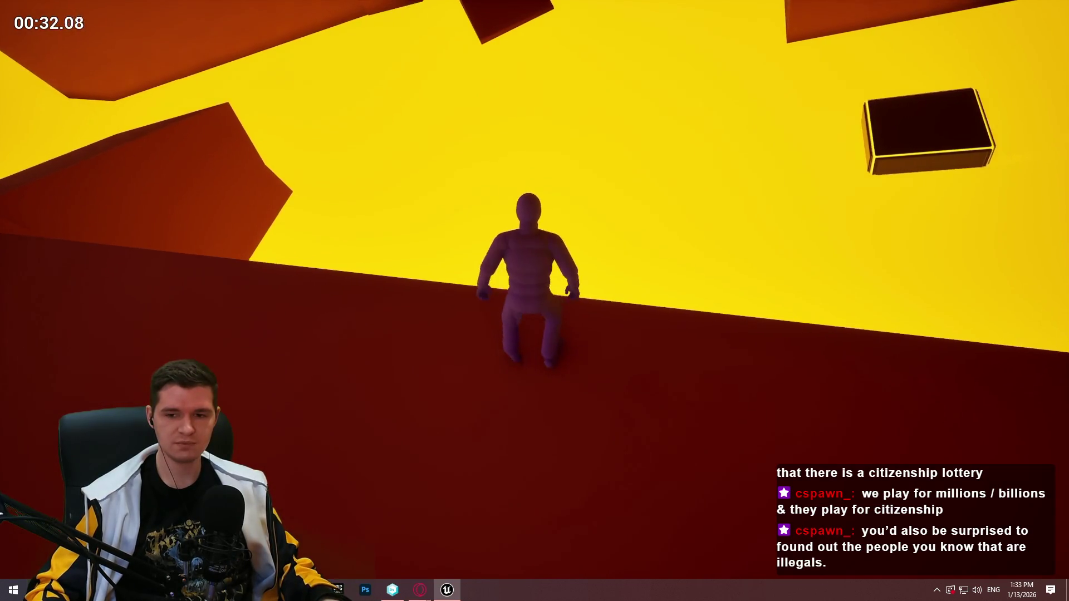
key("w")
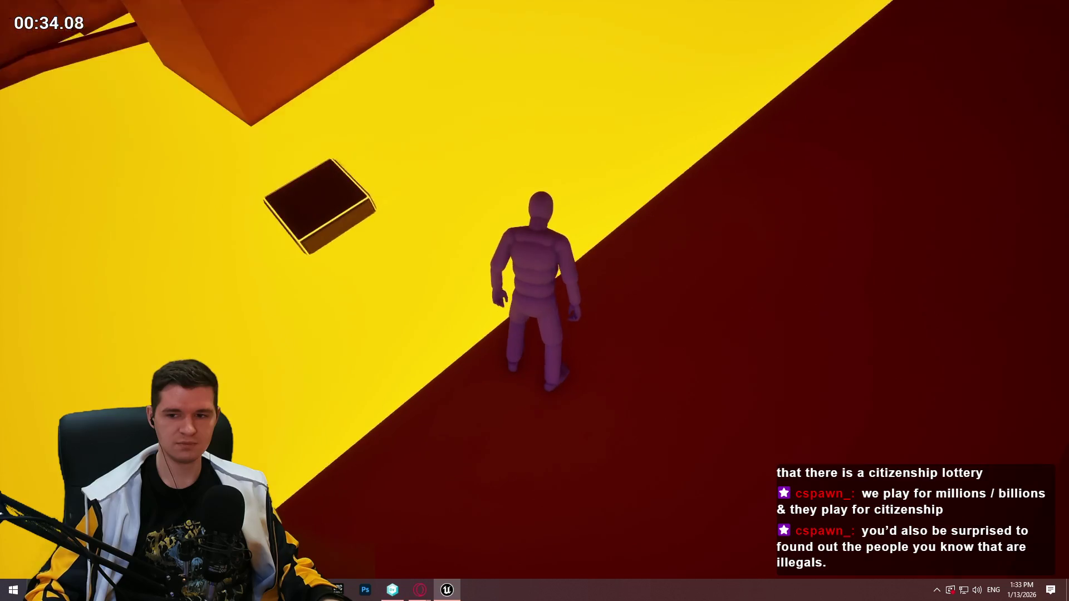
Climb the sloped red ledge, jump across the box platforms, run the lower ledge, then stop.
key("w")
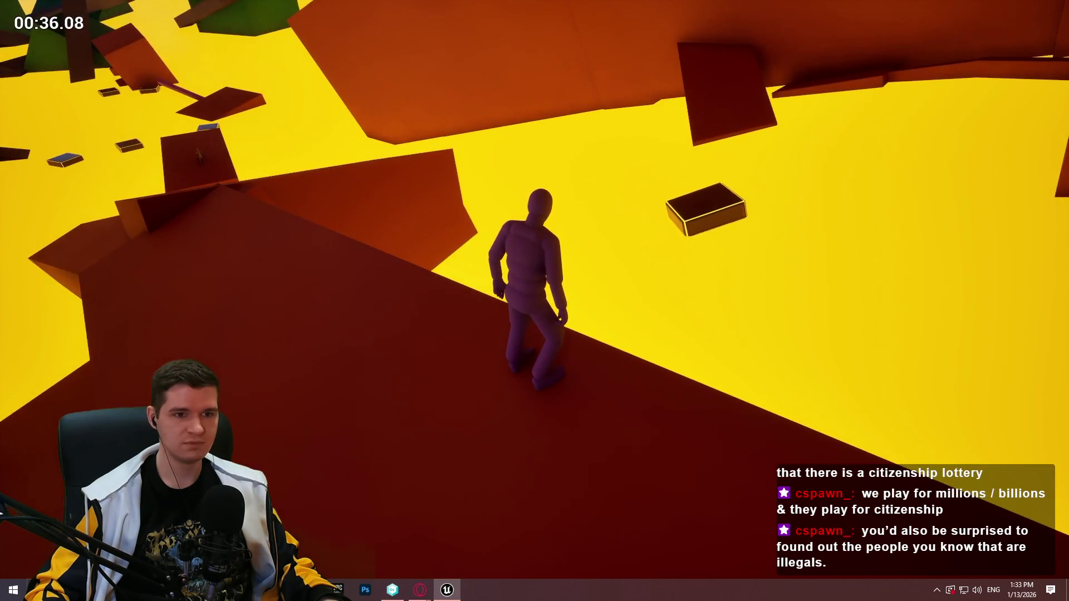
key("w")
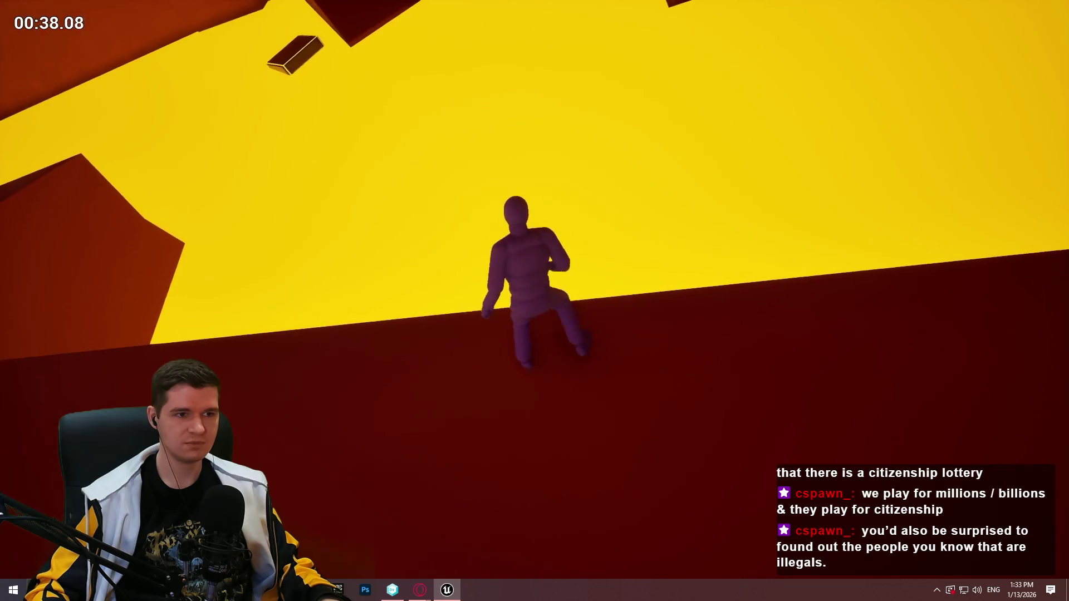
key("w")
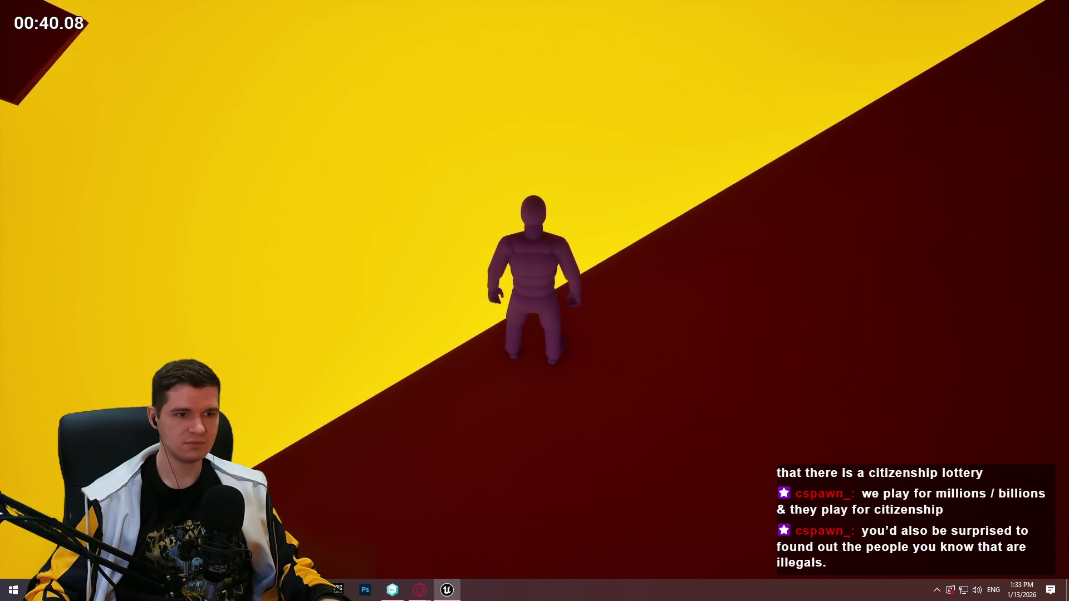
key("w")
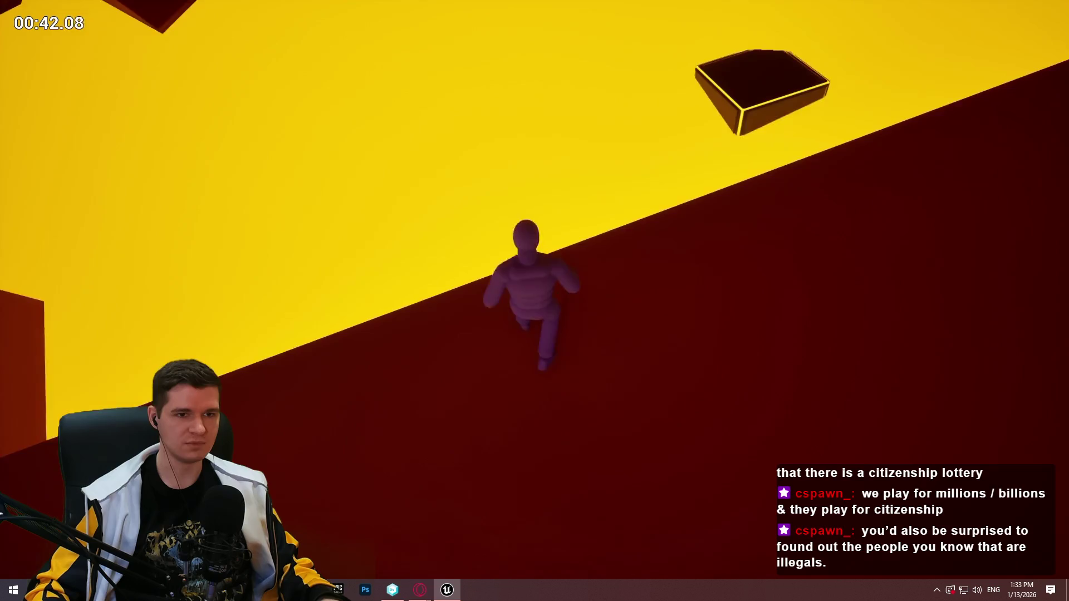
key("space")
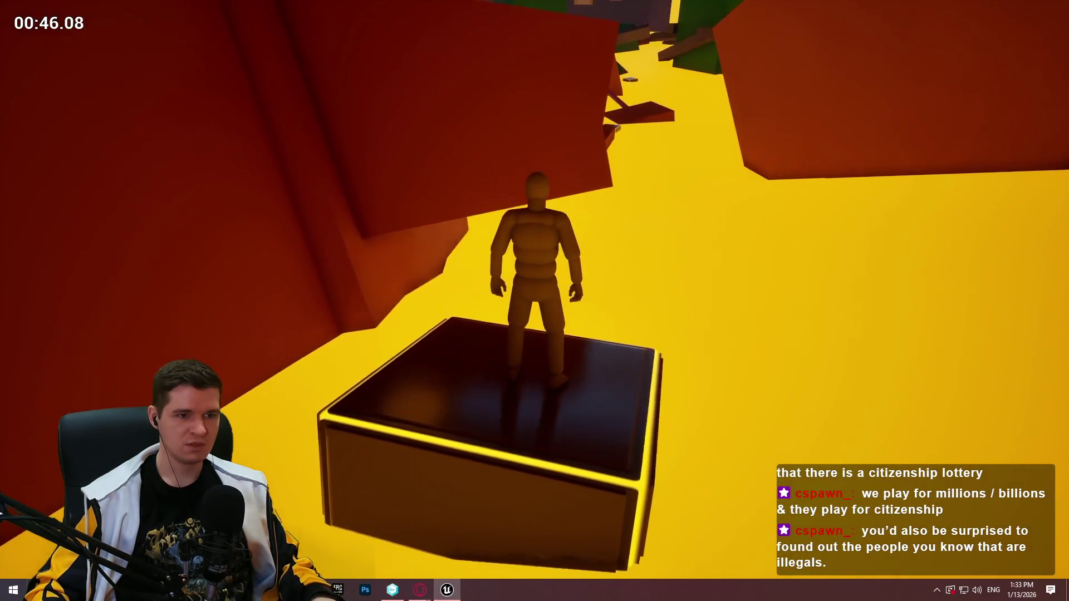
key("space")
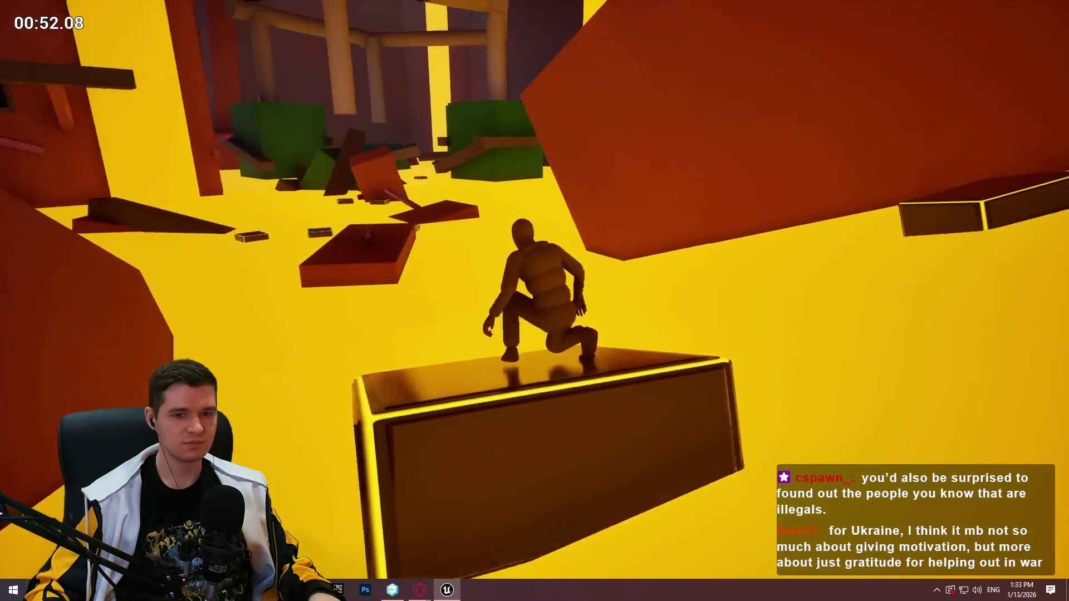
key("space")
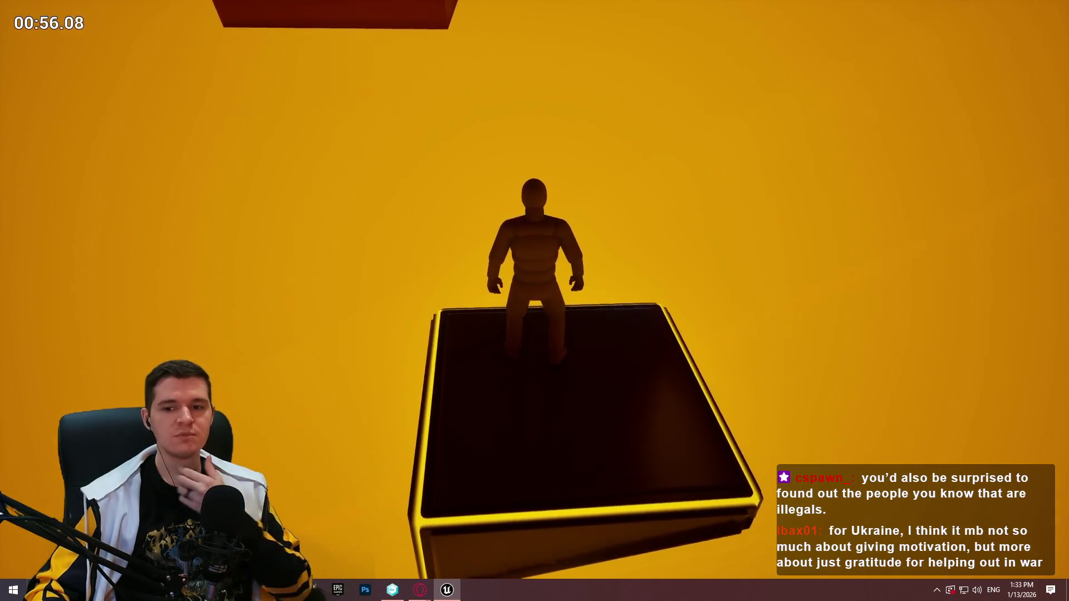
key("w")
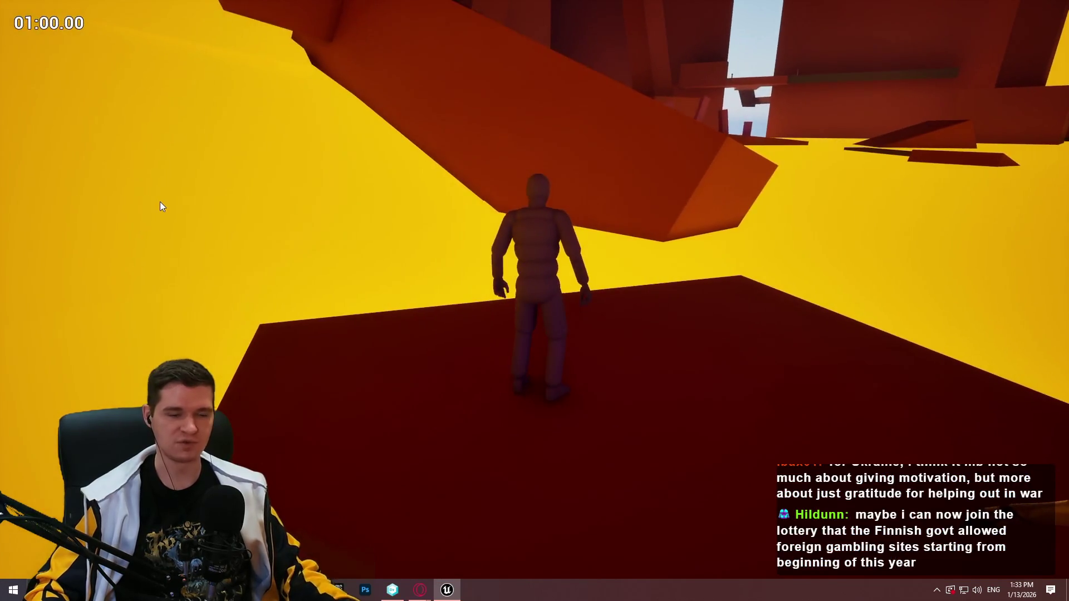
key("Escape")
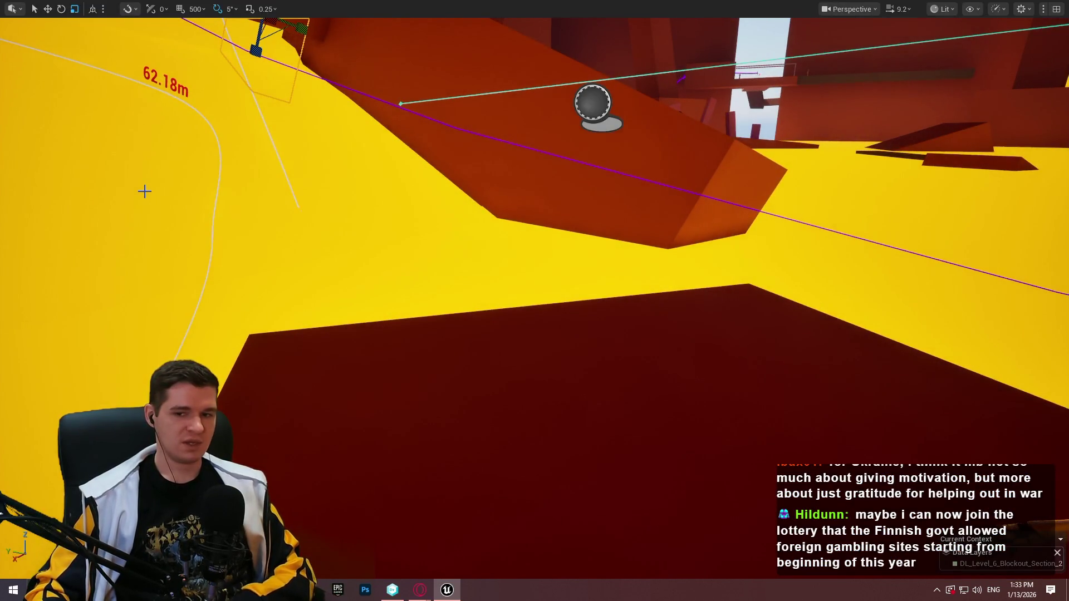
Fly the view to the yellow wall beside the dark block and open its context menu.
mouse_move(136, 154)
left_mouse_down()
mouse_move(169, 166)
mouse_move(234, 222)
left_mouse_up()
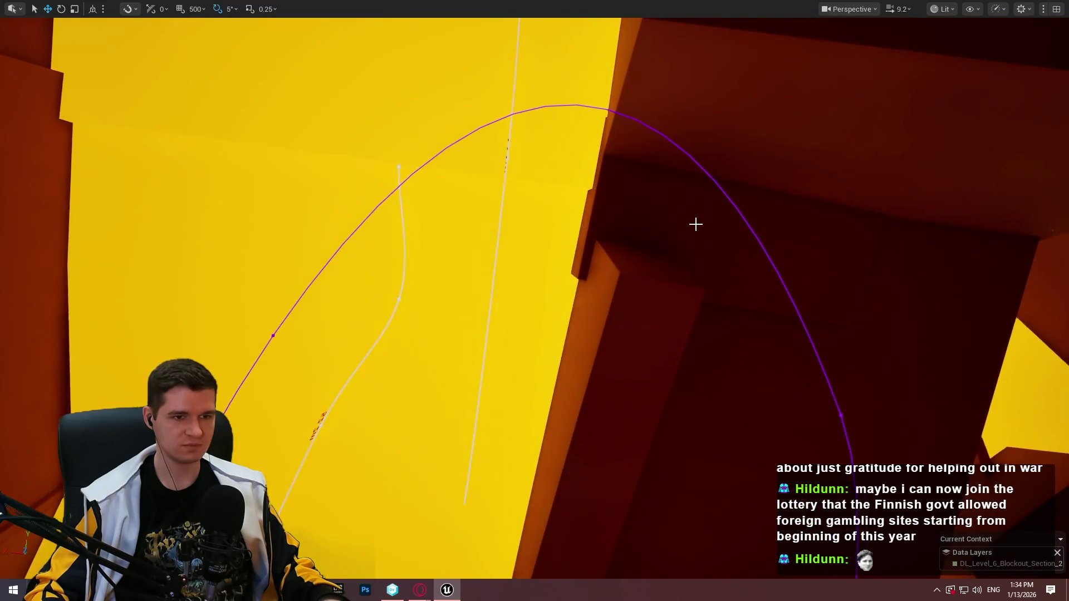
right_click(694, 222)
Play from the yellow wall spot for about 85 seconds, then end the session.
left_click(726, 566)
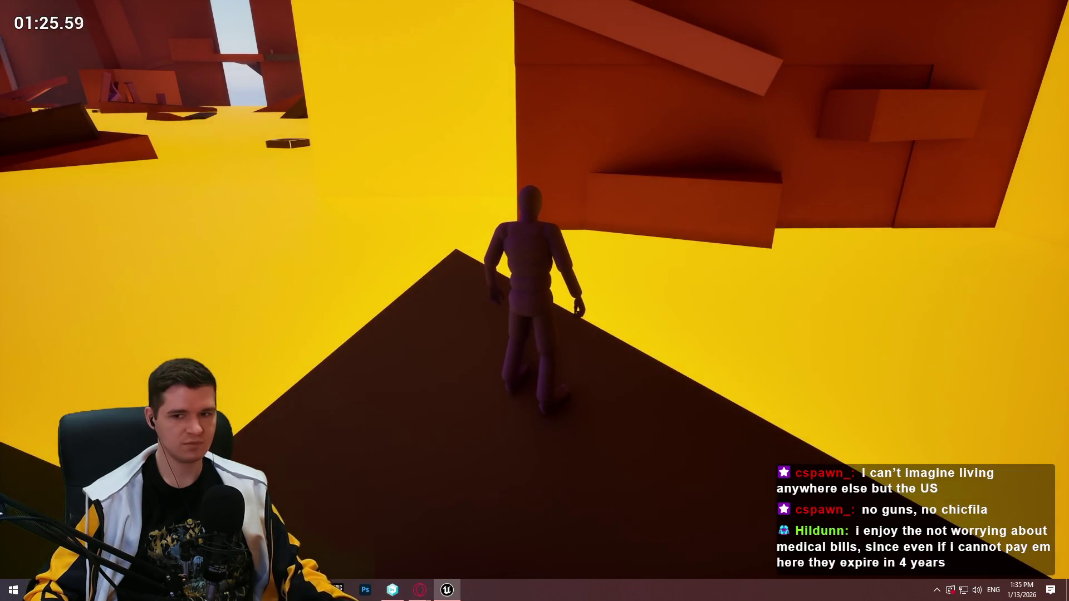
key("Escape")
Lower the camera speed to 5.4, fly to the fan ledge shaft, and check out the level assets.
scroll(535, 301, "down", 2)
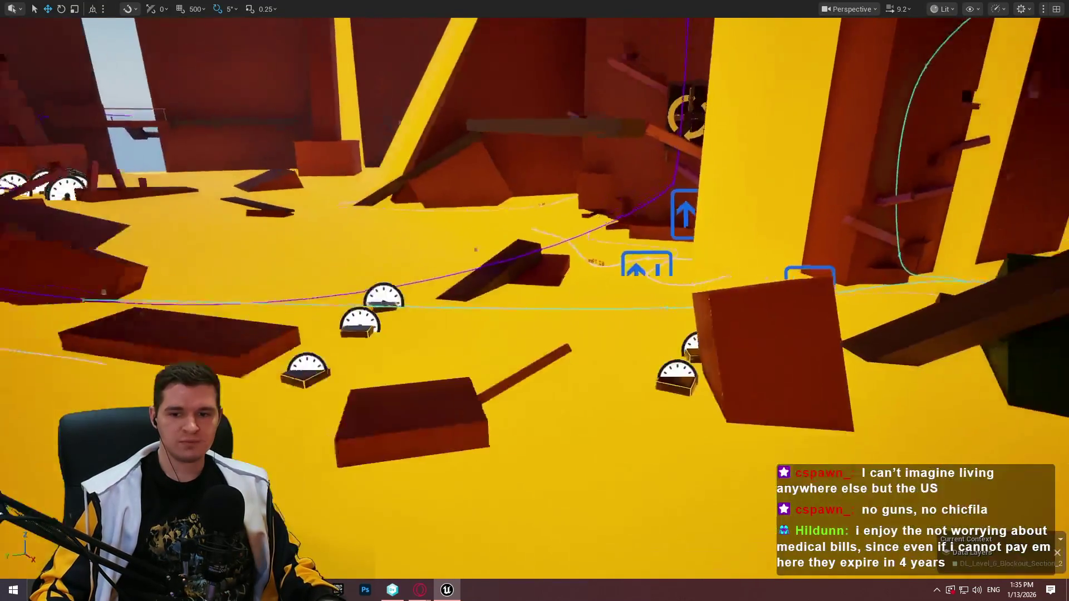
scroll(535, 301, "down", 1)
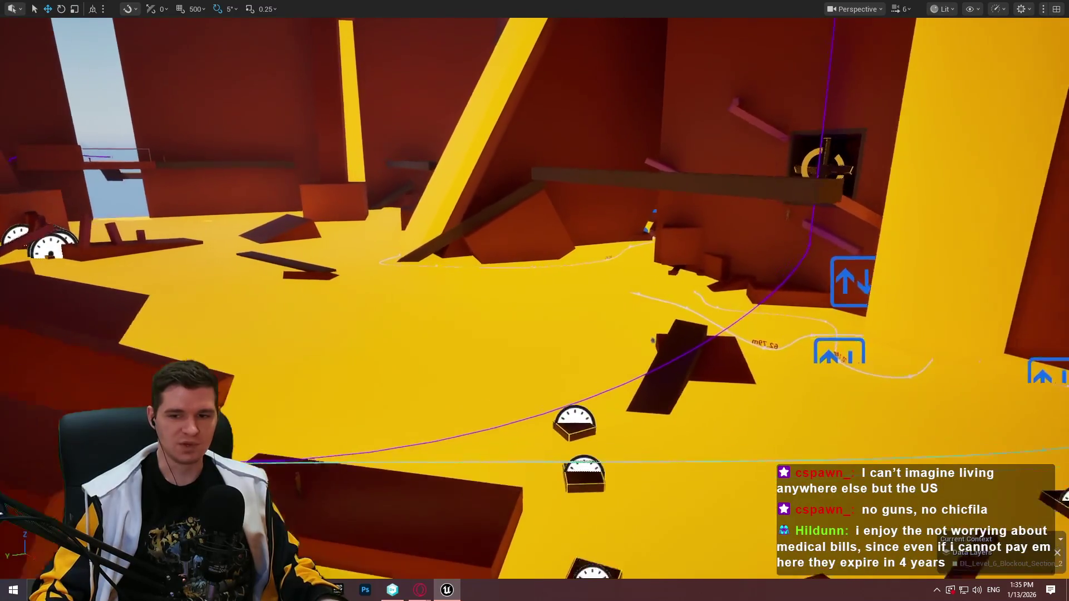
key("w")
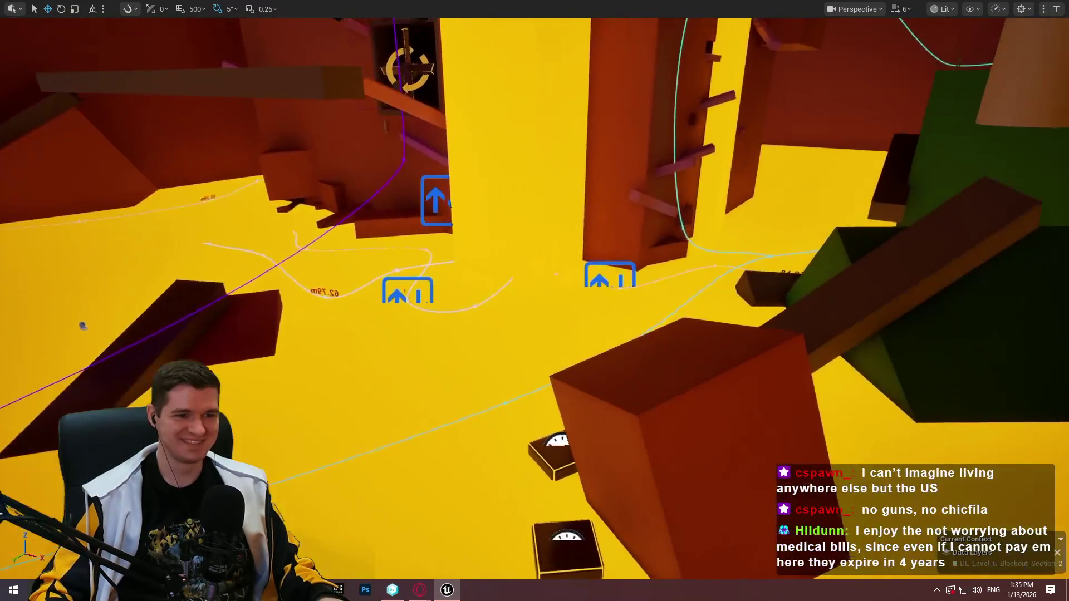
key("d")
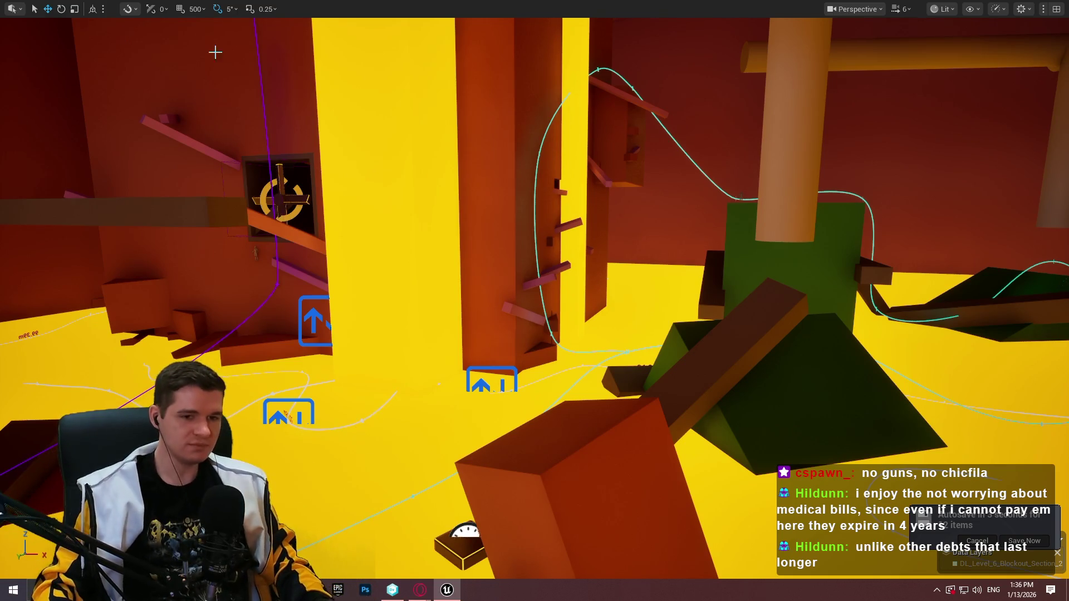
scroll(534, 301, "down", 1)
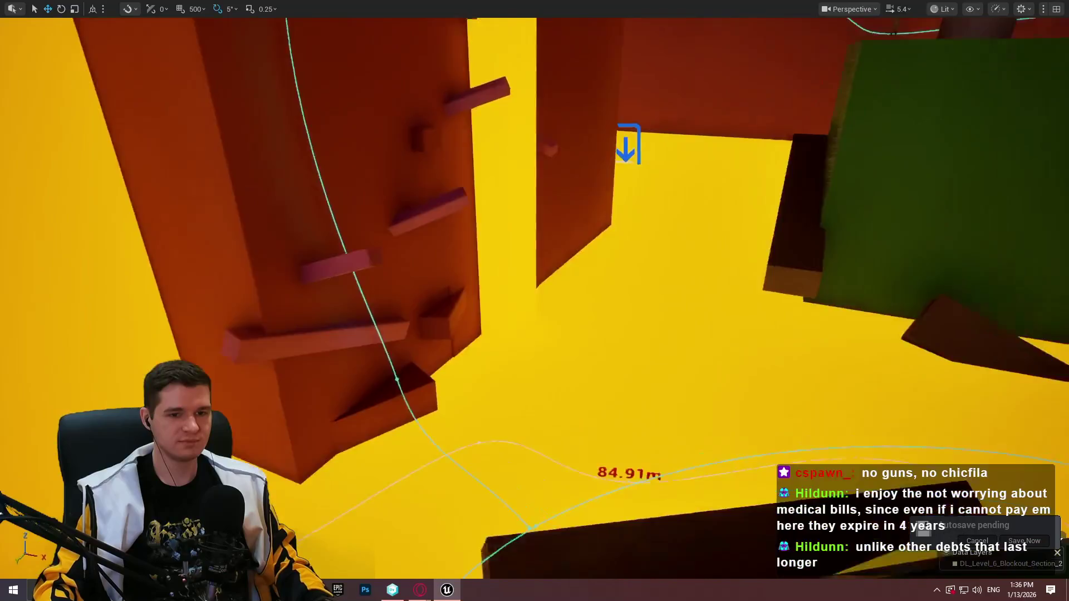
key("w")
left_click_drag(911, 439, 784, 327)
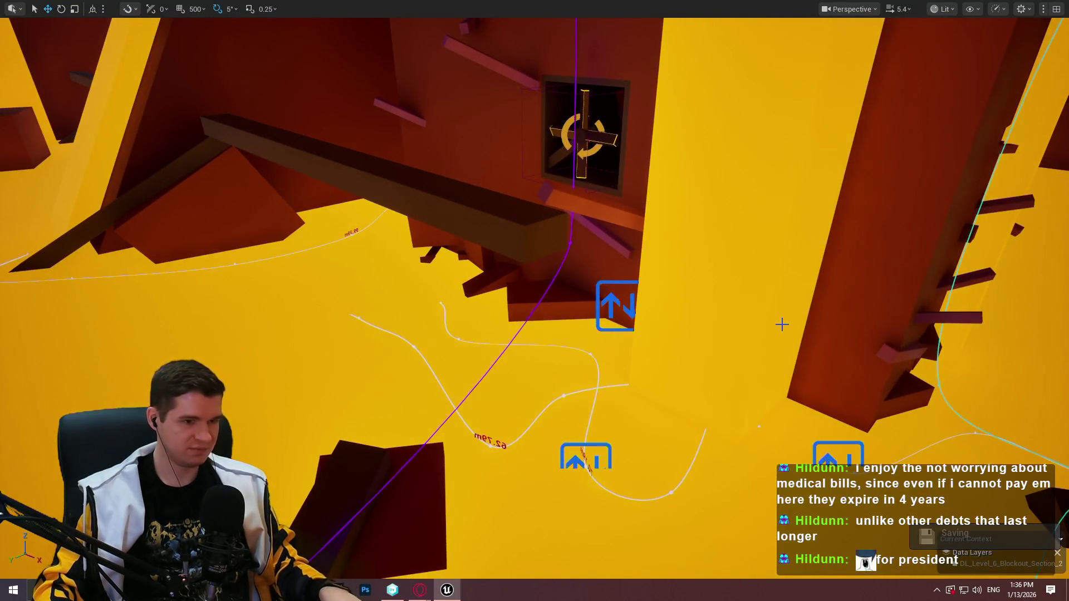
left_click(558, 421)
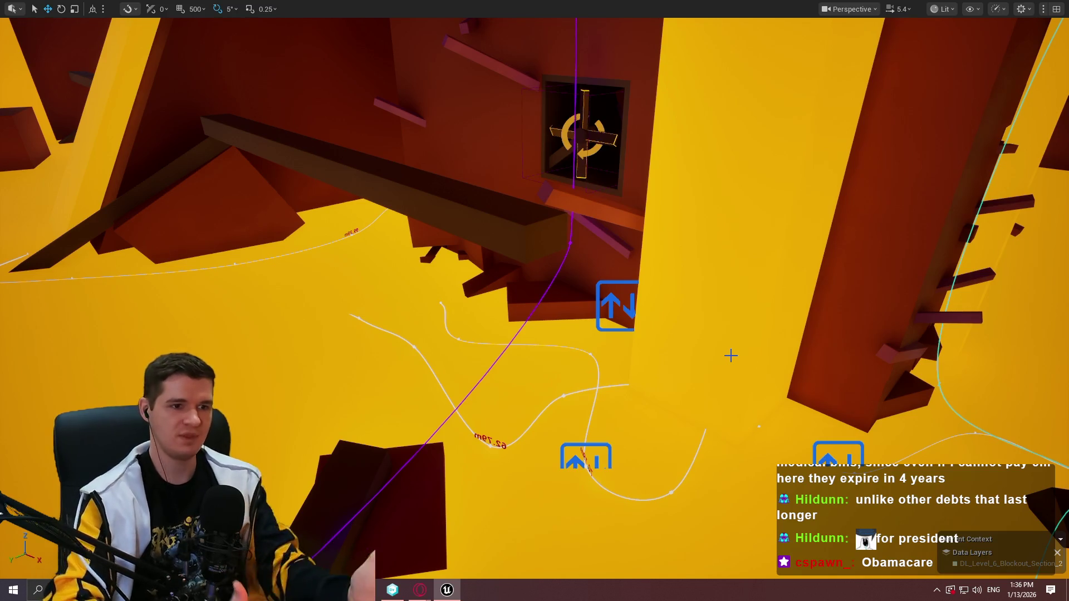
Fly past the fan to the long red beam and play the level from there.
right_click(731, 355)
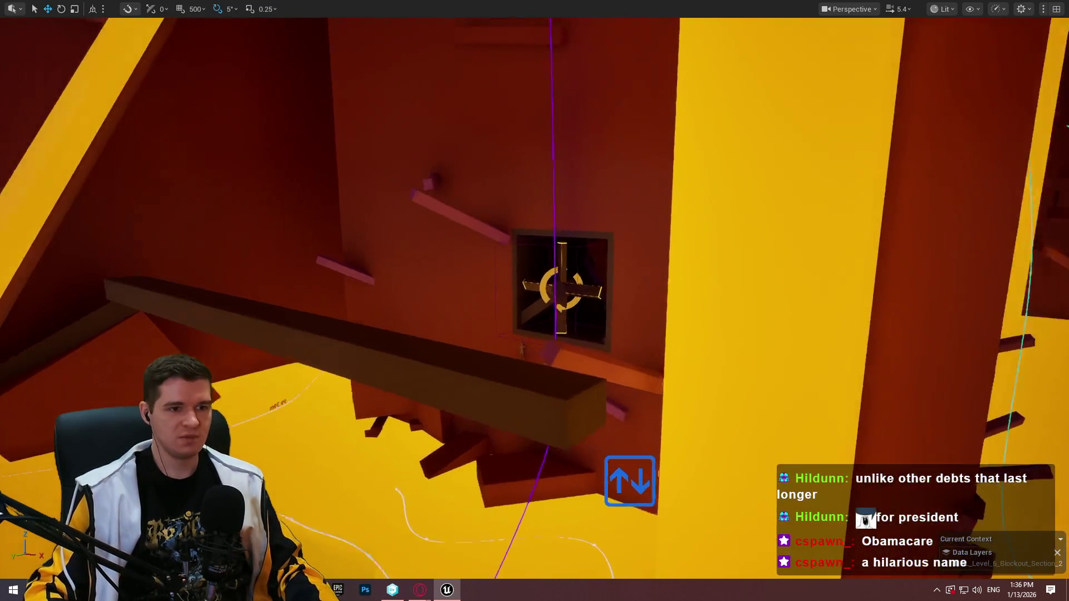
key("q")
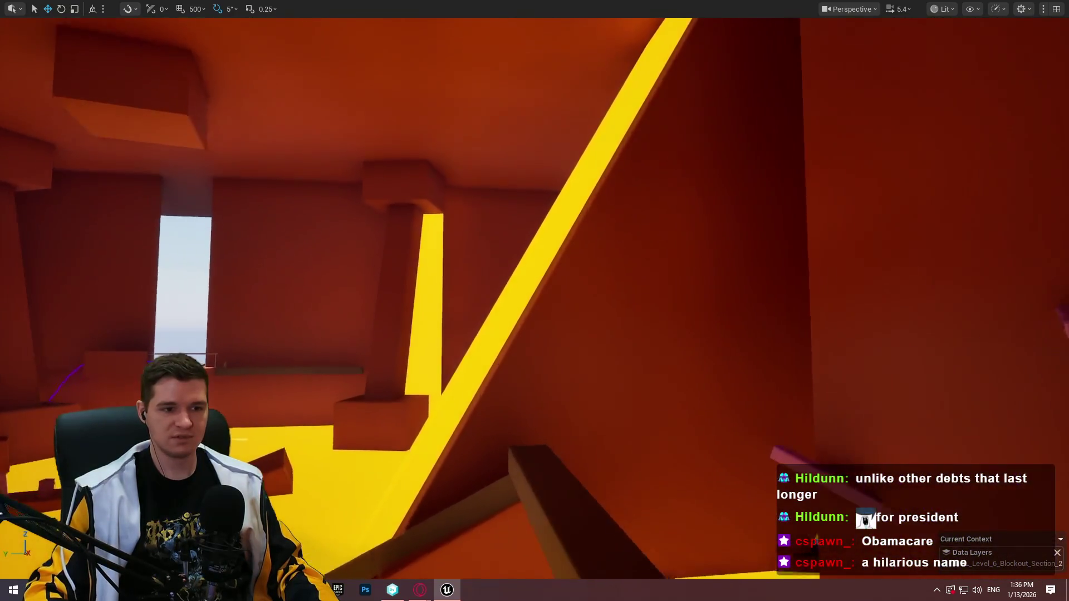
key("w")
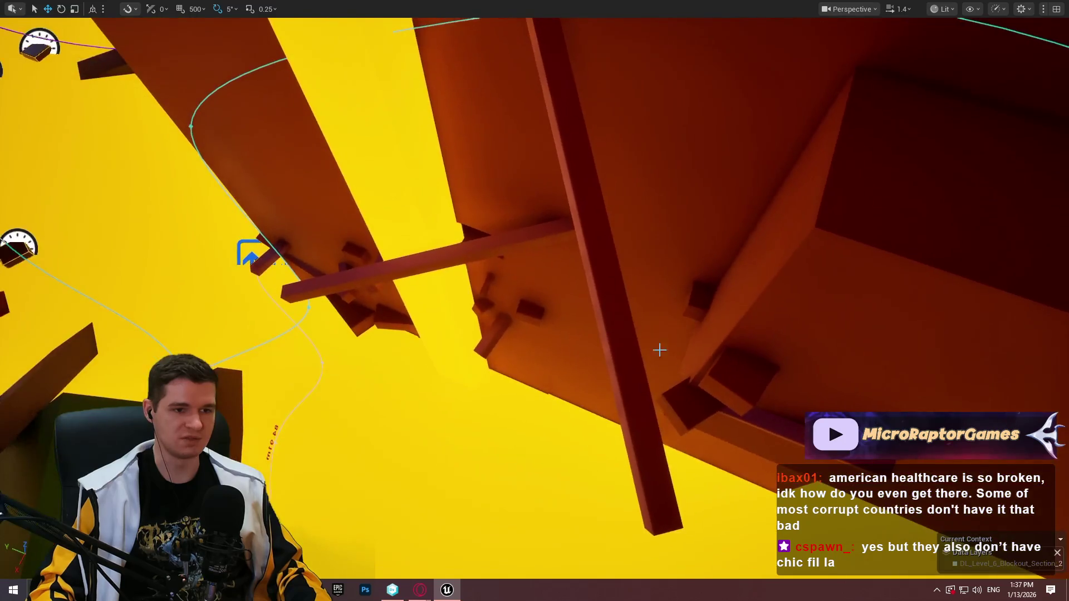
right_click(634, 413)
left_click(709, 404)
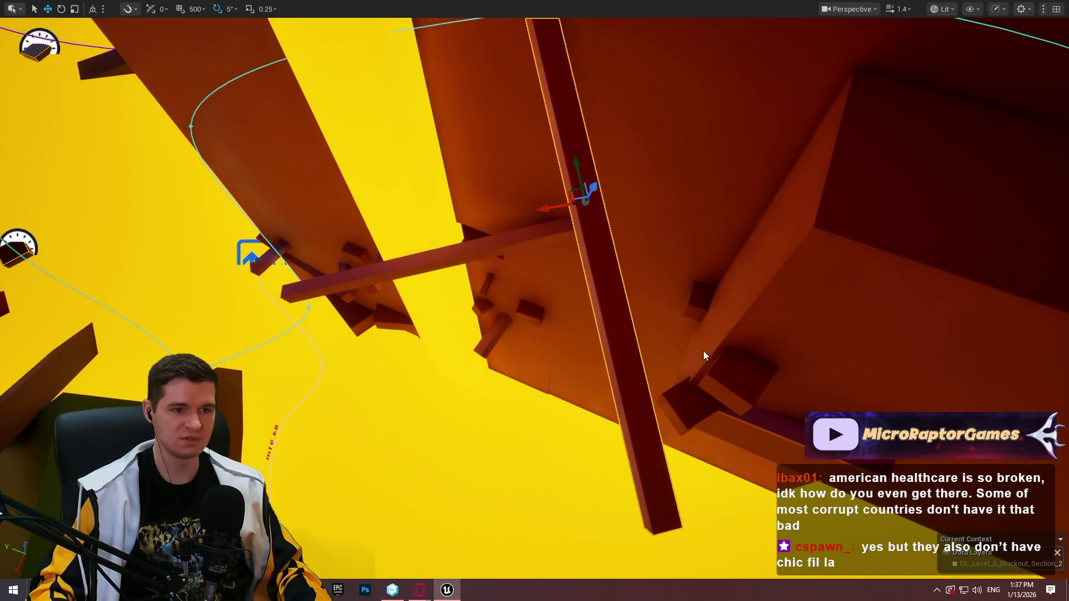
Climb onto the red beam, scale the red walls and run the red ledges toward the green block.
key("w")
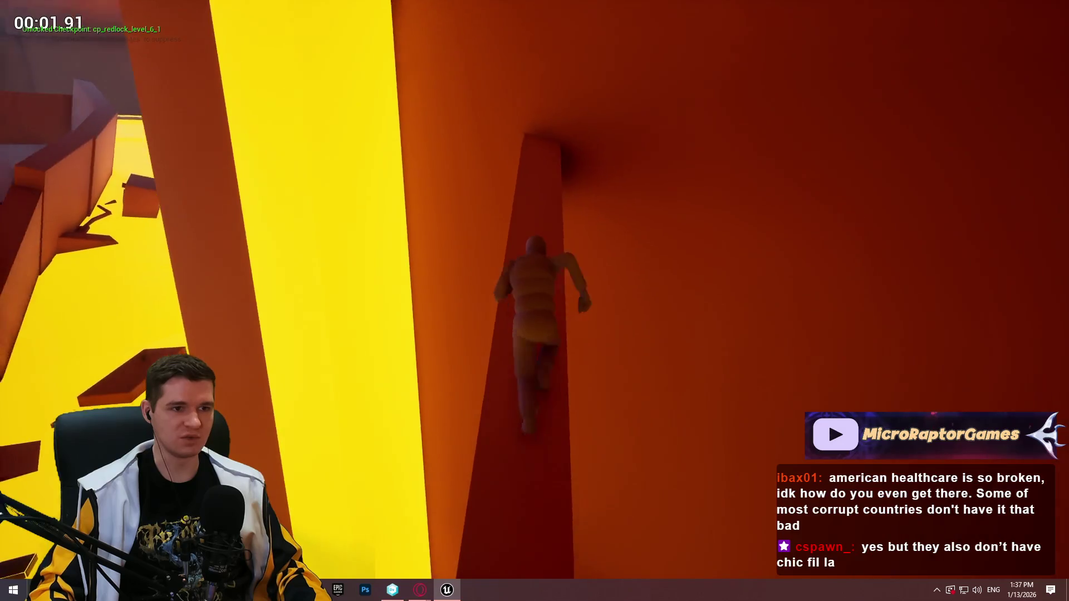
key("space")
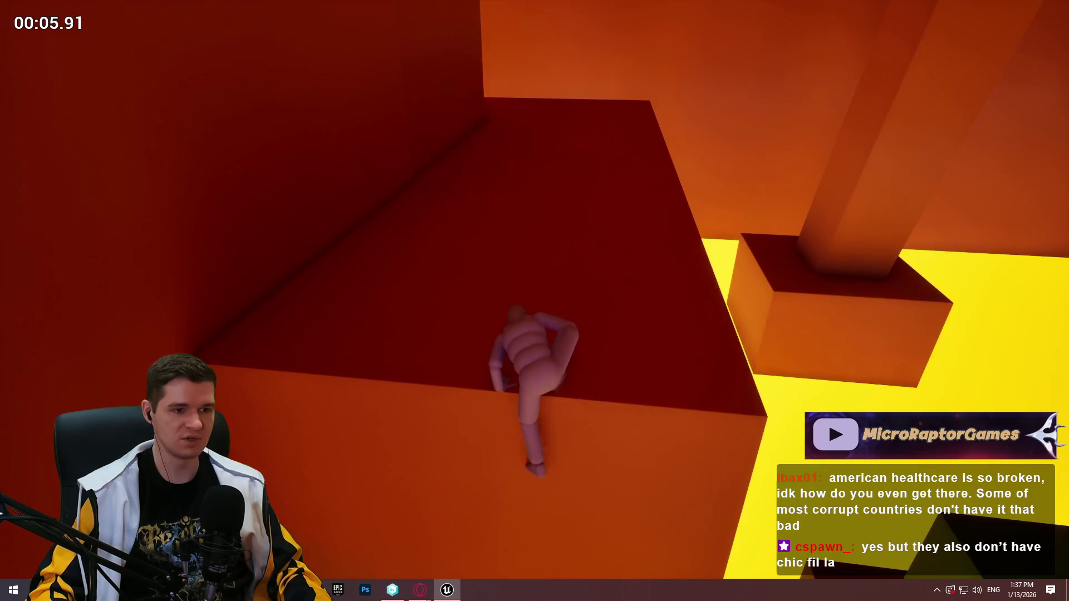
key("w")
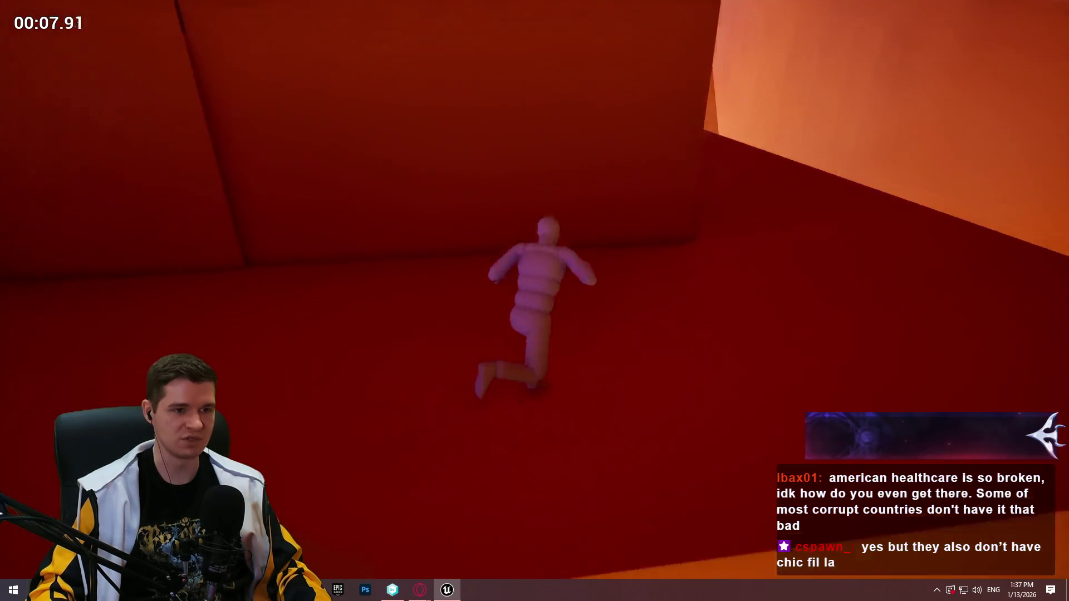
key("w")
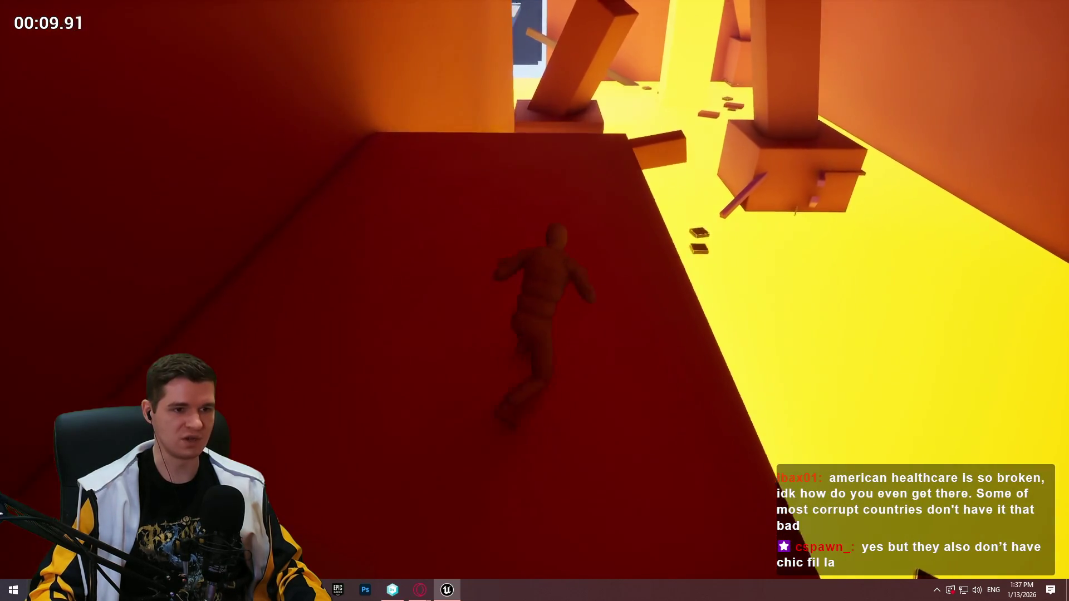
key("space")
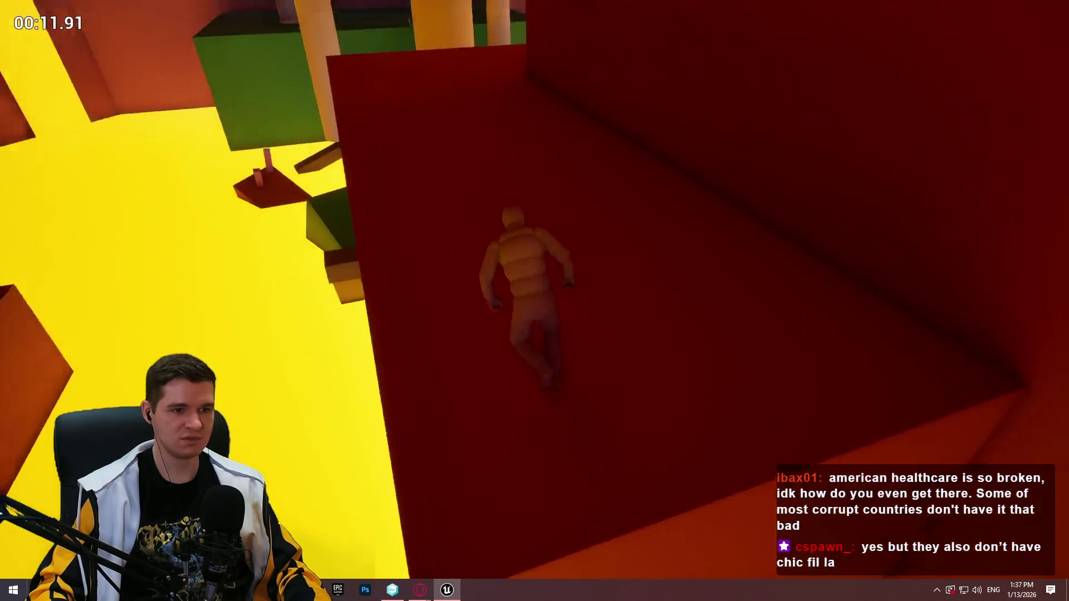
key("w")
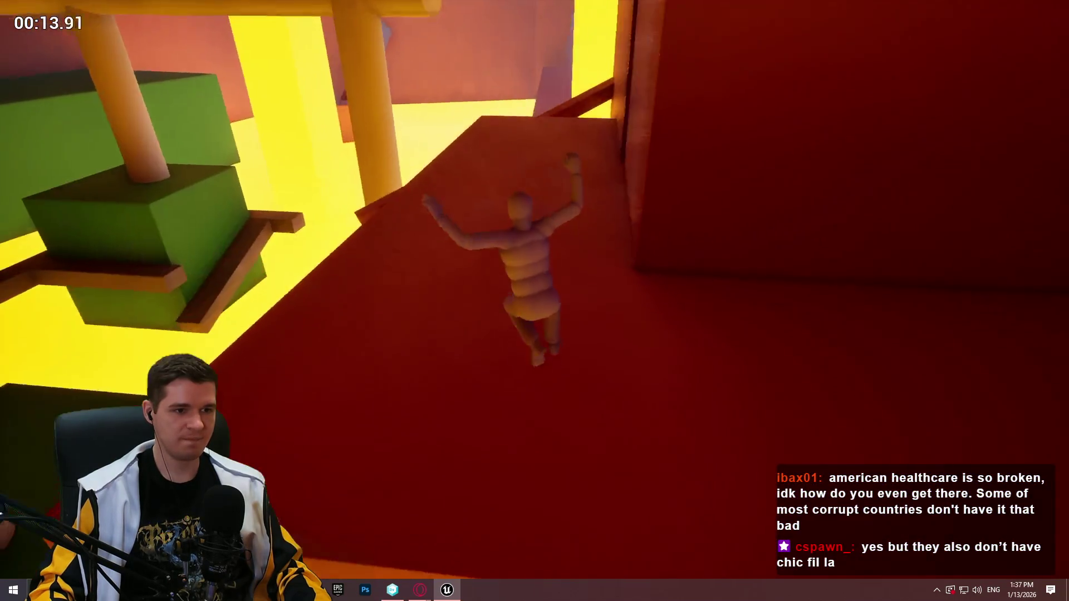
key("w")
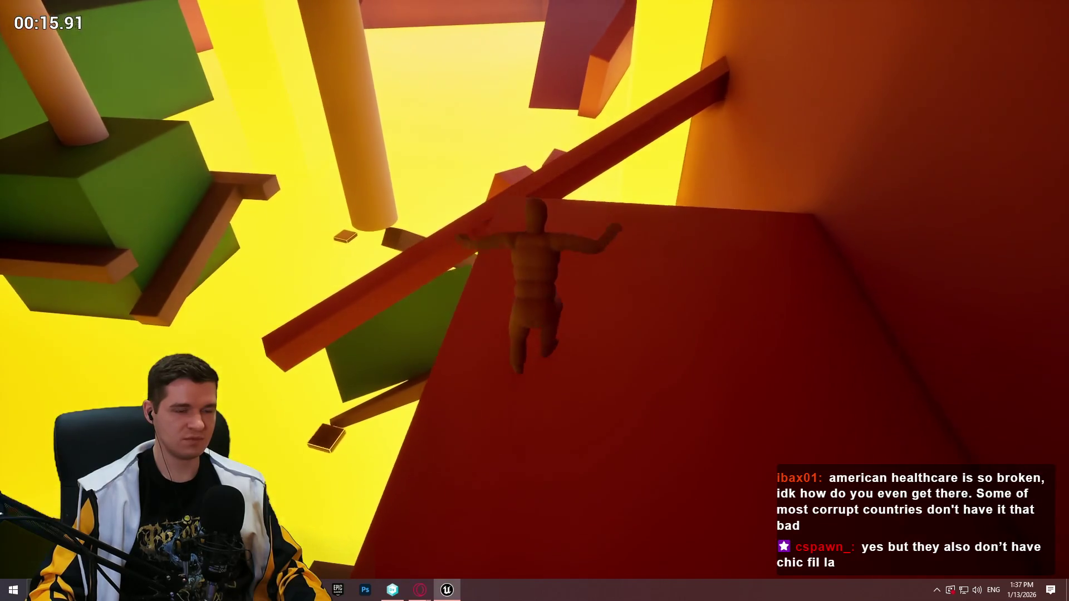
key("w")
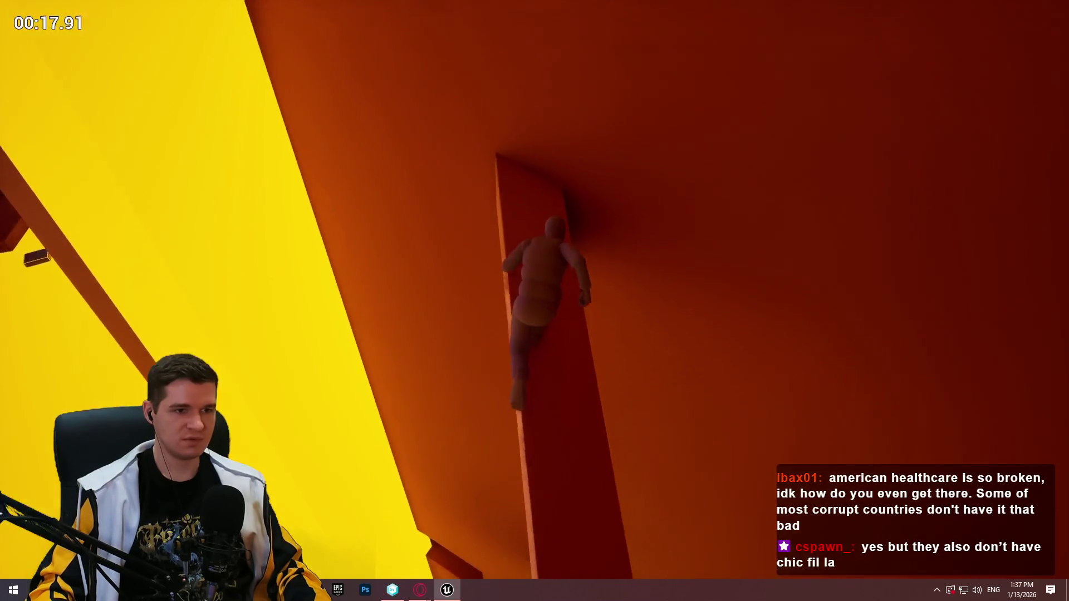
key("w")
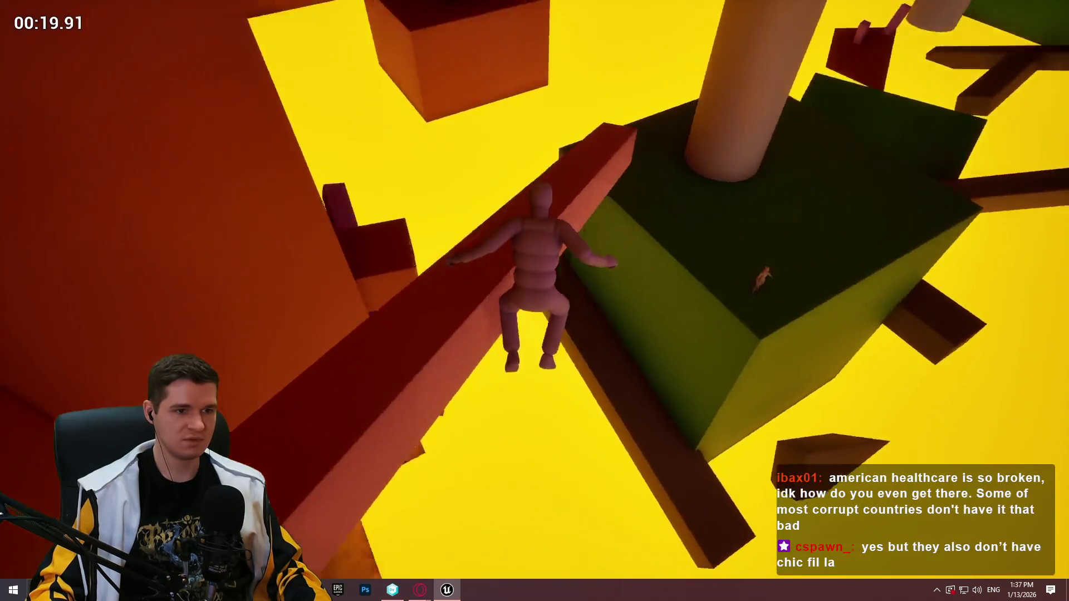
key("w")
Drop onto the green block, climb its edge wall and cross its top.
key("w")
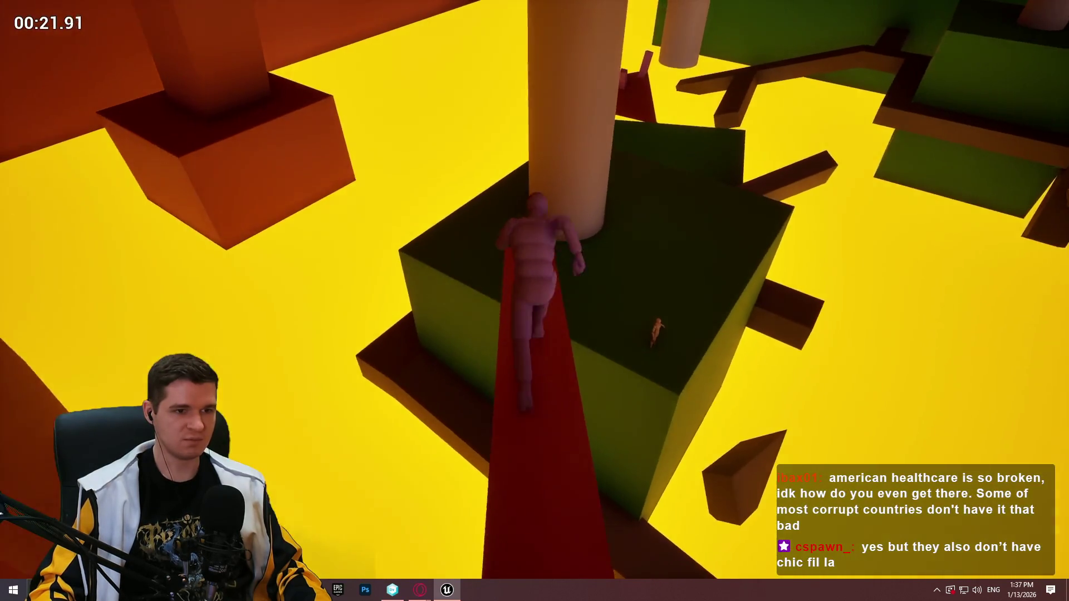
key("w")
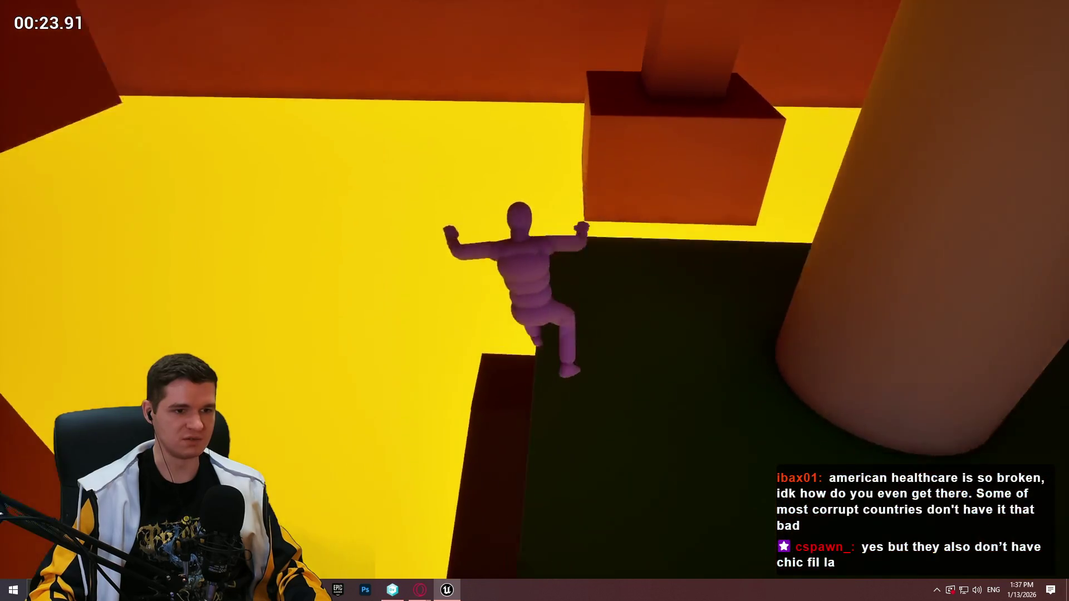
key("w")
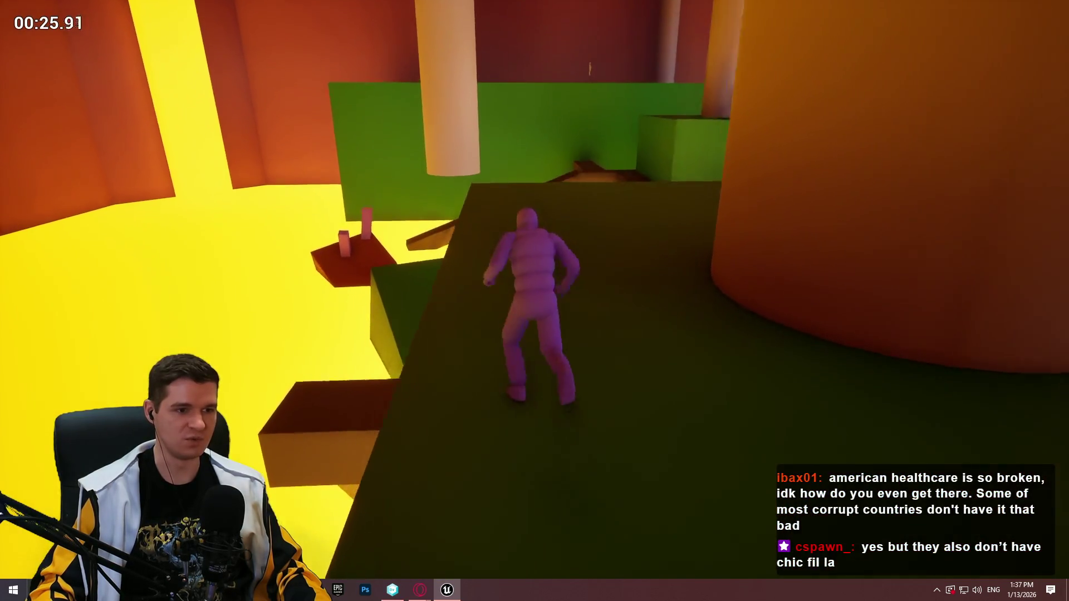
key("w")
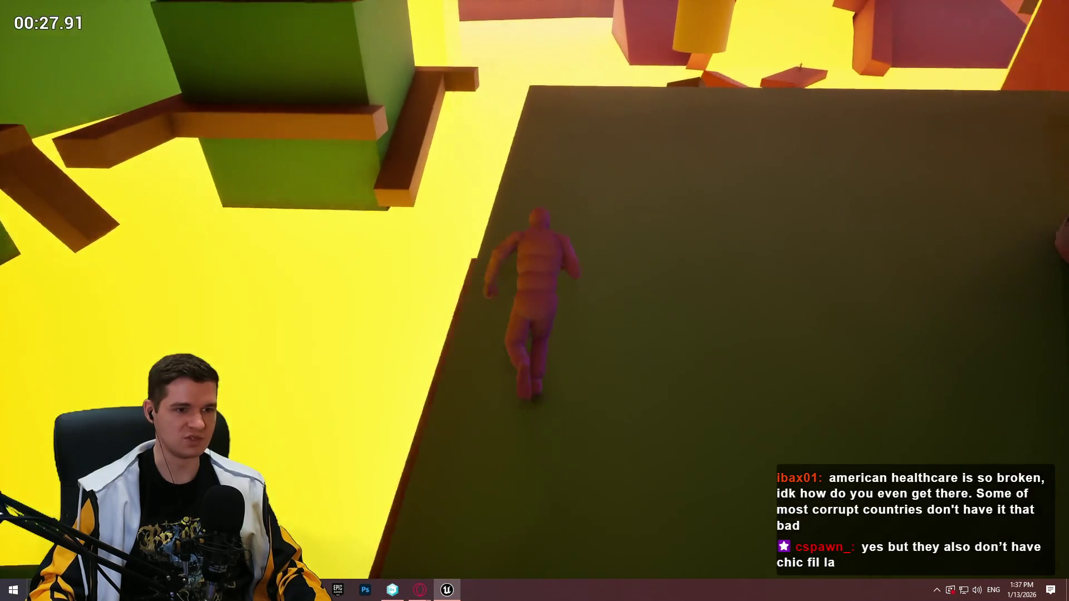
key("w")
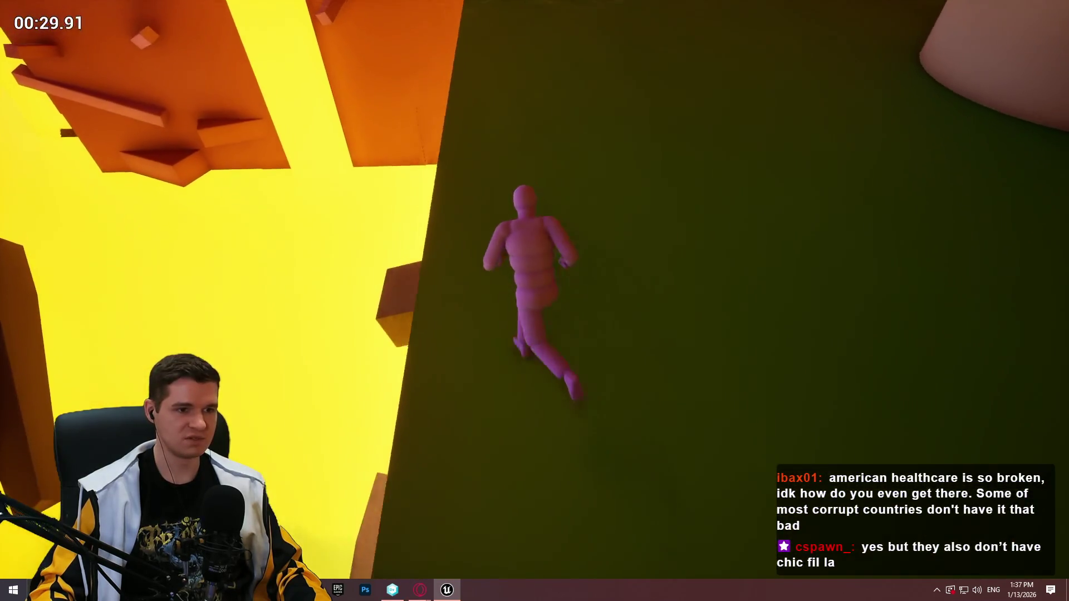
key("w")
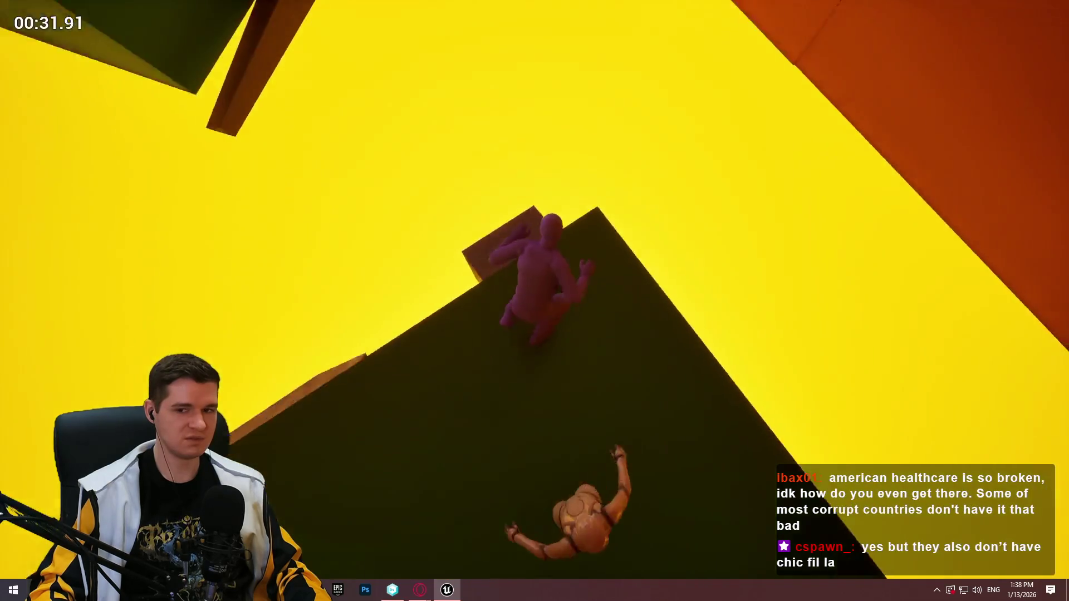
key("w")
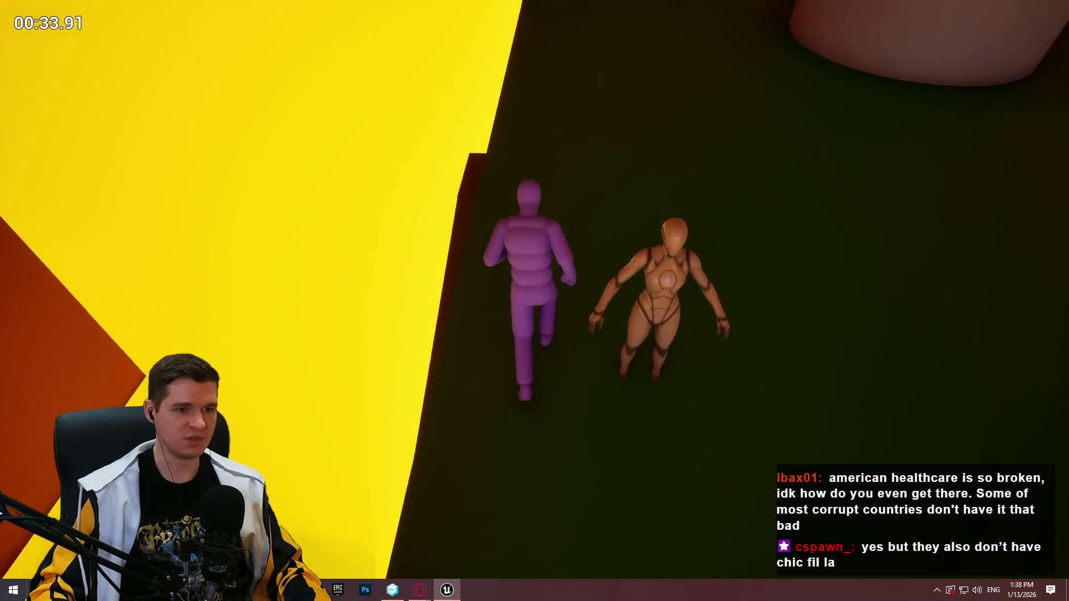
Run the dark path and ledges, wall-run the green wall, then stop the playtest.
key("w")
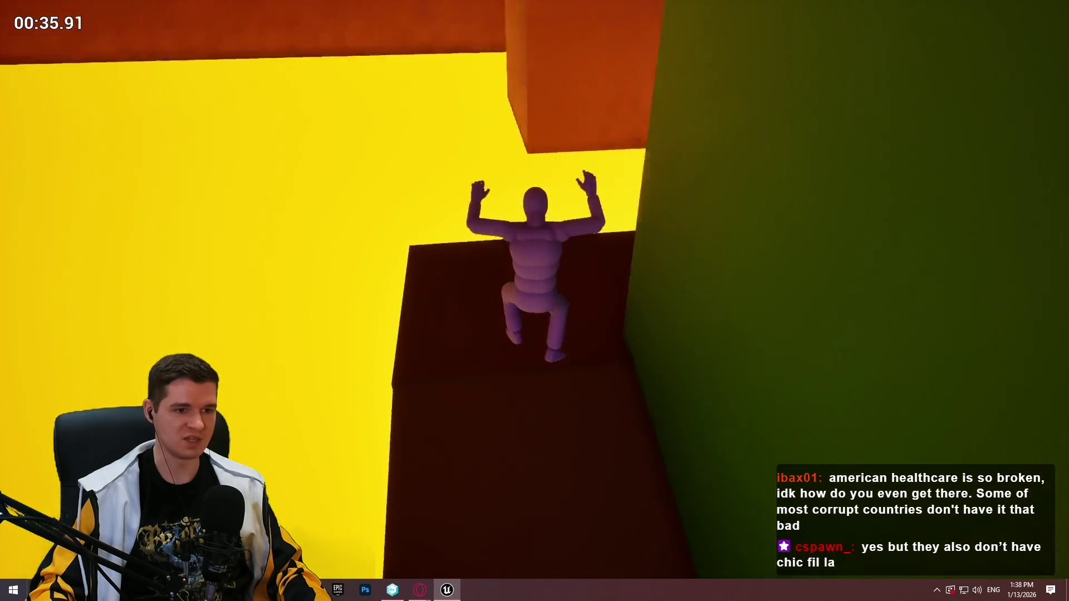
key("w")
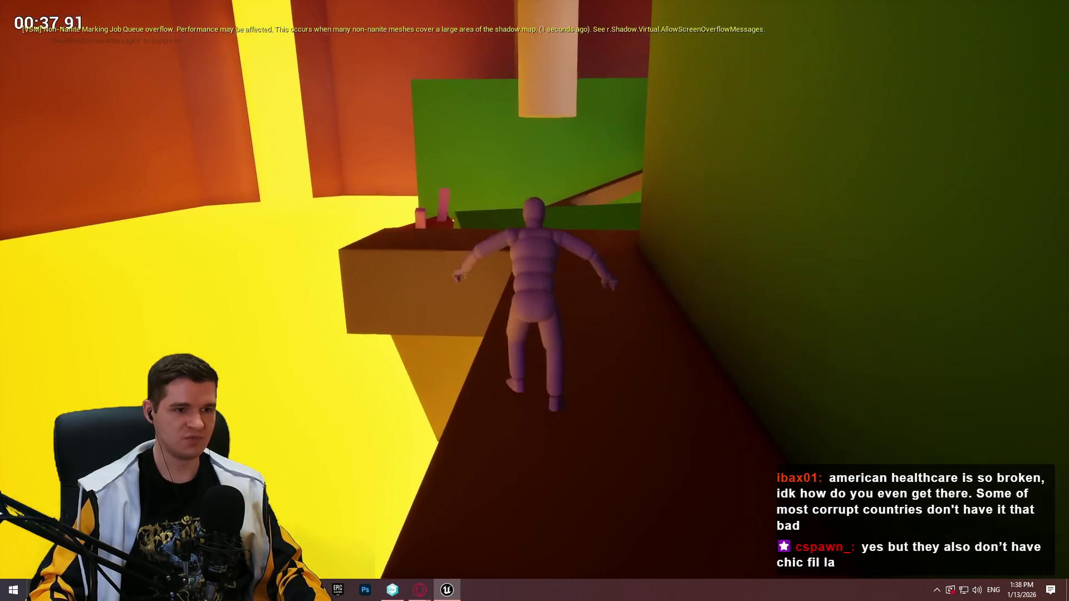
key("w")
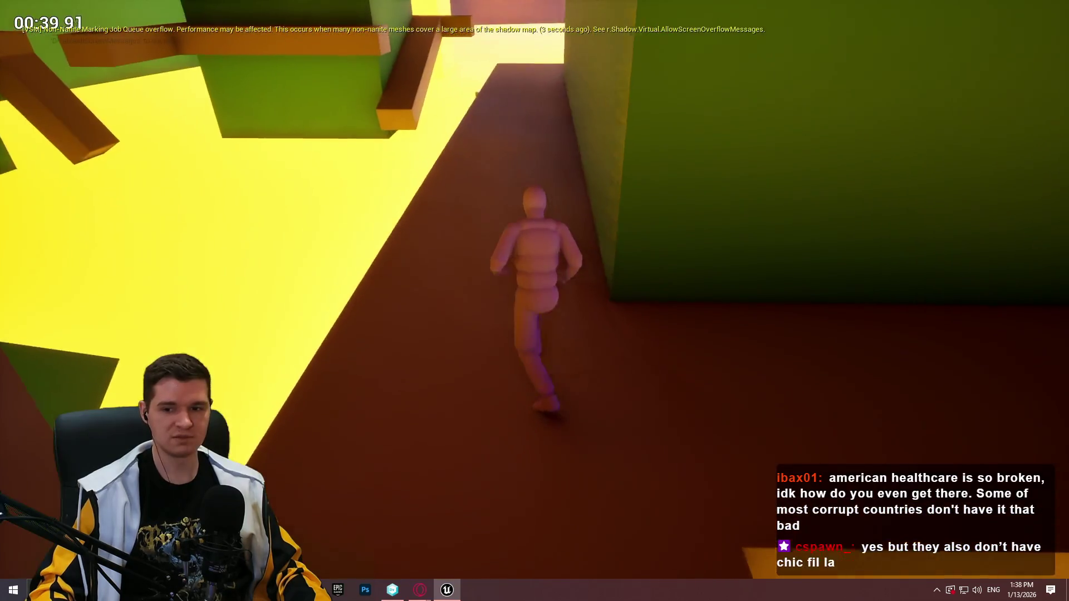
key("w")
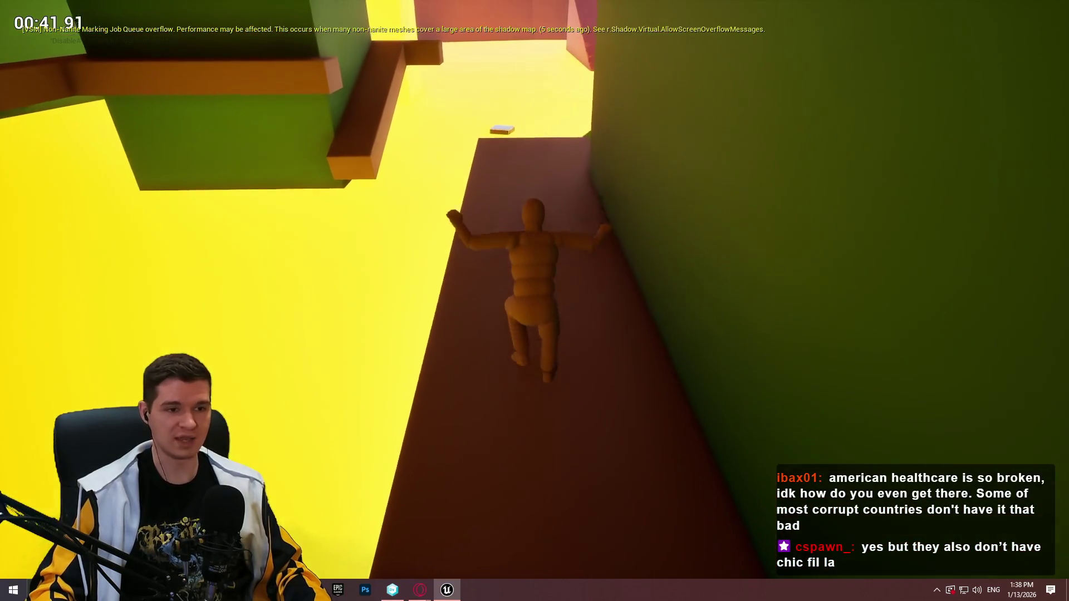
key("w")
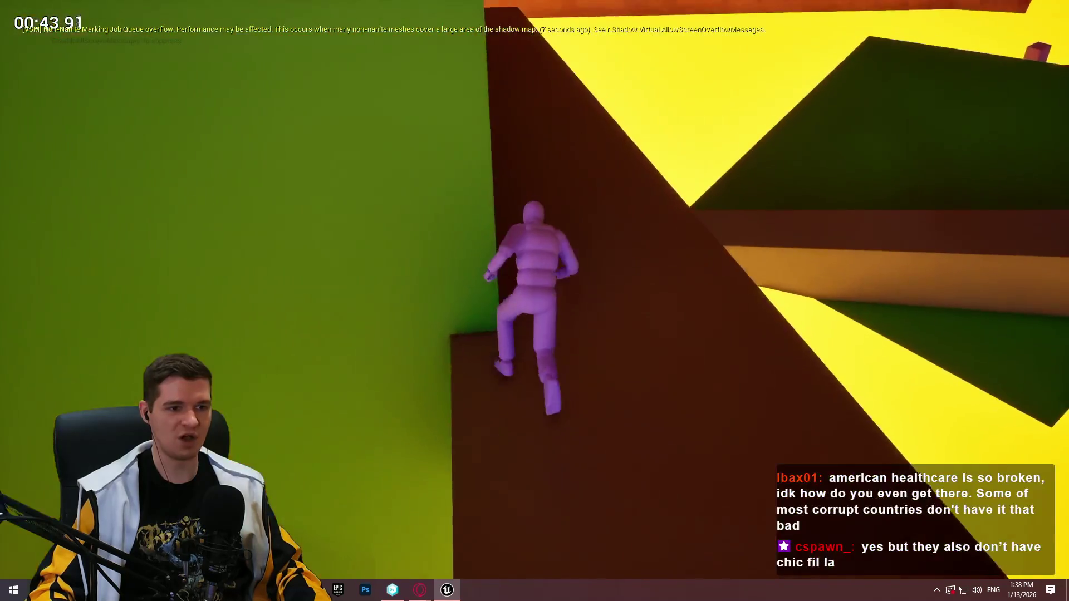
key("w")
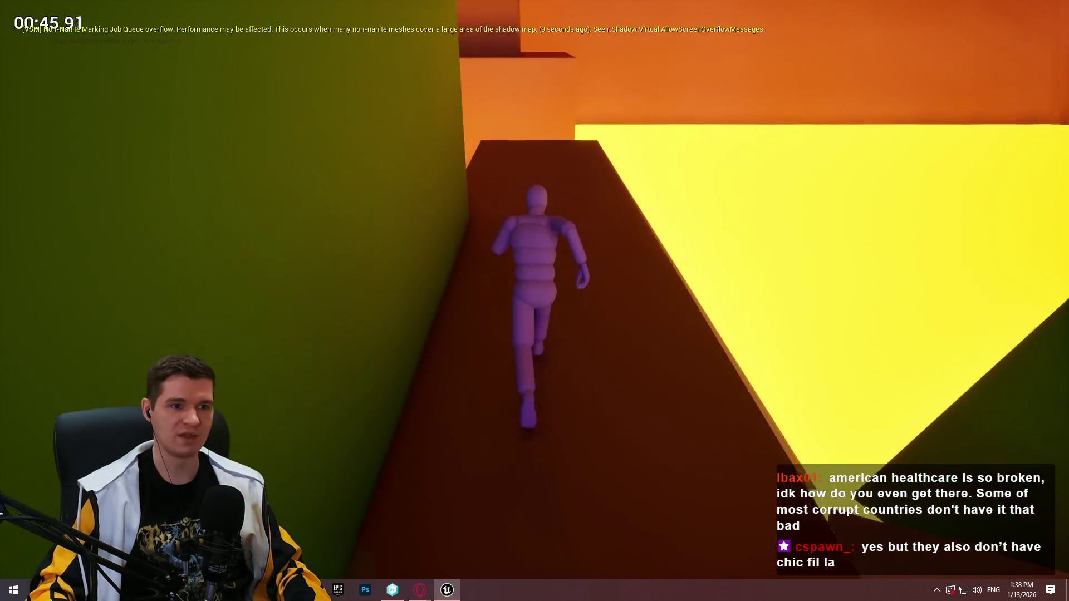
key("w")
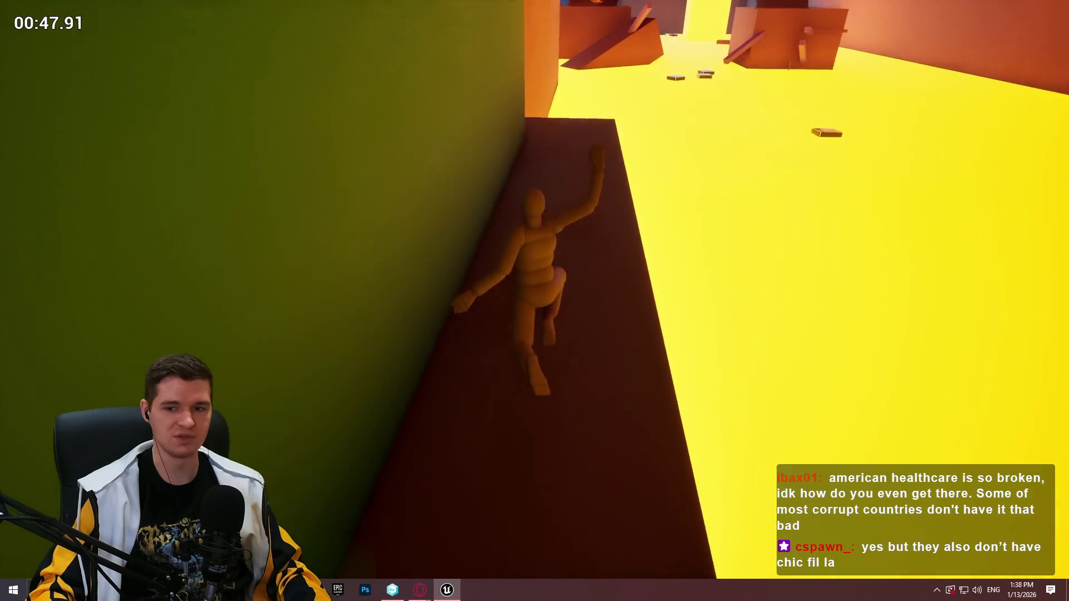
key("w")
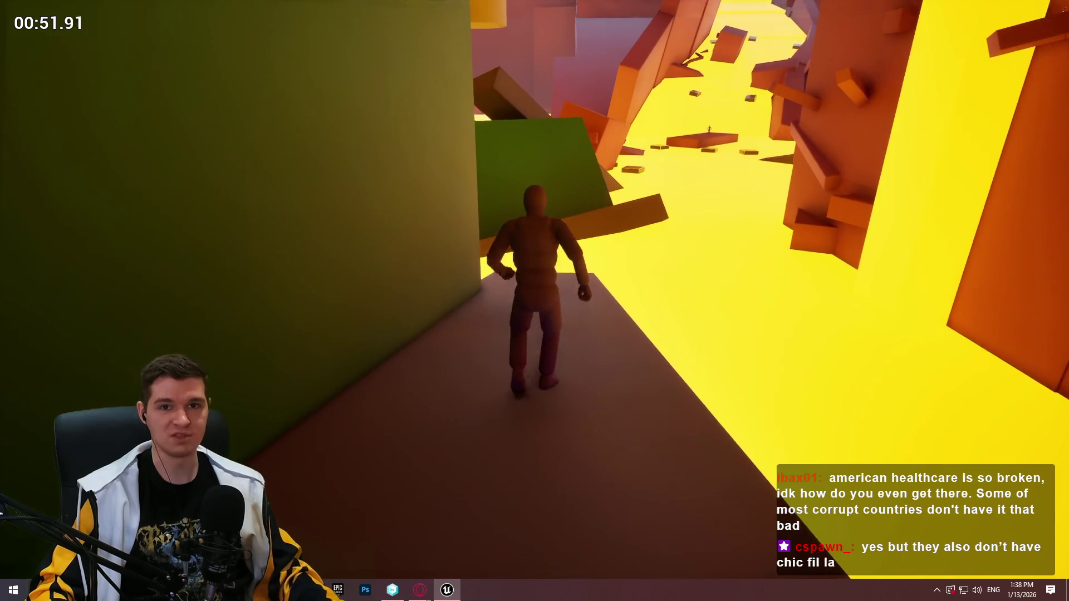
key("Escape")
Fly the view up the tall yellow pillar and start Play From Here on Cube1577.
left_click_drag(454, 167, 454, 139)
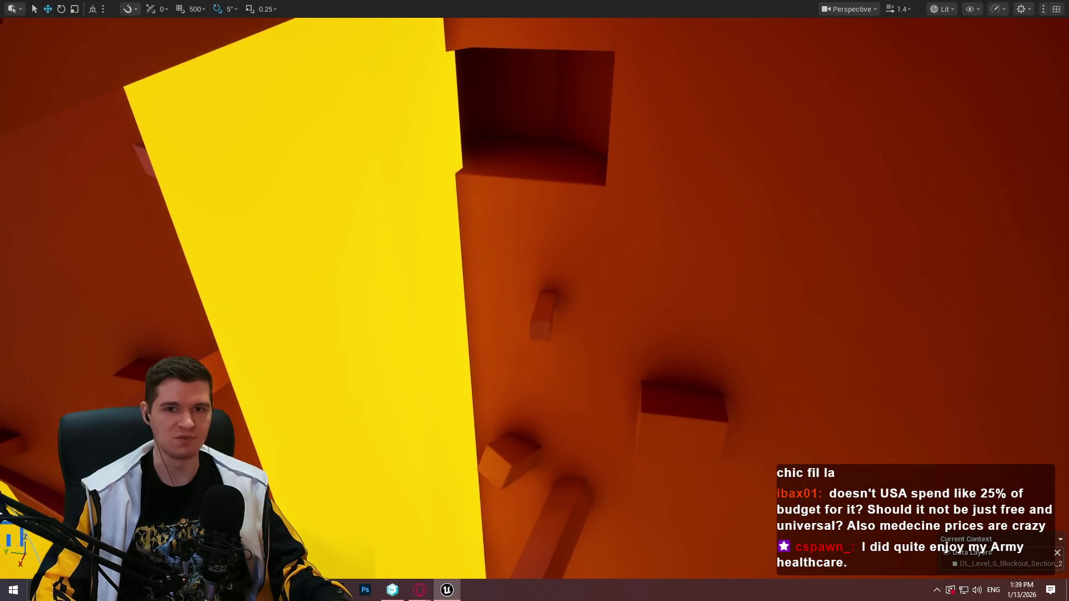
right_click(689, 390)
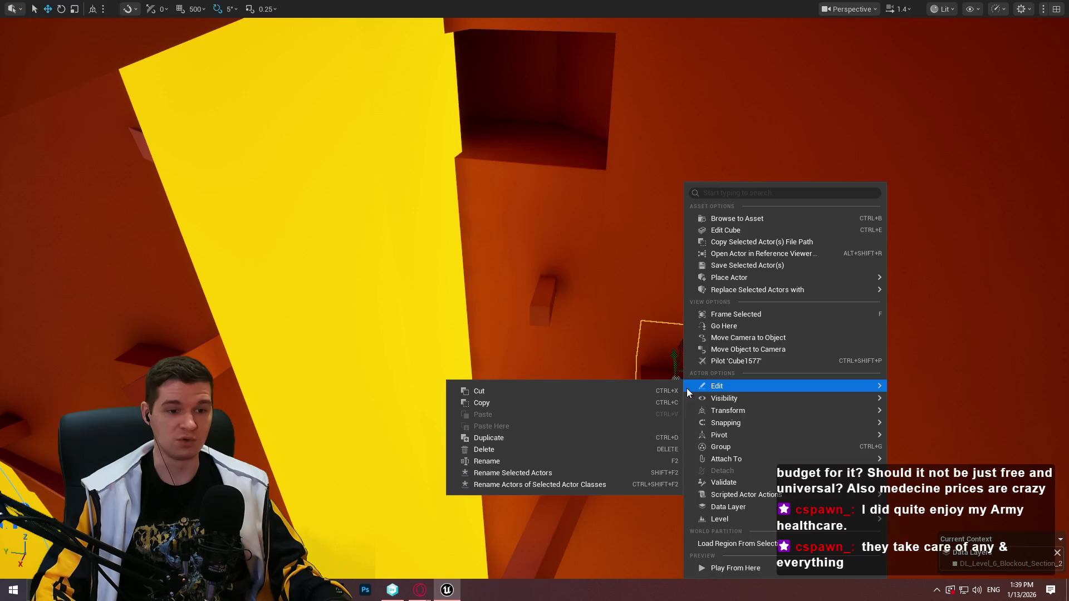
left_click(775, 568)
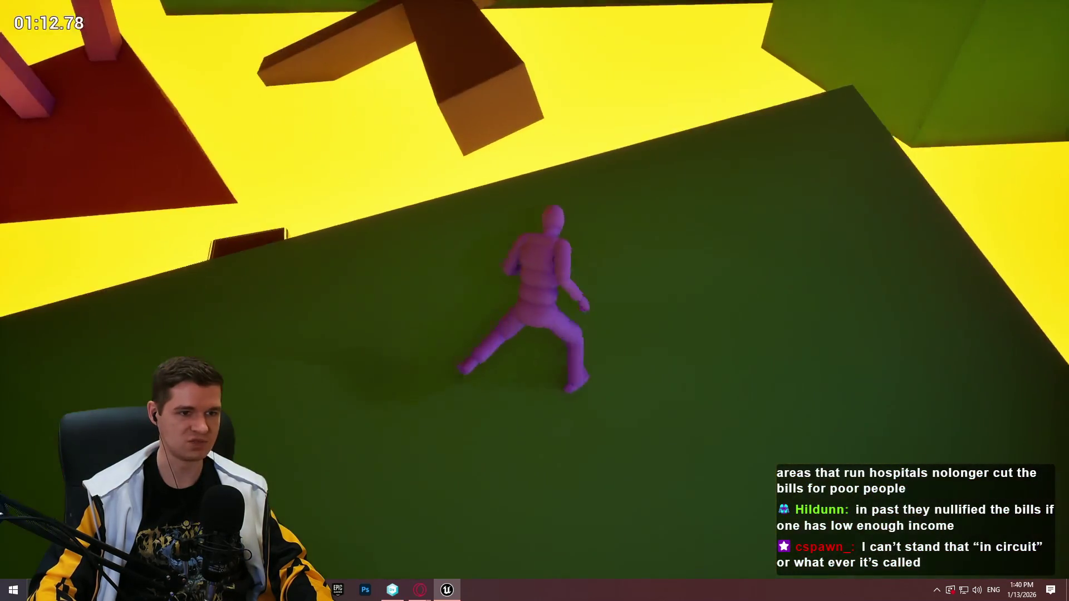
Jump from the green slope across the box and orange platform, then climb the tall pillar.
key("space")
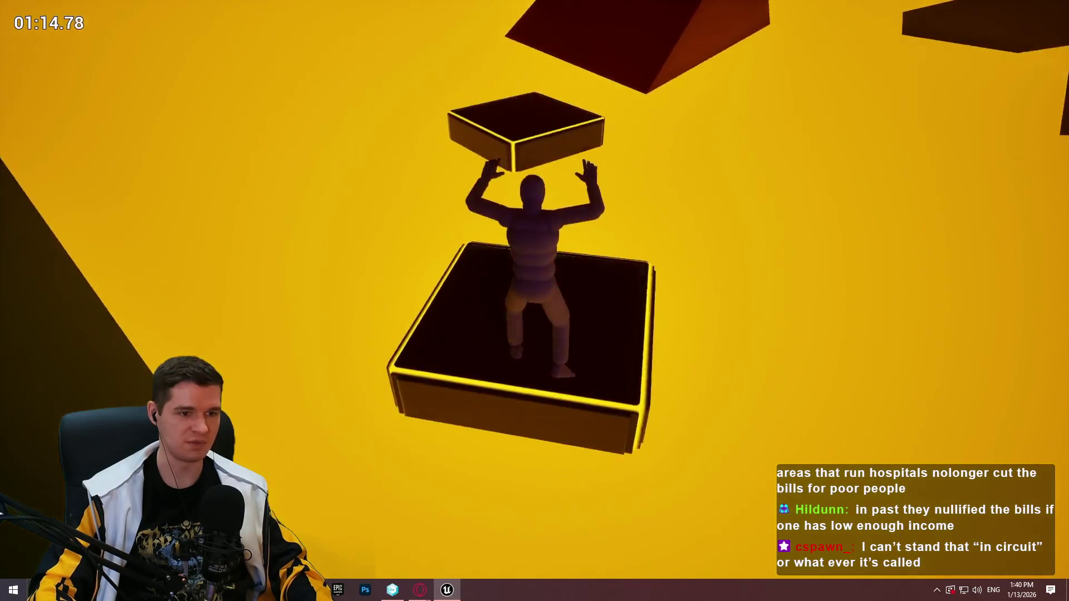
key("space")
key("space")
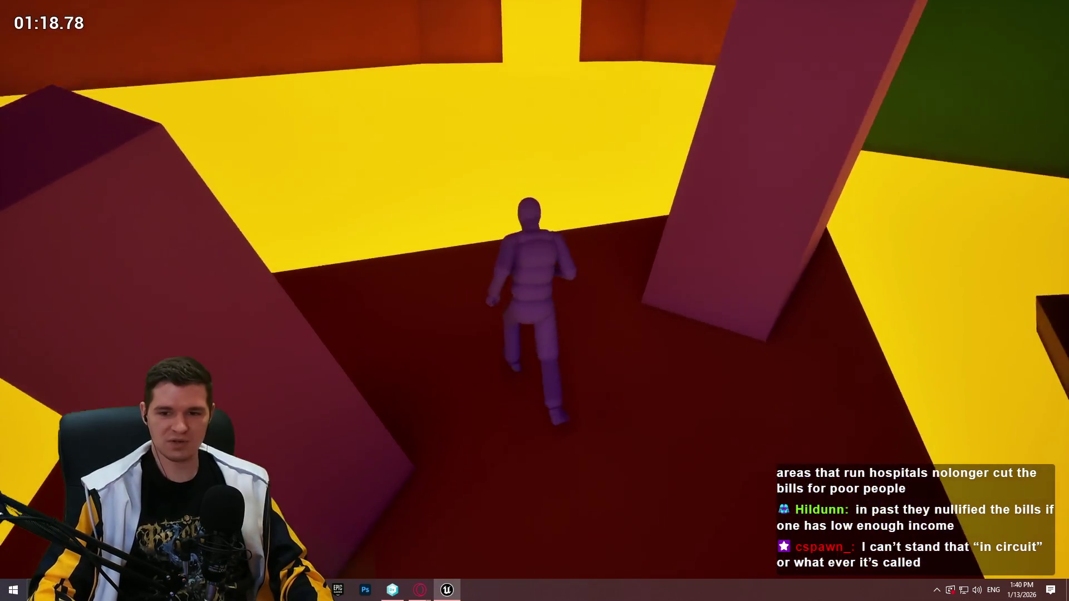
key("space")
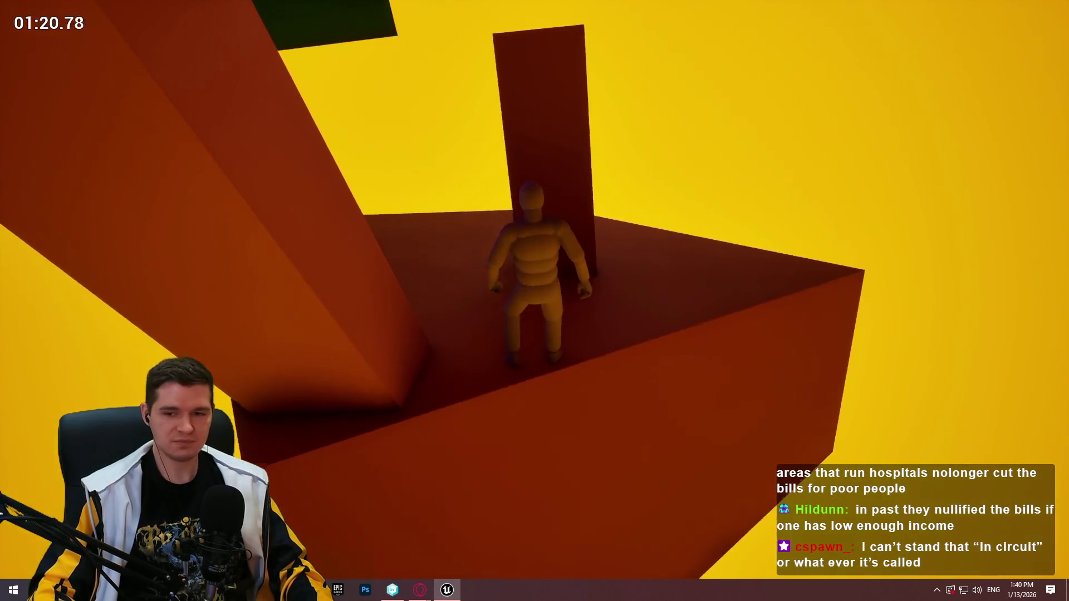
key("space")
key("space")
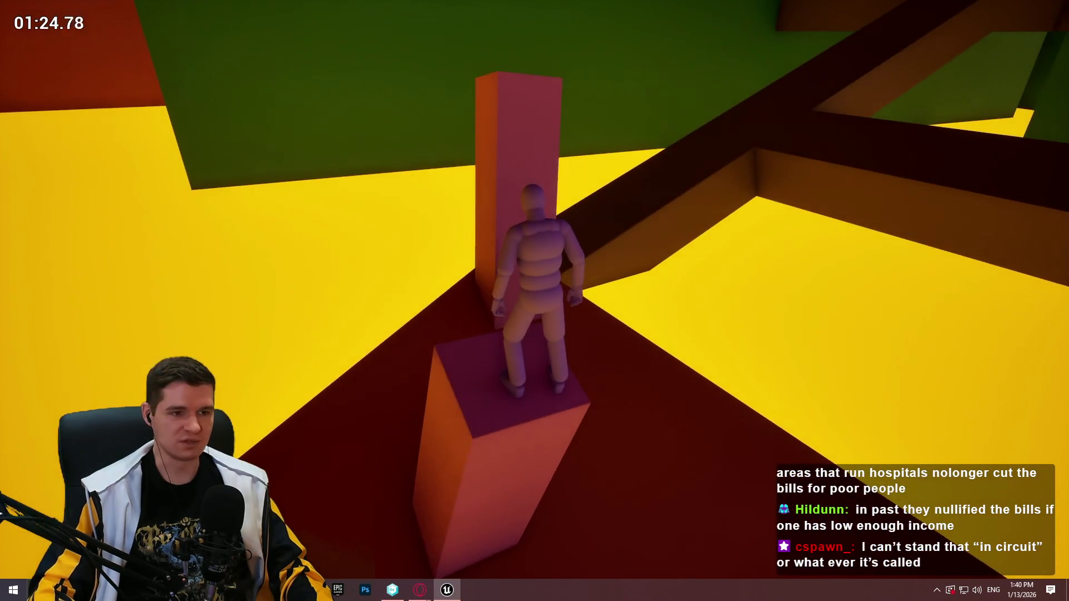
key("space")
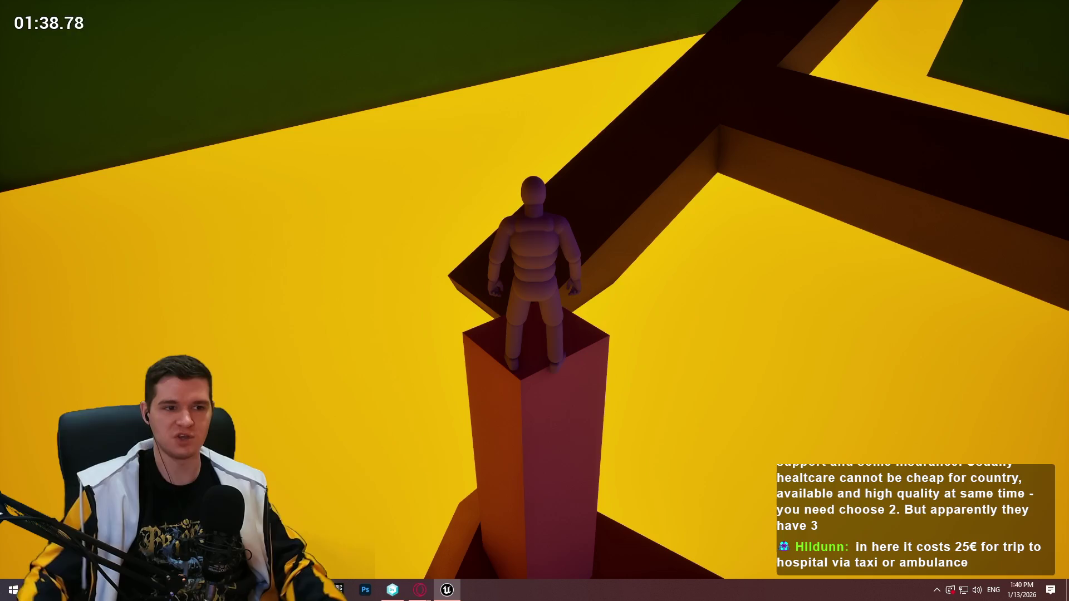
Jump from the pillar onto the dark beams and run past the green wall to the square platform.
key("w")
key("space")
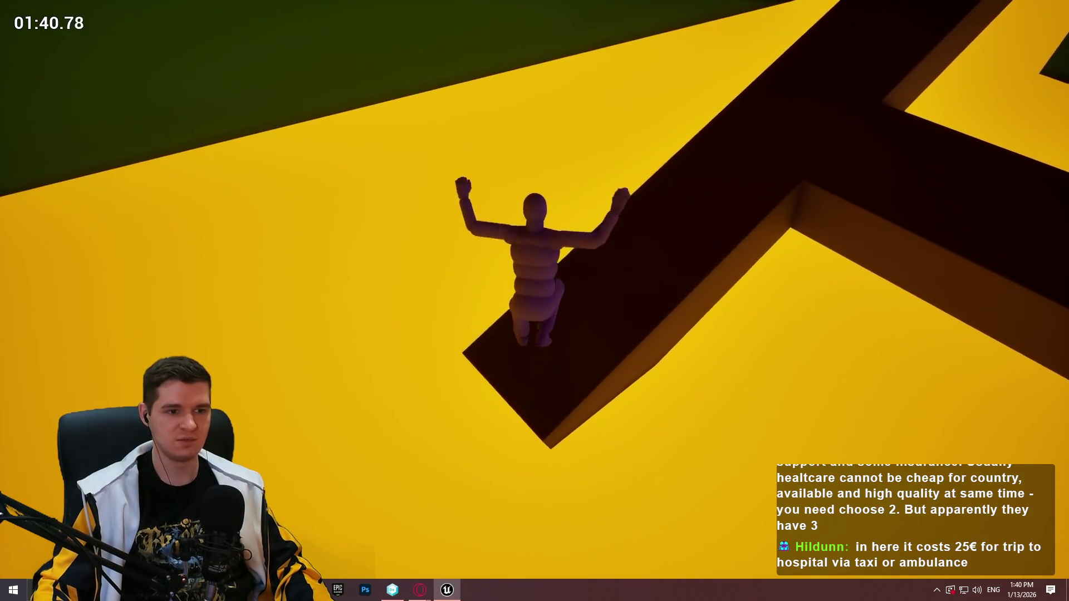
key("w")
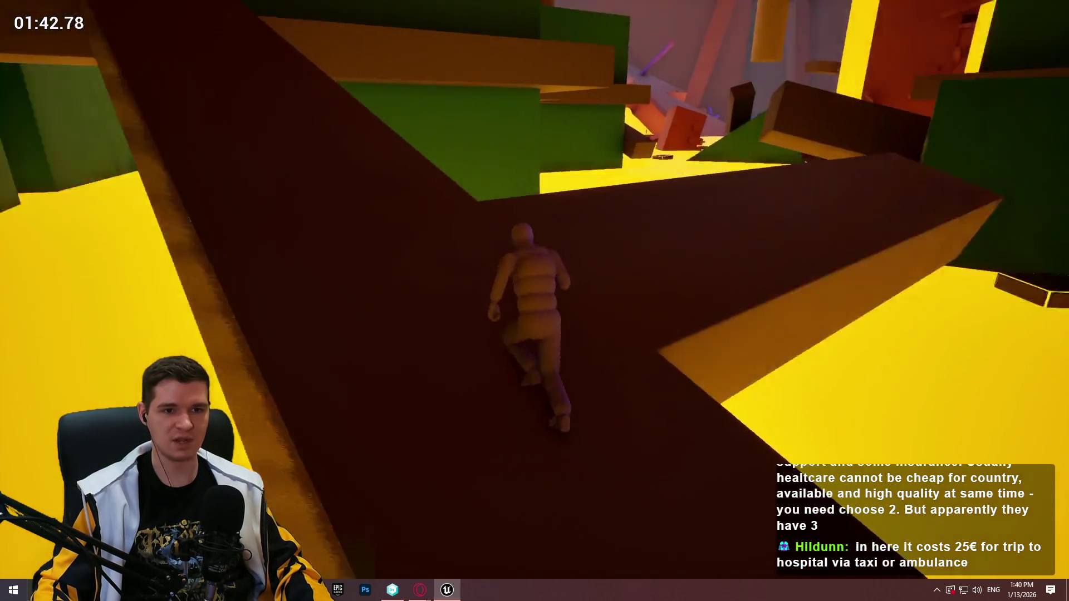
key("w")
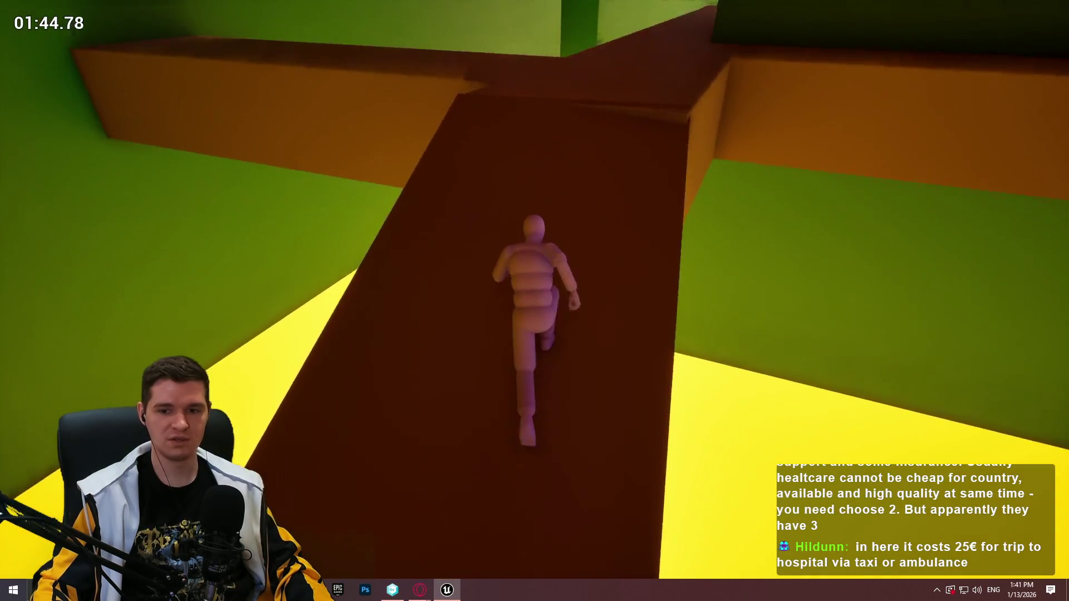
key("w")
key("space")
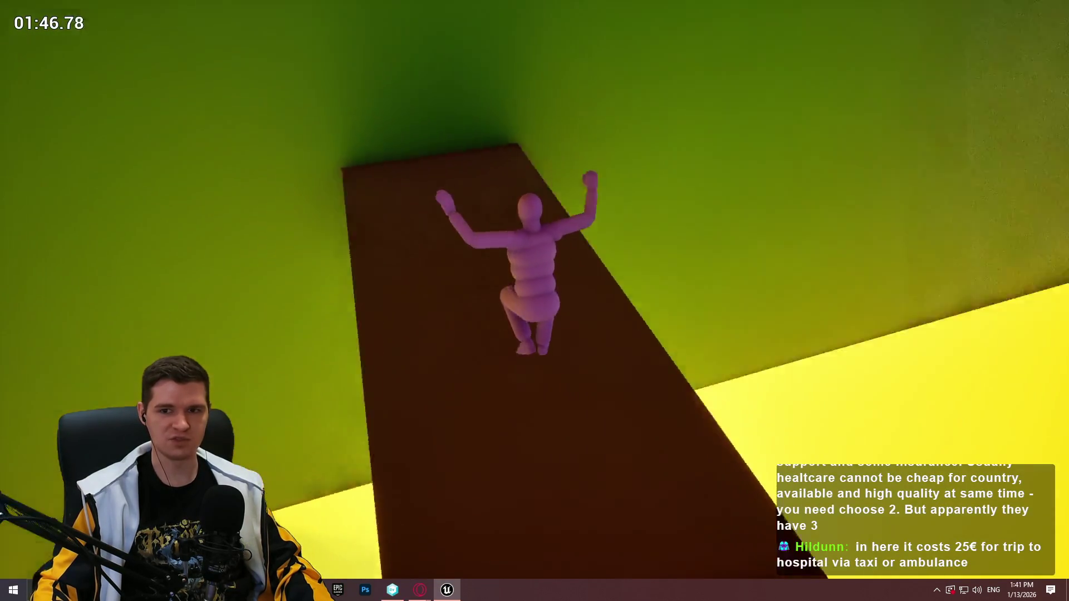
key("w")
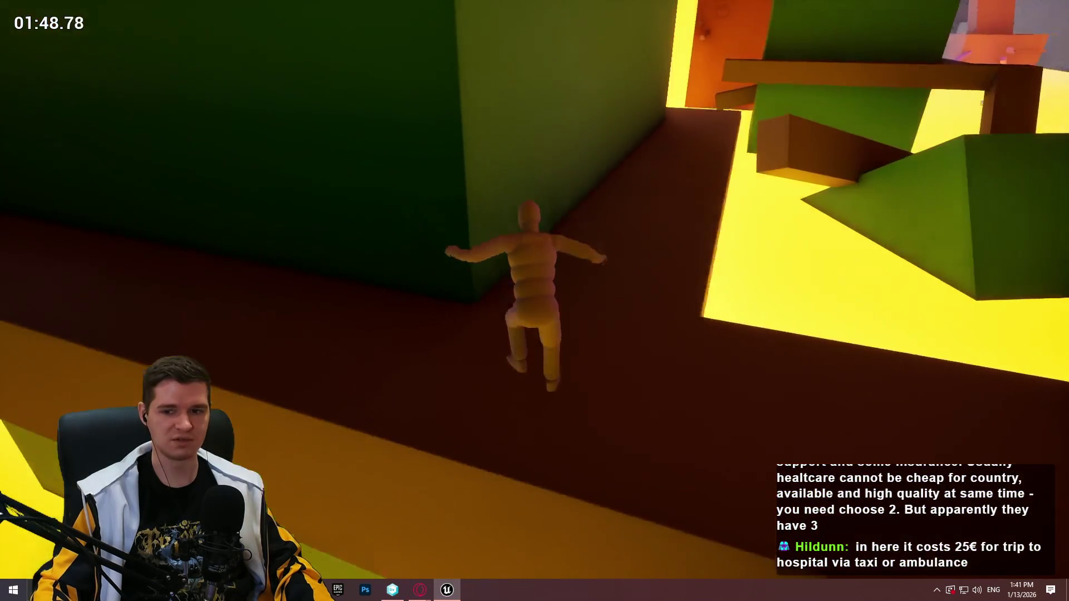
key("w")
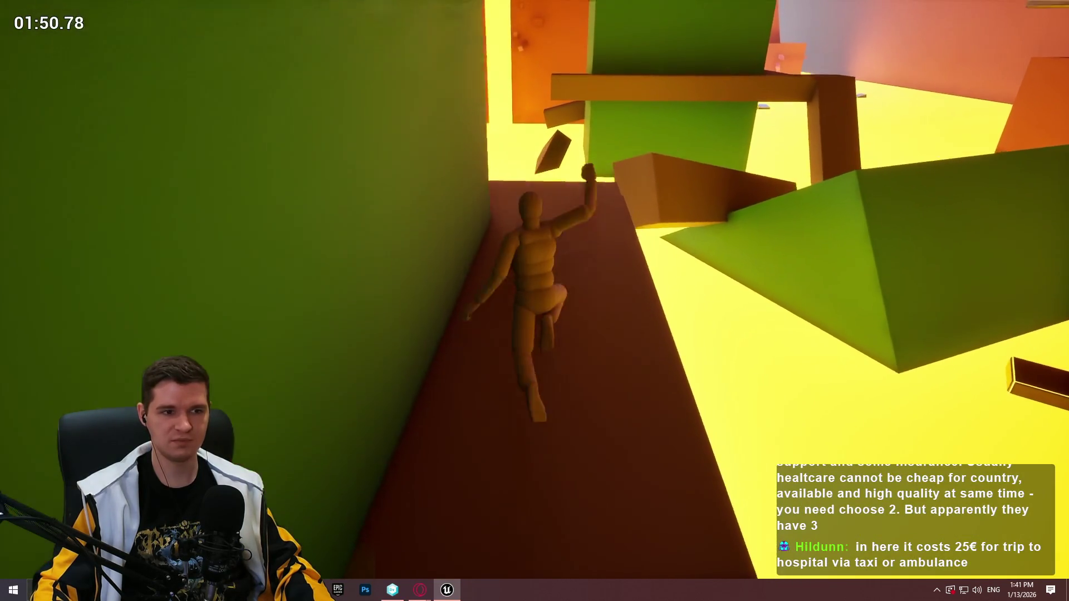
key("w")
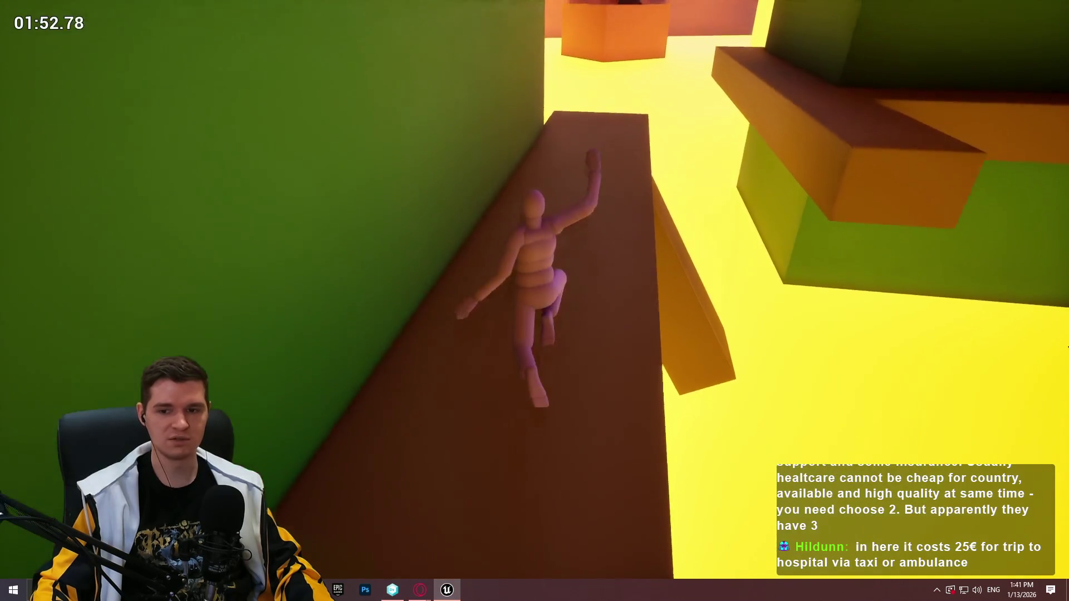
key("w")
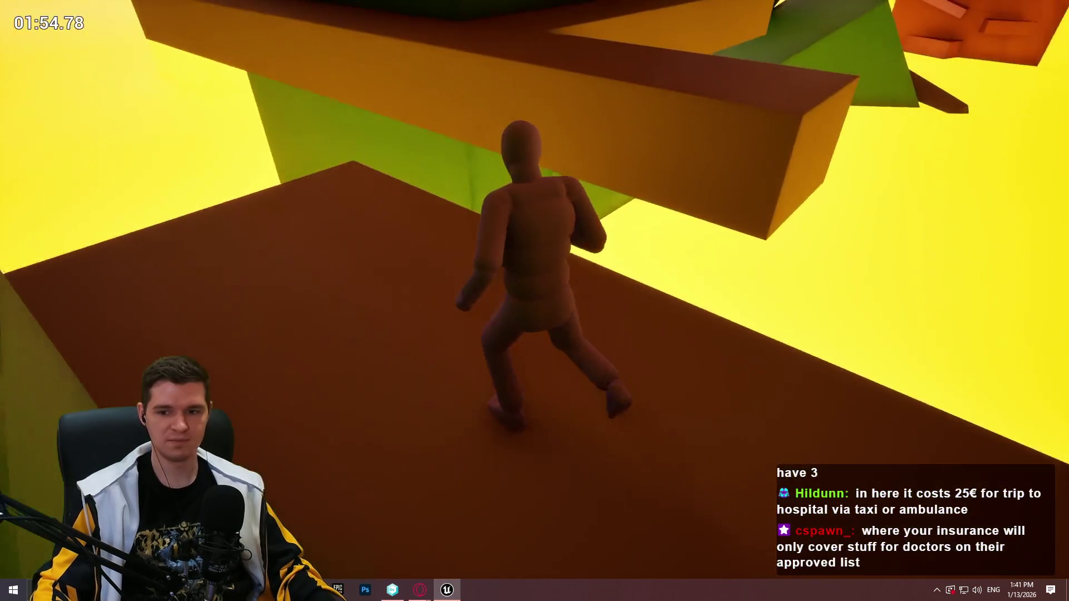
key("w")
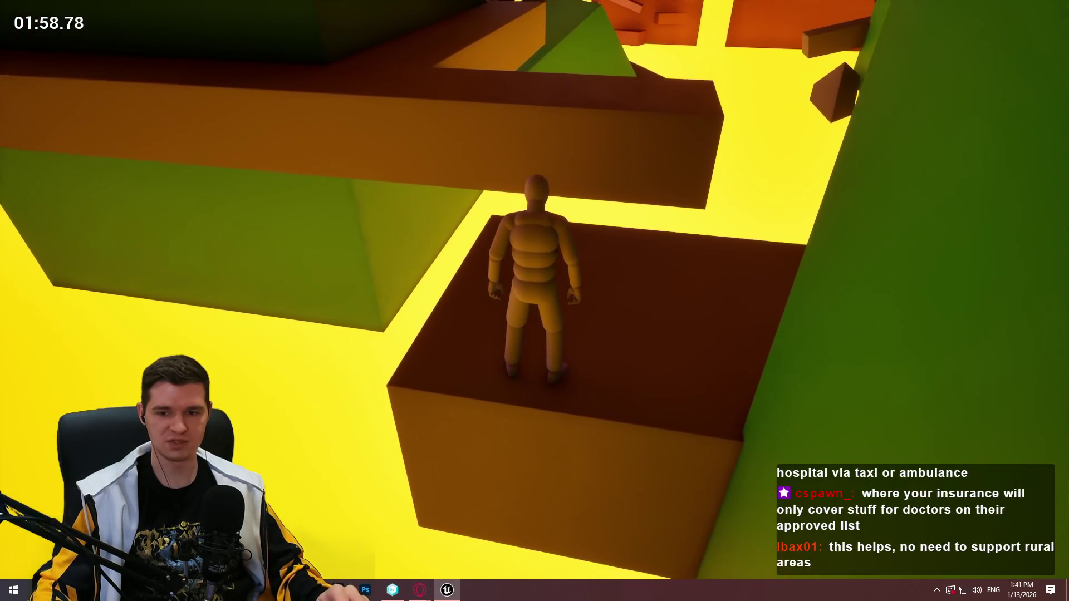
Leap from the platform to the ledge, climb the green wall and reach the wide ledge.
key("a")
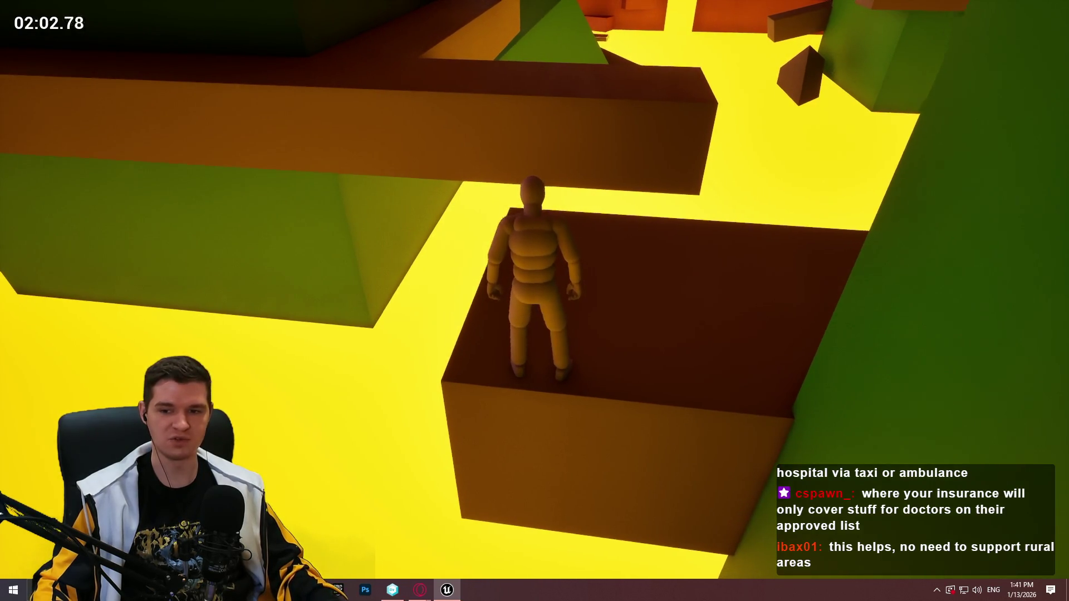
key("w")
key("space")
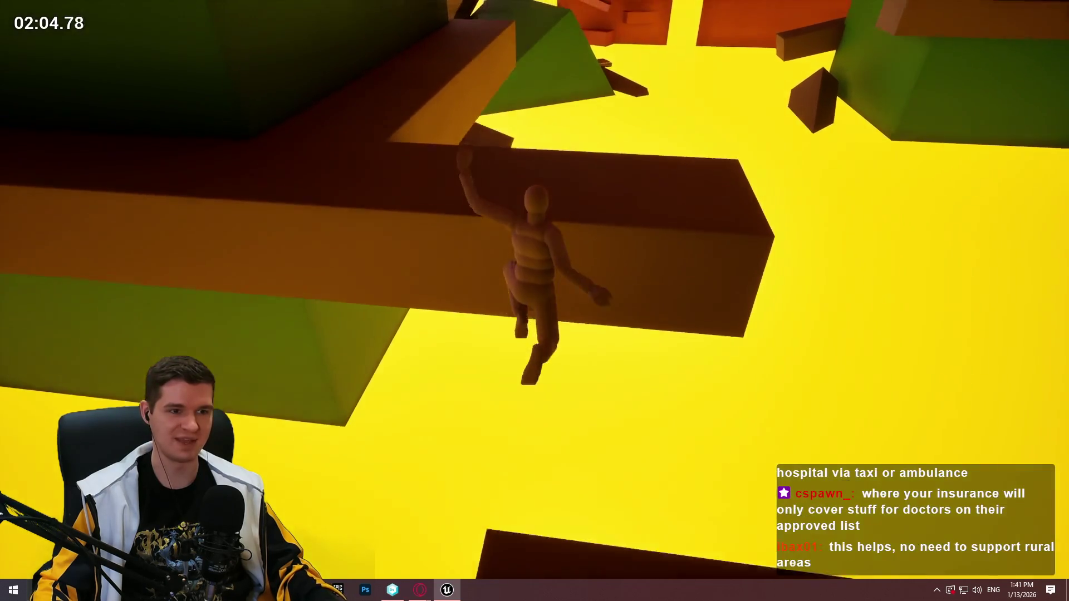
key("w")
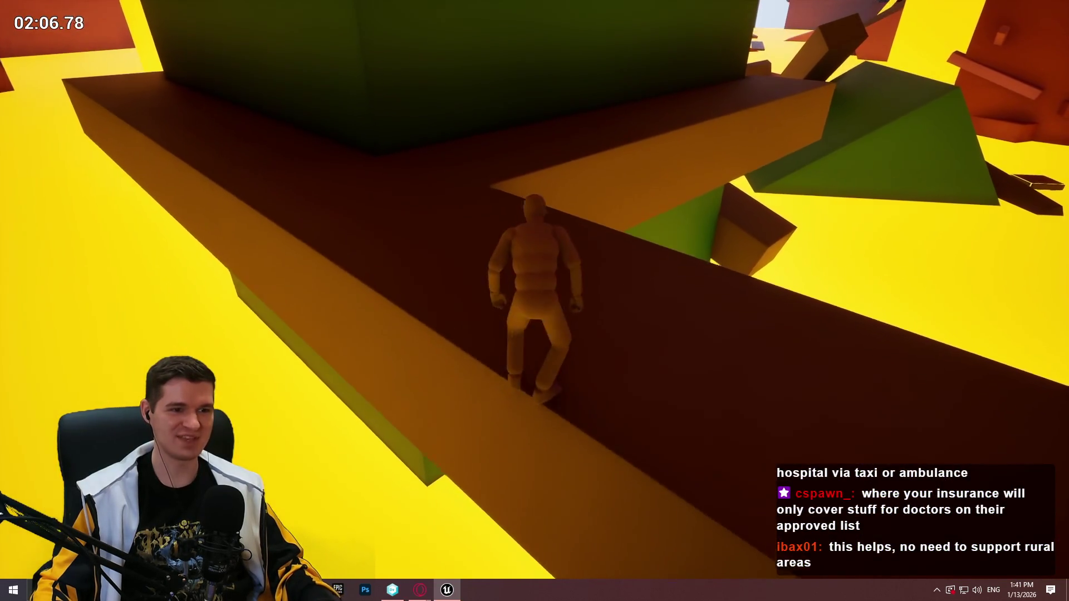
key("space")
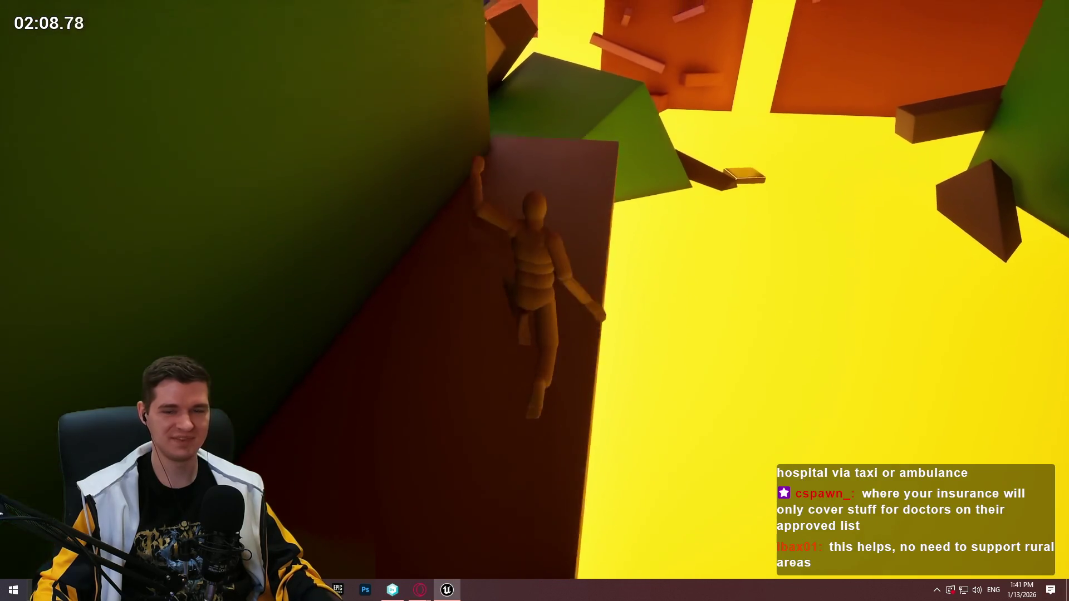
key("w")
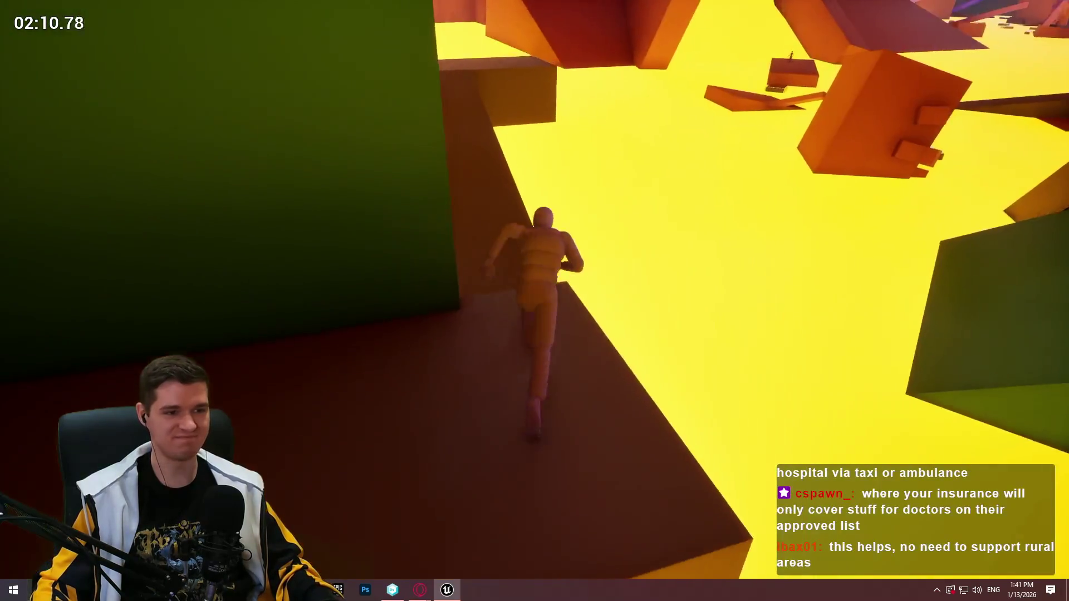
key("space")
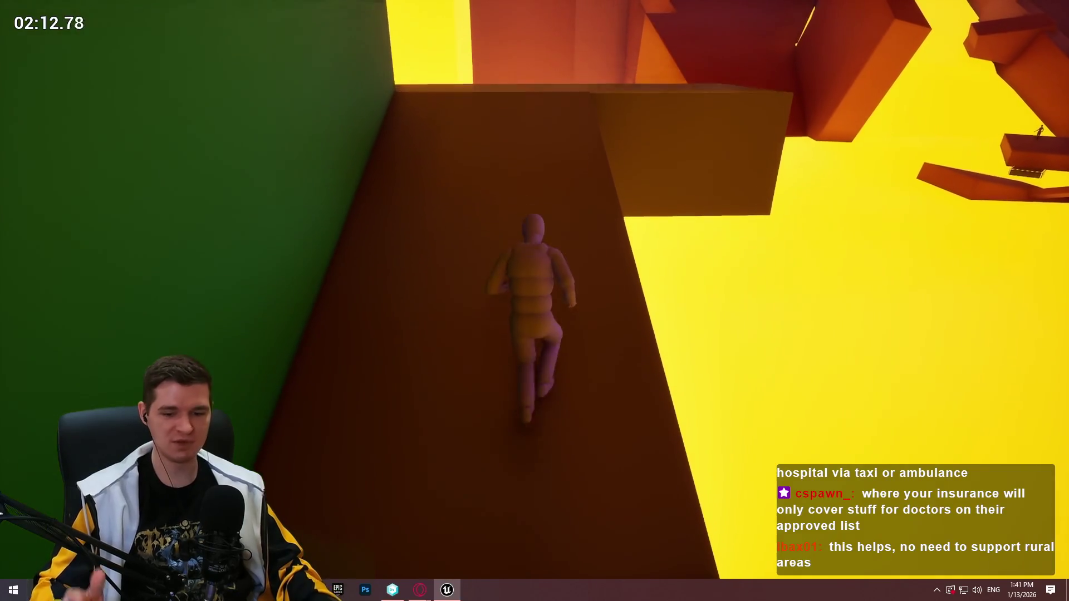
key("w")
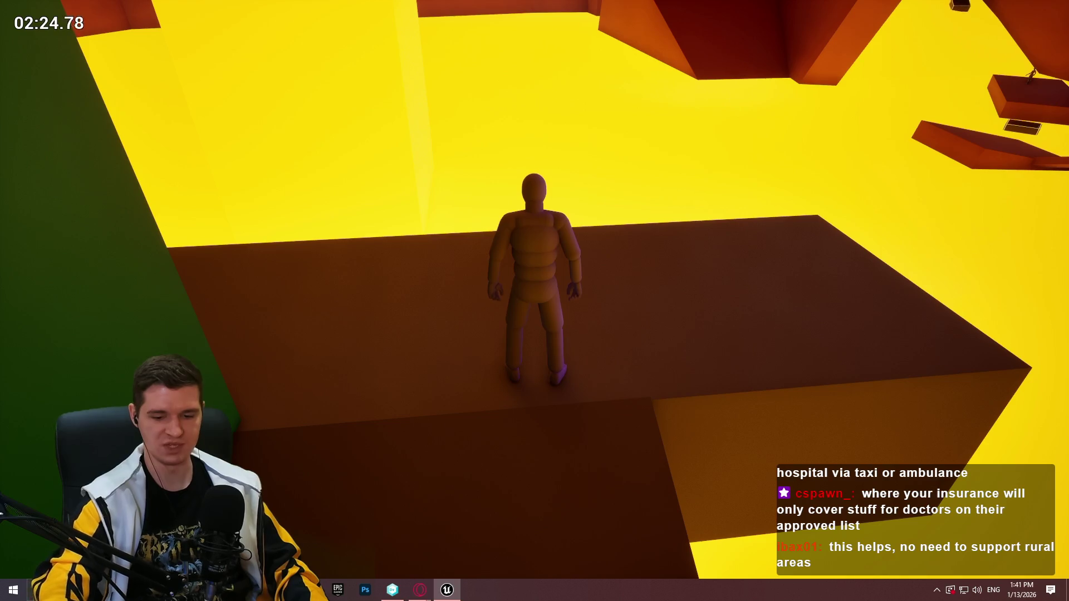
Run the brown ledge past the green walls, round the corner and climb onto the block's ledge.
key("w")
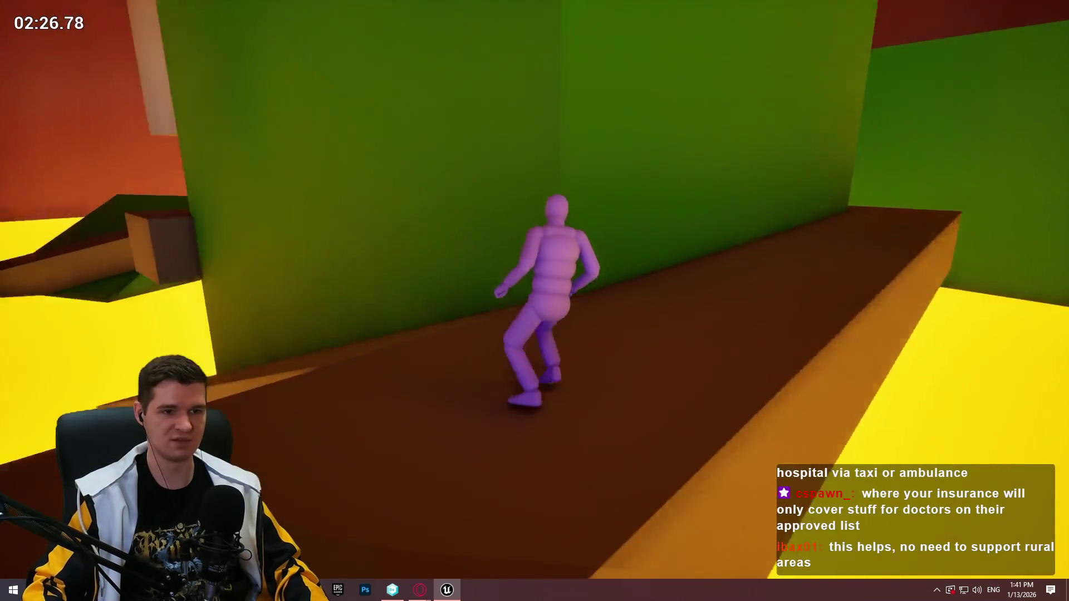
key("w")
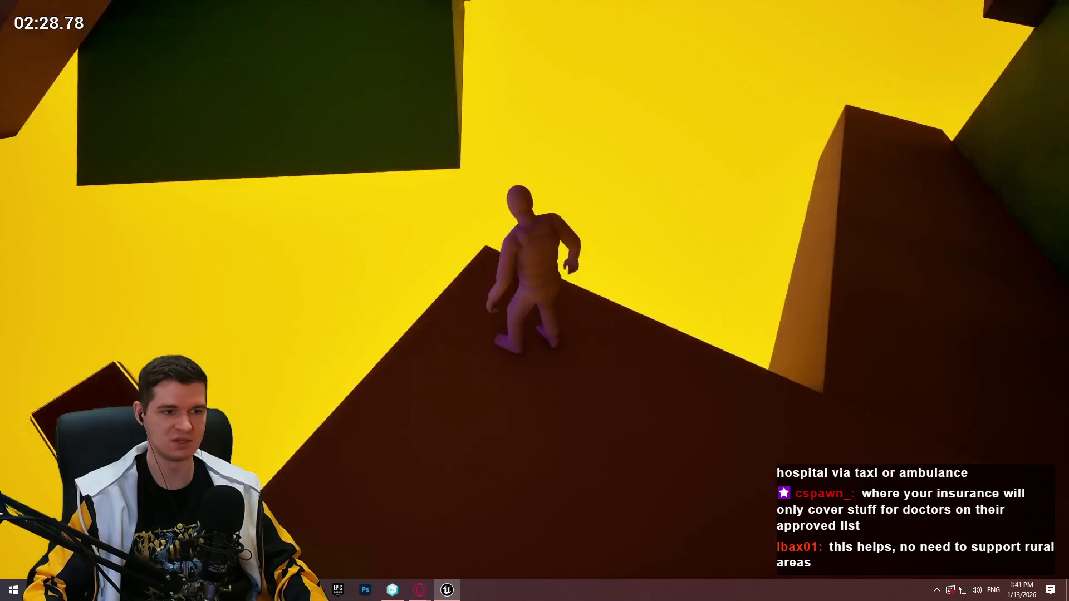
key("w")
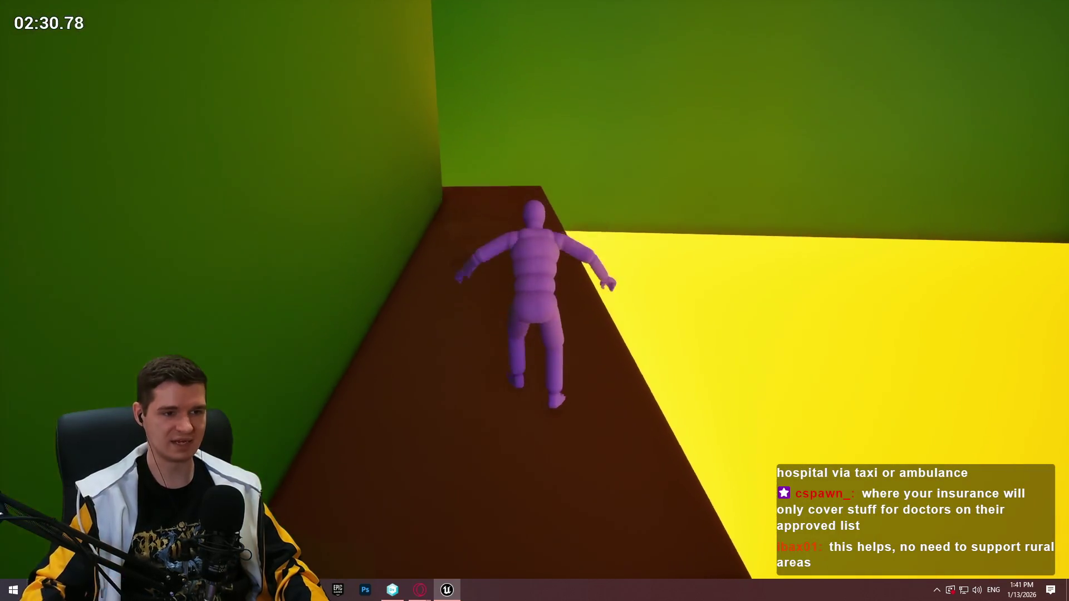
key("w")
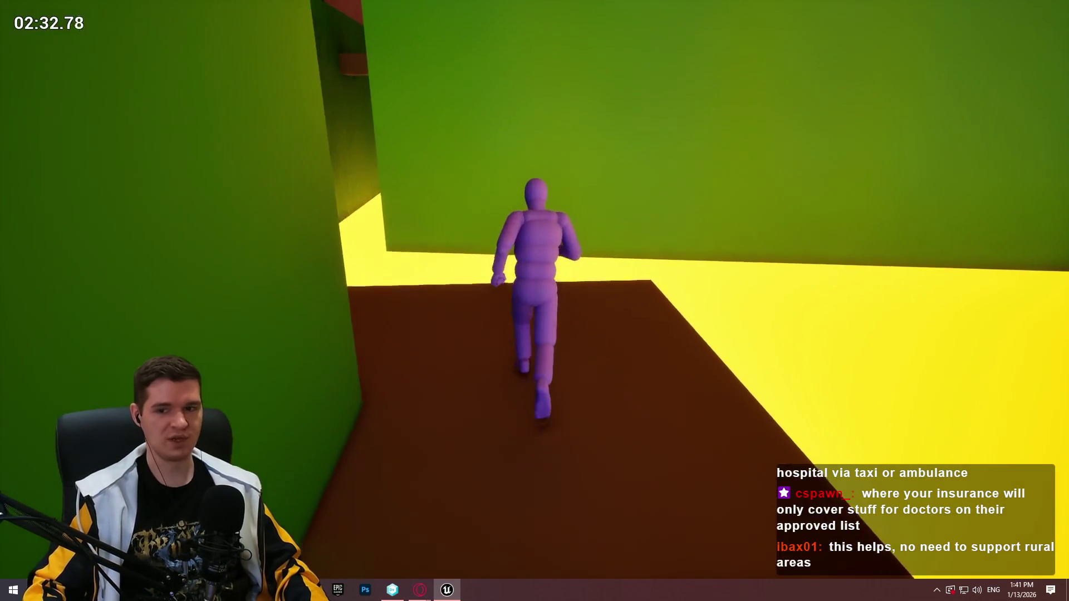
key("w")
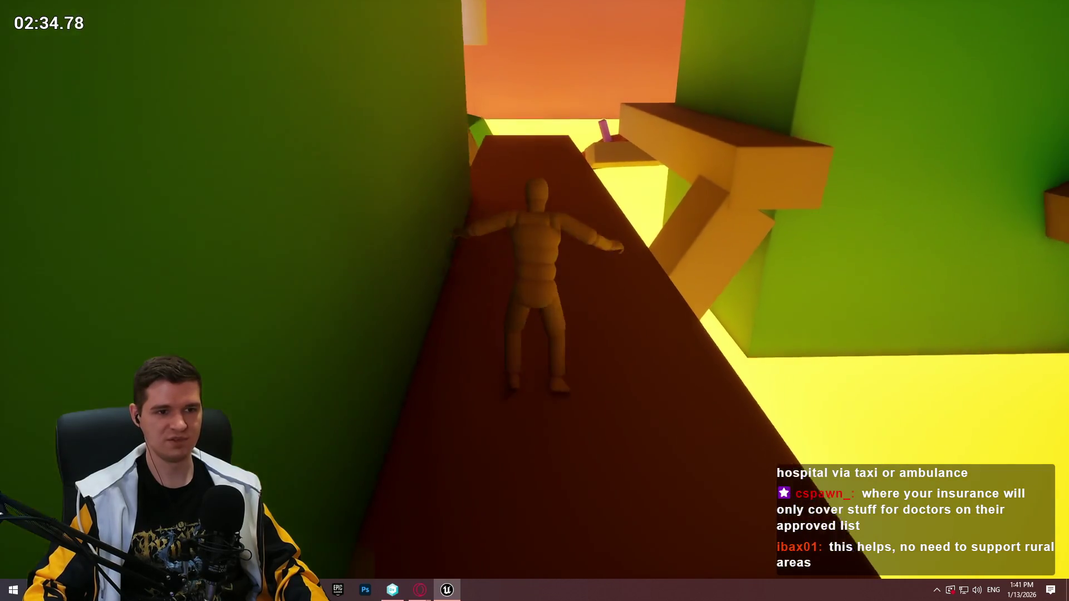
key("w")
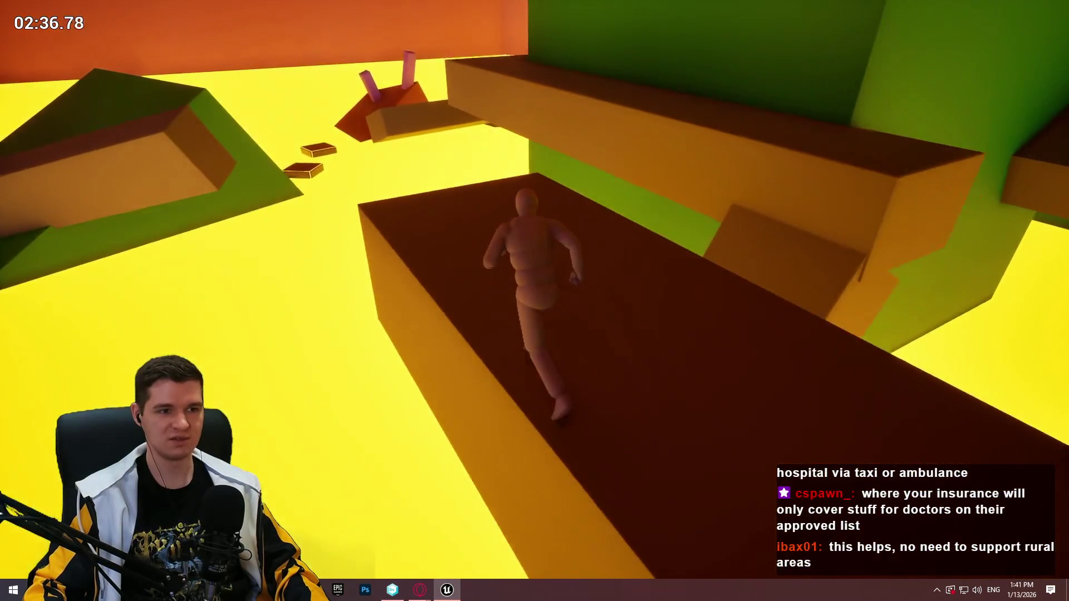
key("w")
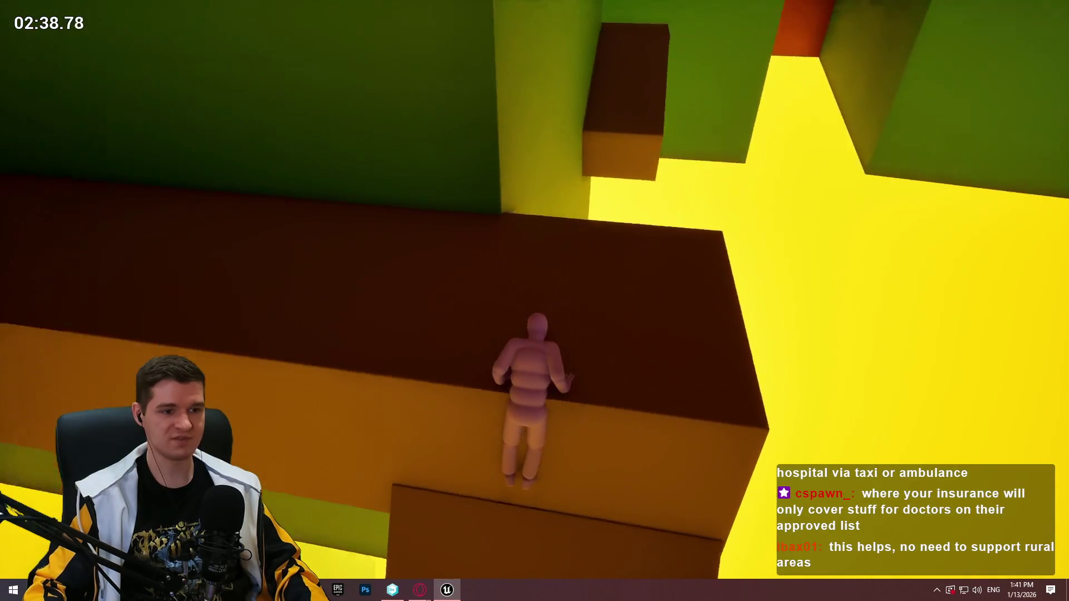
key("w")
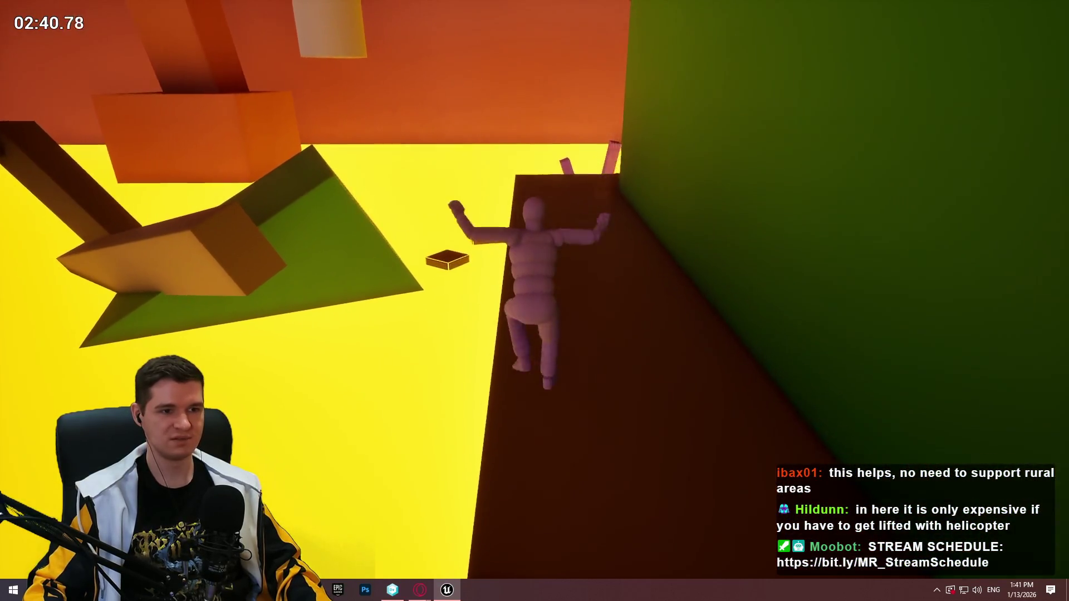
Drop to the lower platform, run the brown walkways, then stop the playtest.
key("w")
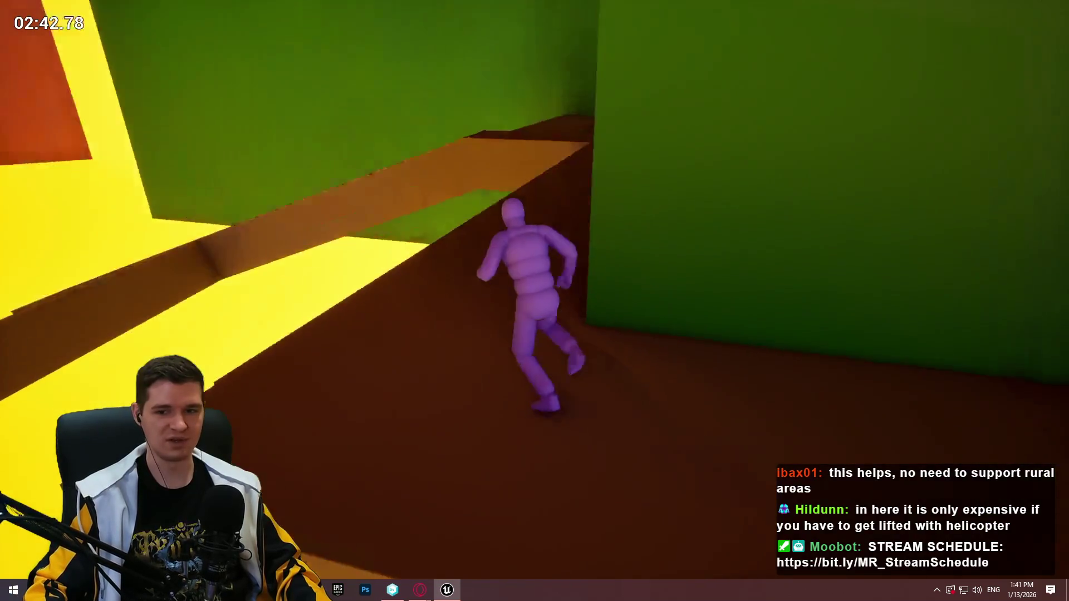
key("w")
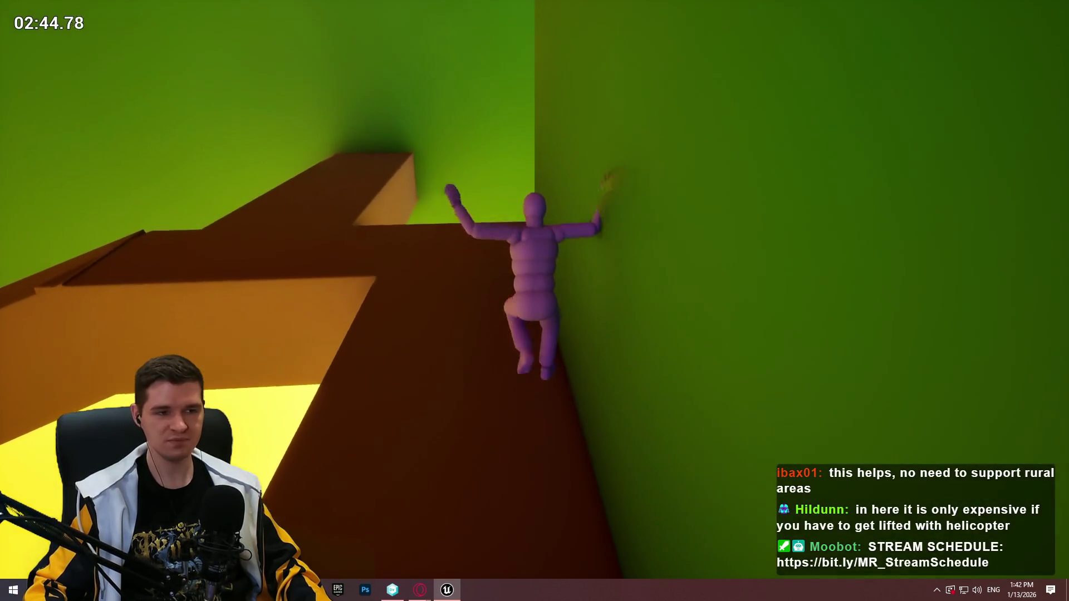
key("w")
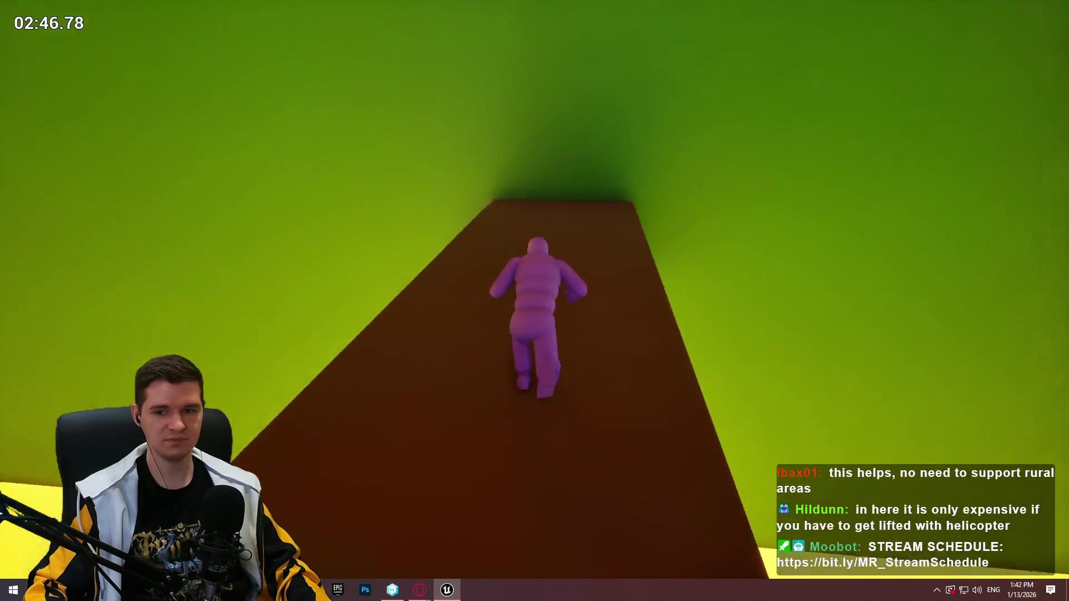
key("w")
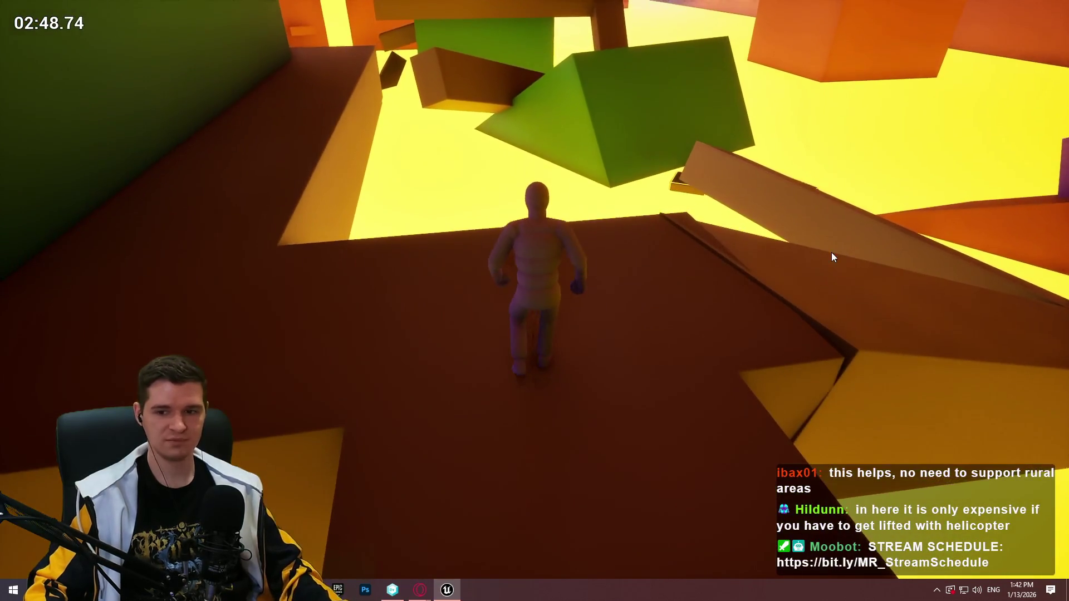
key("Escape")
Fly the view past the yellow pillars and green block and open the brown ramp's context menu.
key("s")
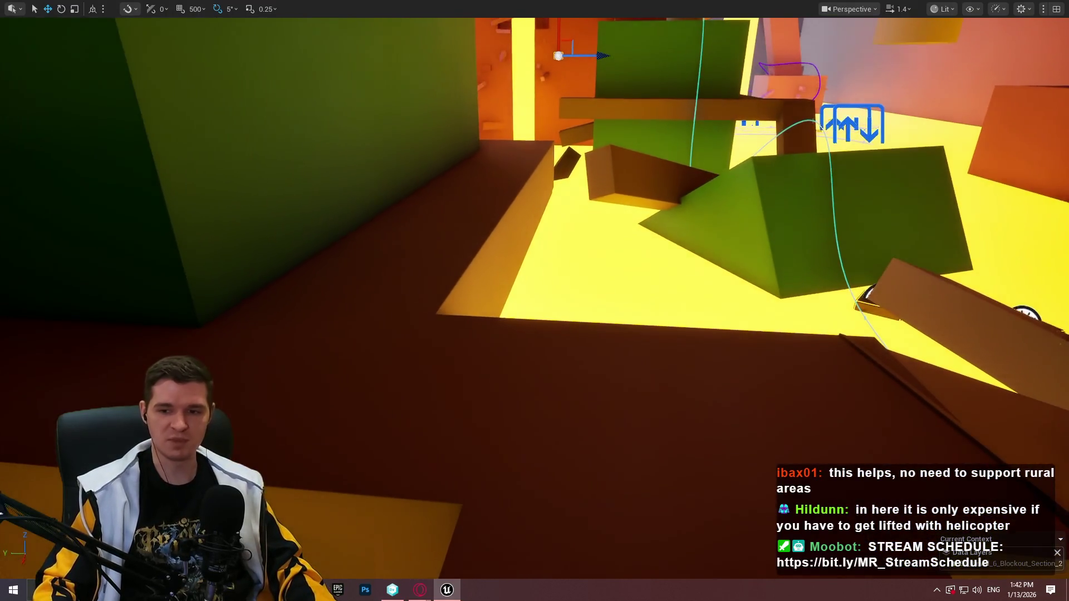
key("w")
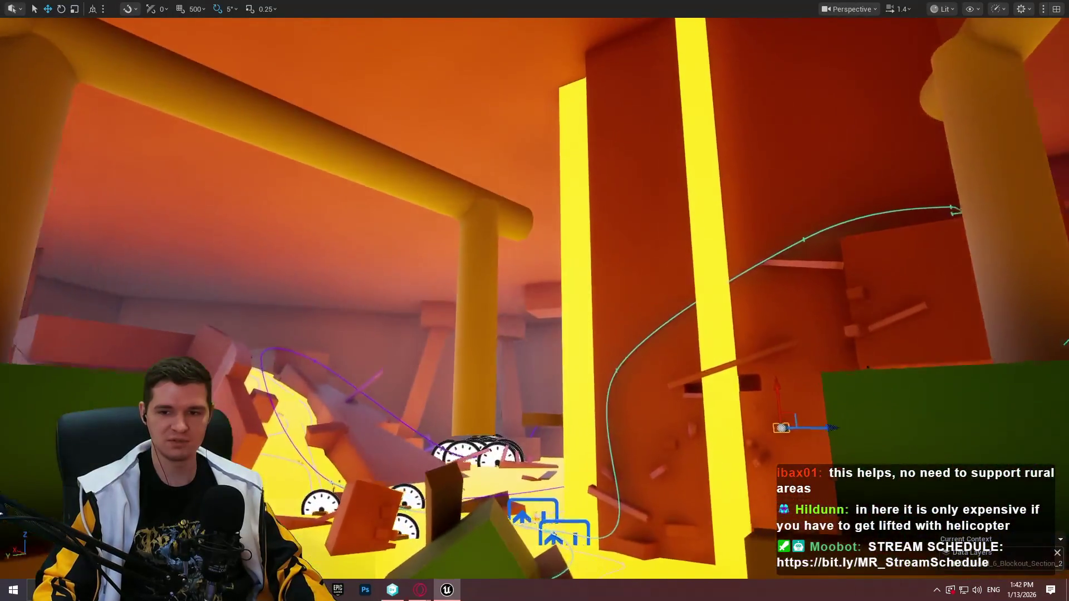
key("w")
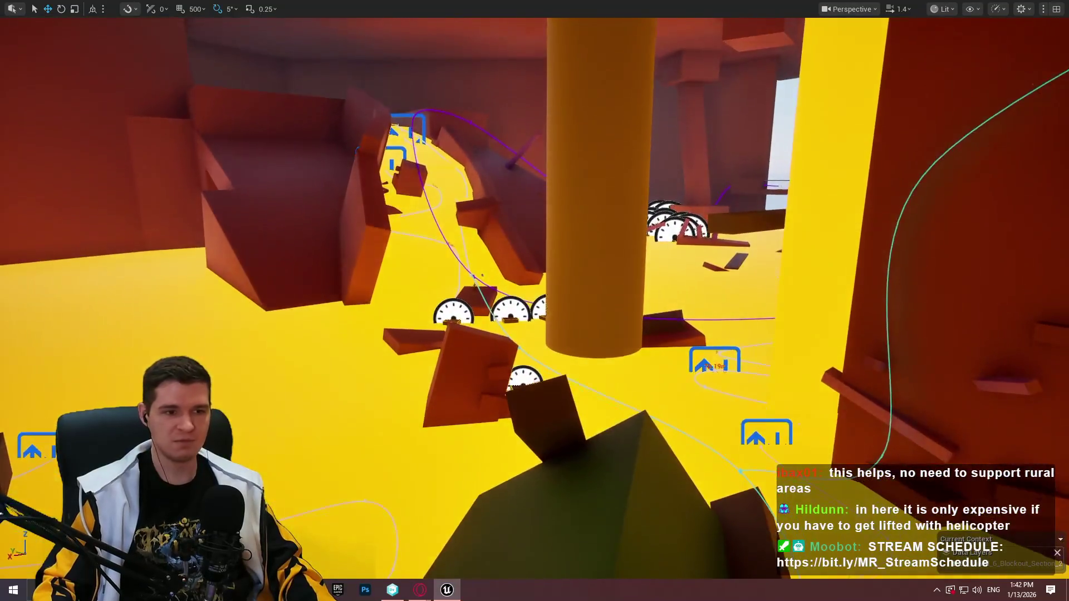
key("s")
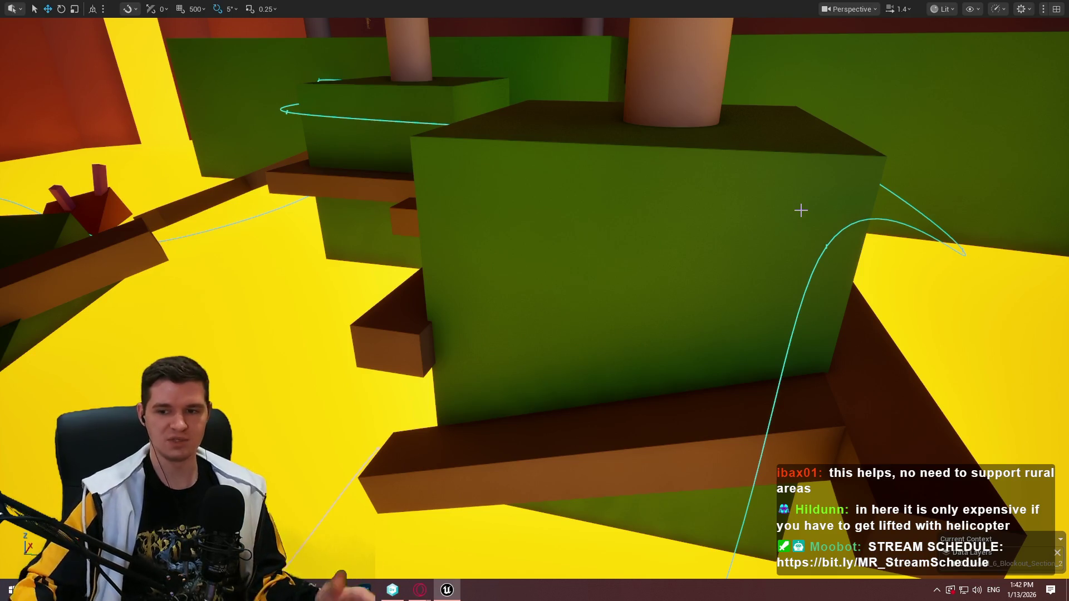
mouse_move(811, 181)
left_mouse_down()
mouse_move(779, 267)
mouse_move(757, 245)
mouse_move(735, 268)
left_mouse_up()
mouse_move(764, 403)
left_mouse_down()
mouse_move(752, 399)
mouse_move(763, 404)
left_mouse_up()
right_click(607, 399)
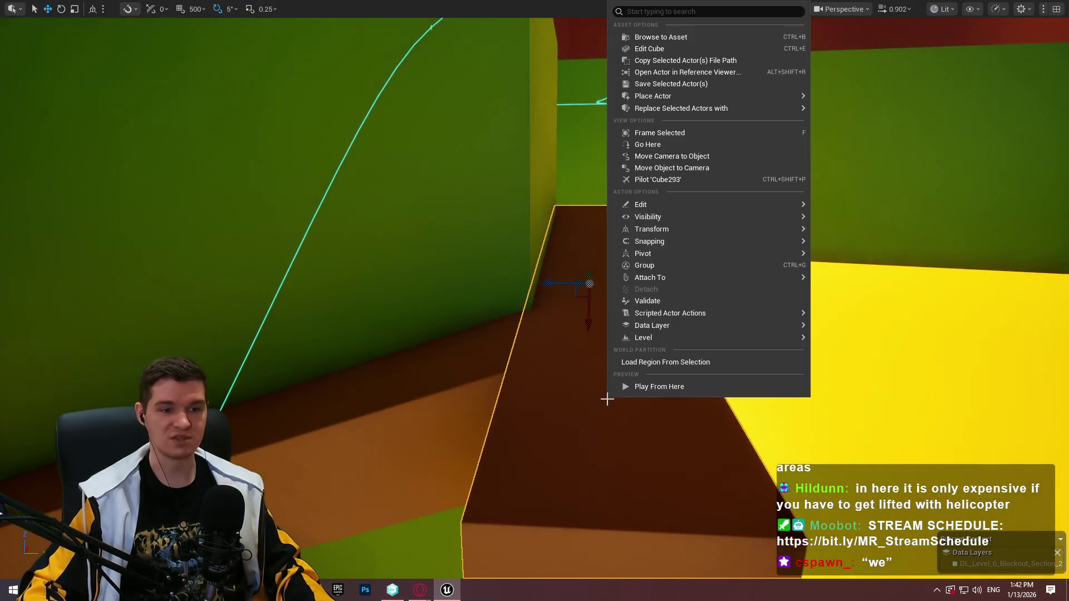
Start from the brown ramp, run along it and jump up onto the brown platform.
key("Escape")
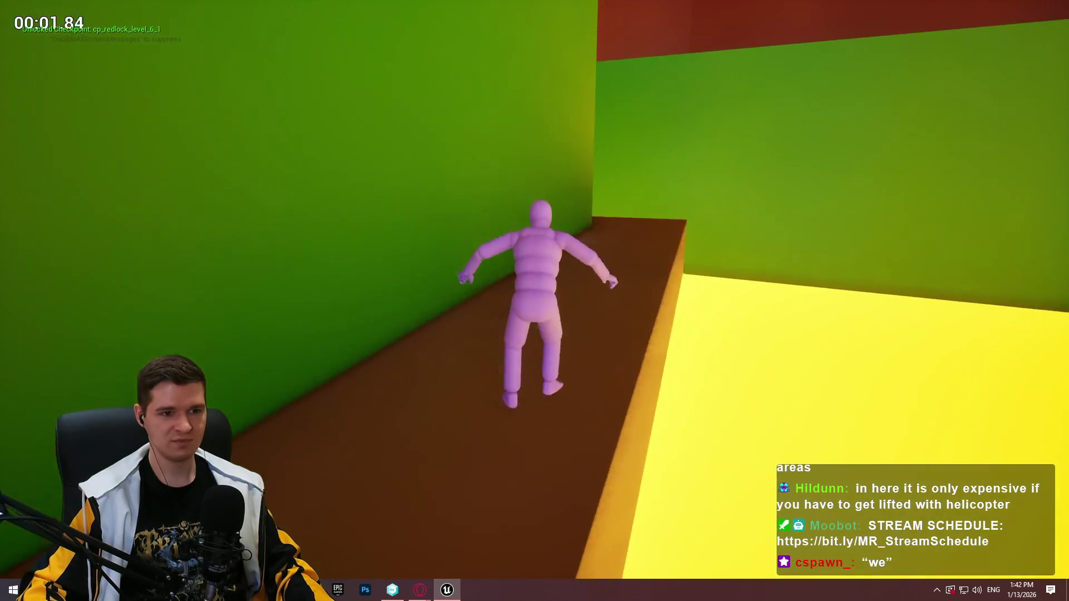
key("w")
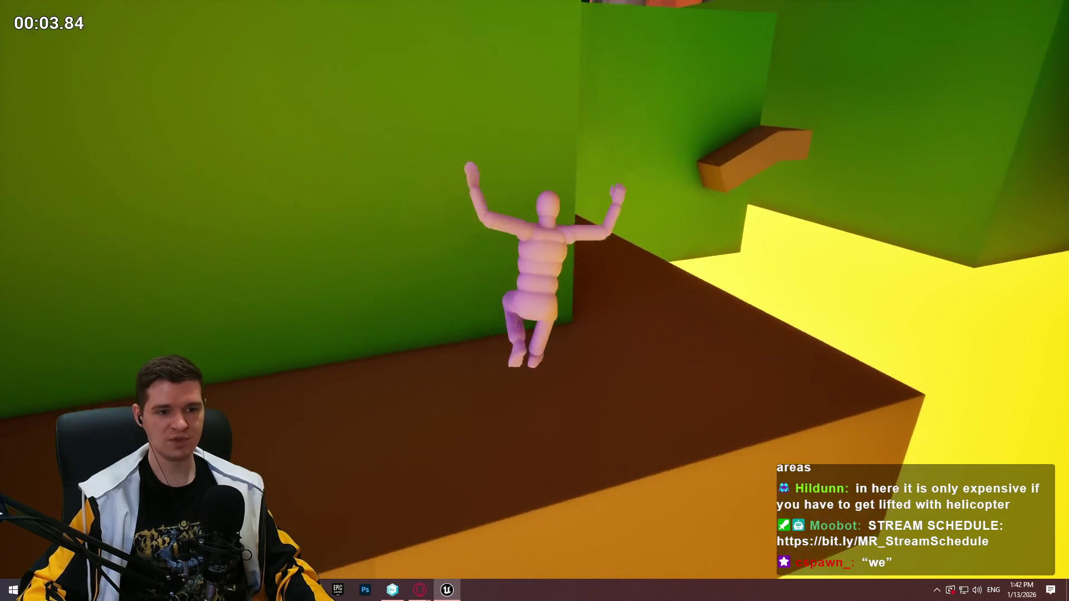
key("w")
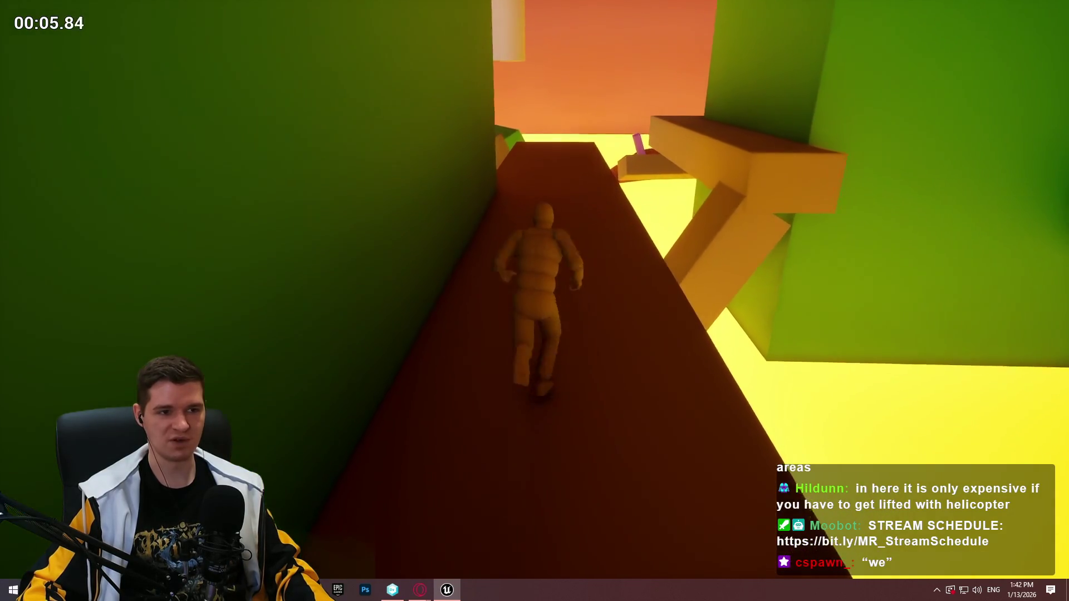
key("w")
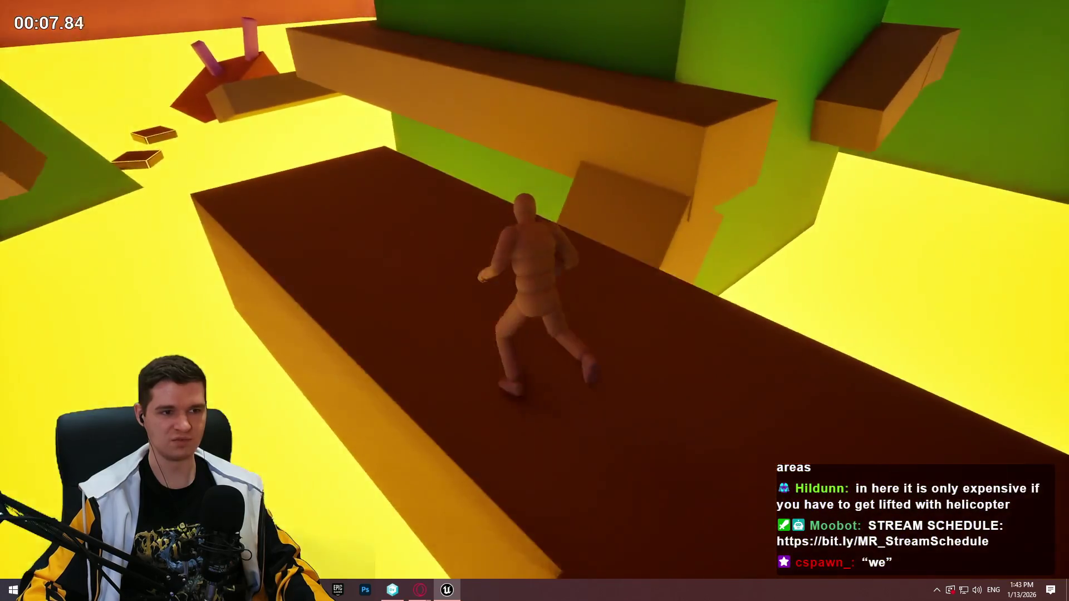
key("w")
key("space")
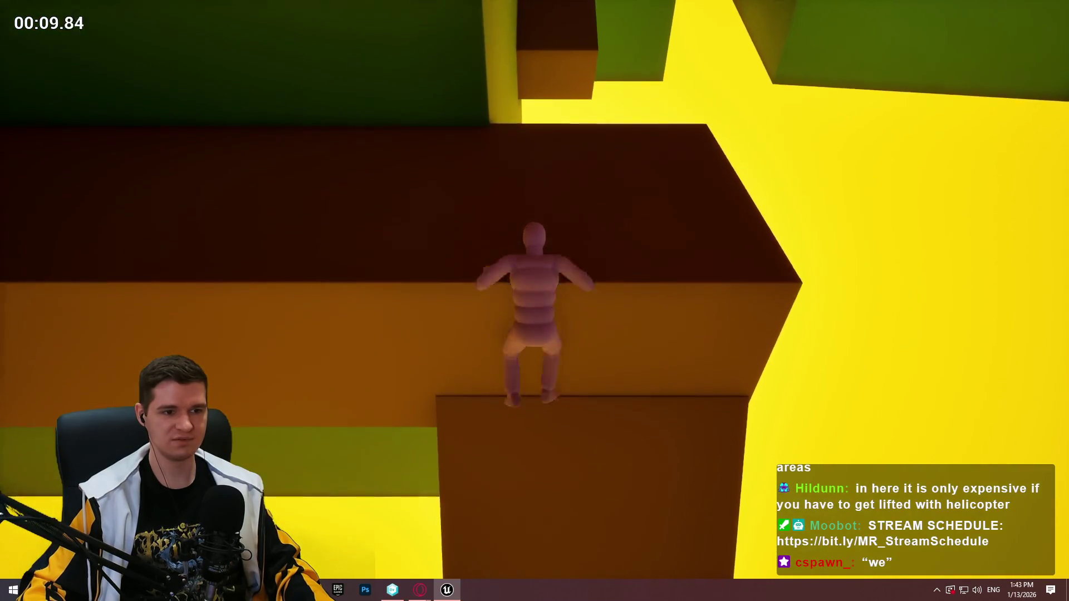
key("w")
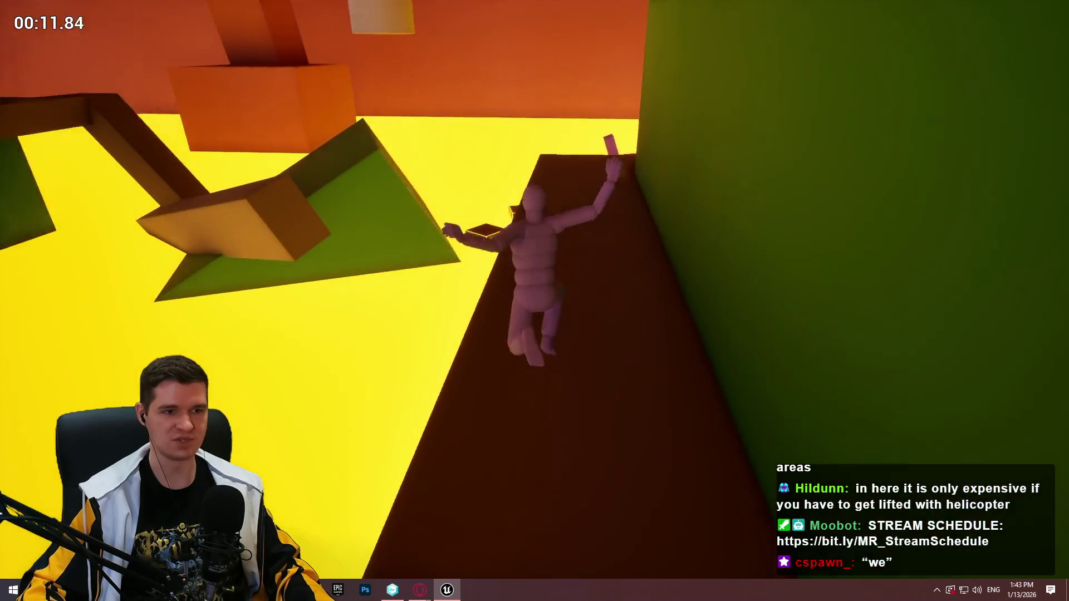
Run toward the green wall, drop and climb ledges along the brown corridor, then stop playing.
key("w")
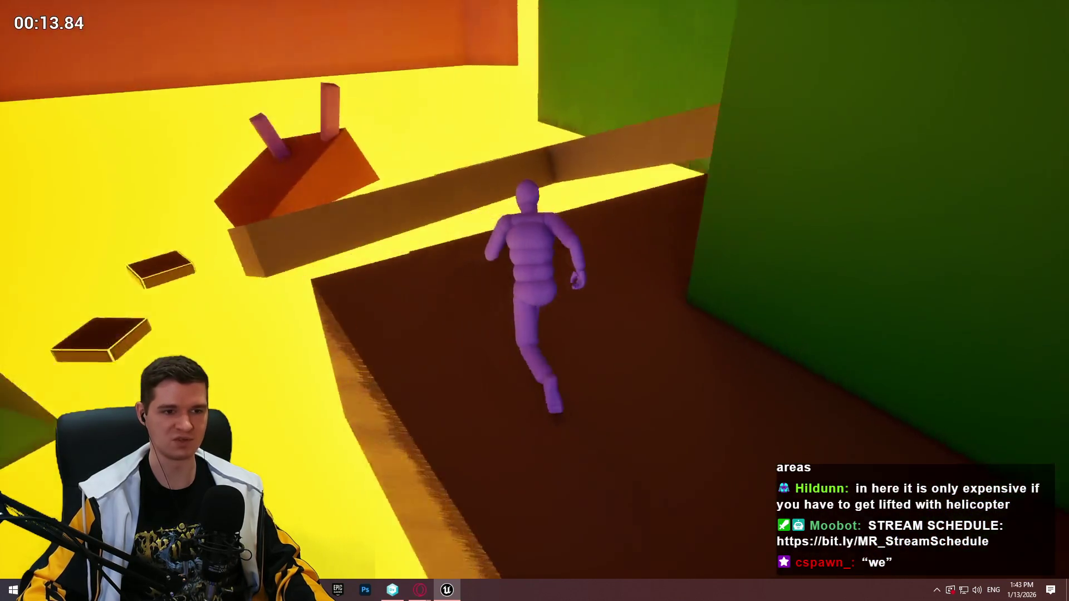
key("w")
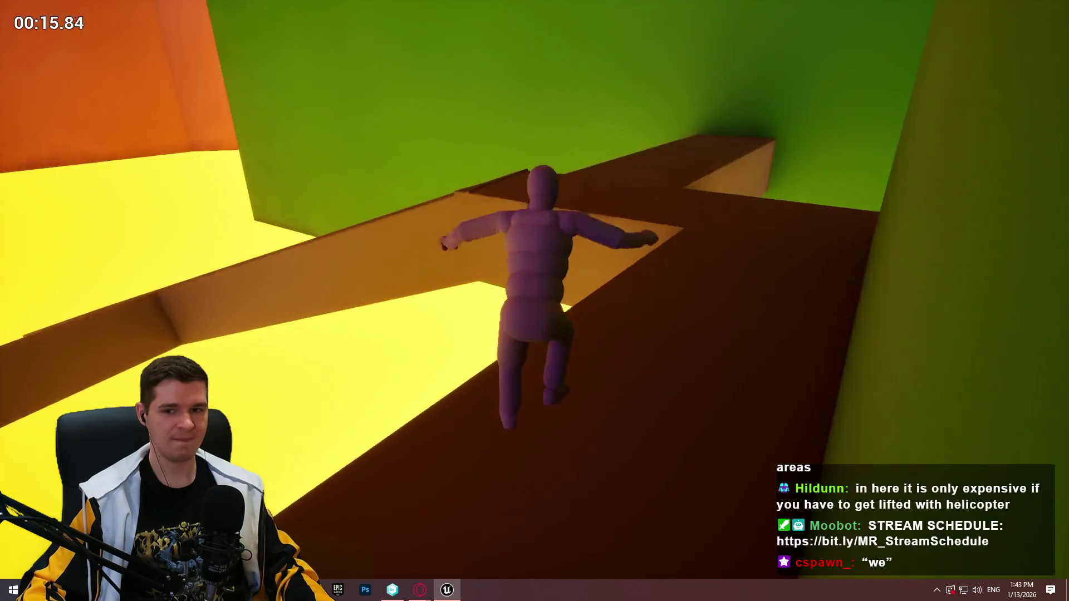
key("w")
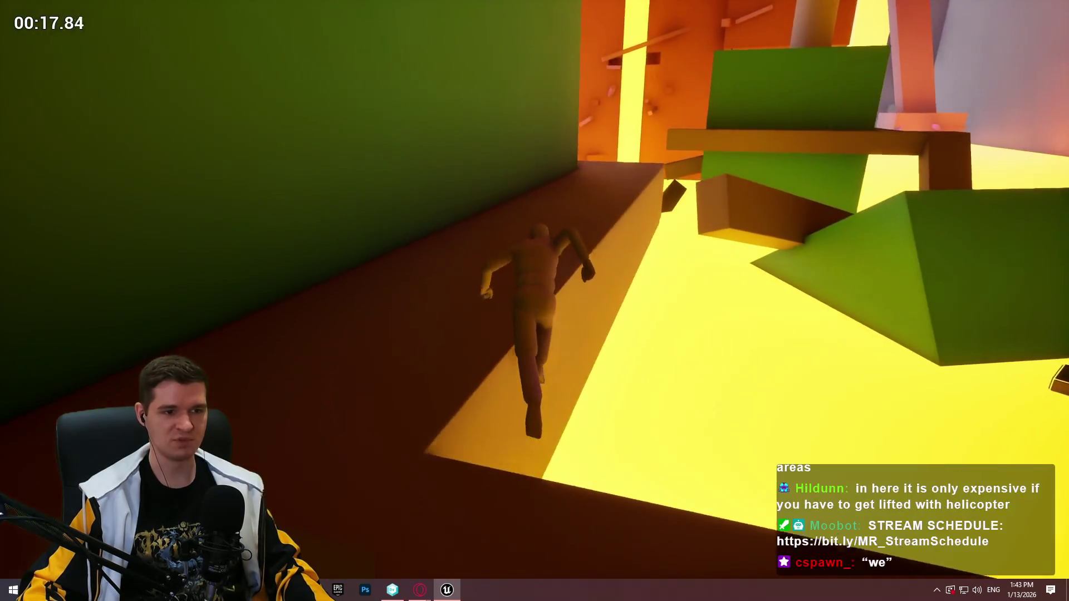
key("w")
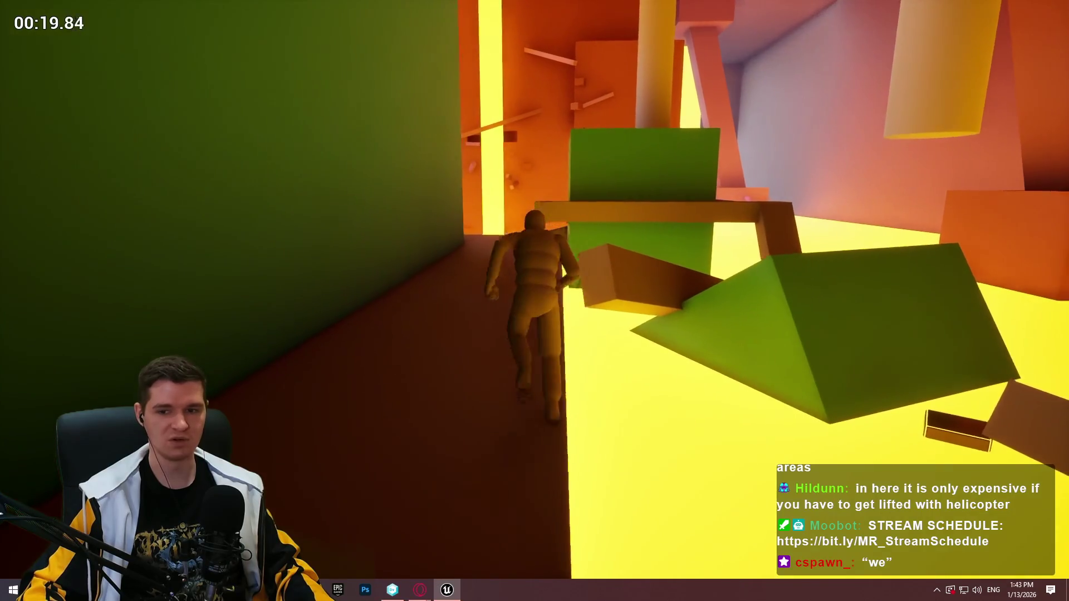
key("w")
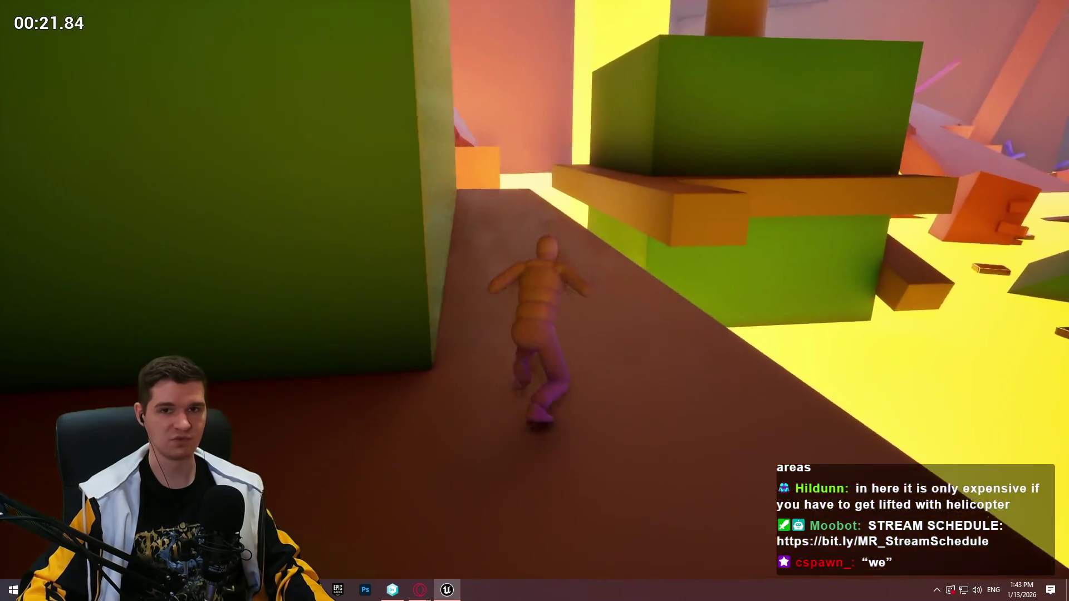
key("w")
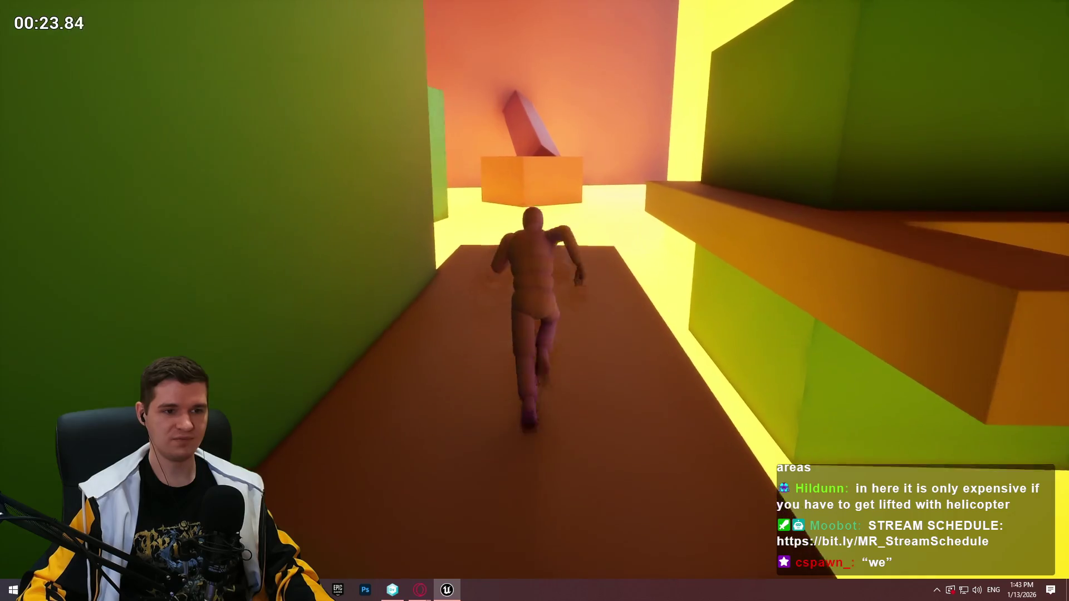
key("w")
key("space")
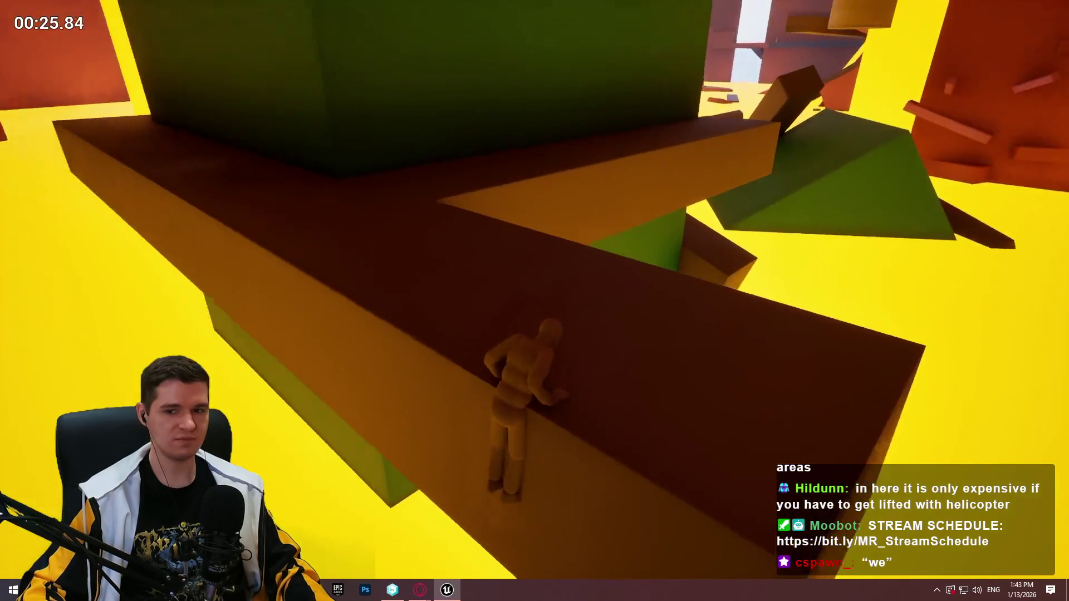
key("Escape")
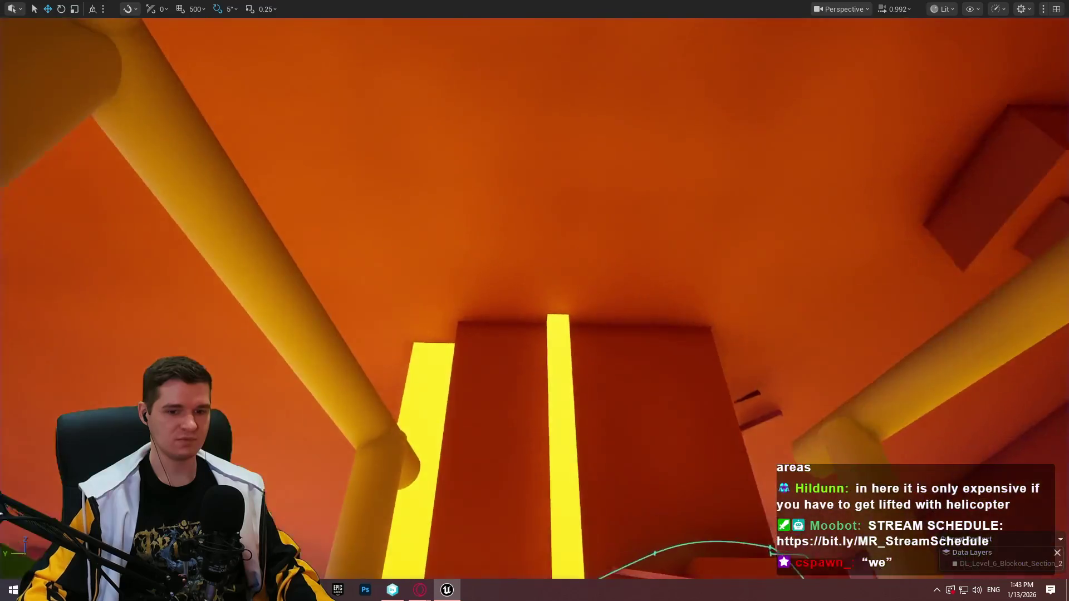
Raise camera speed to 2.3, fly up into the grey ledge shaft and restore the full editor layout.
scroll(534, 301, "up", 2)
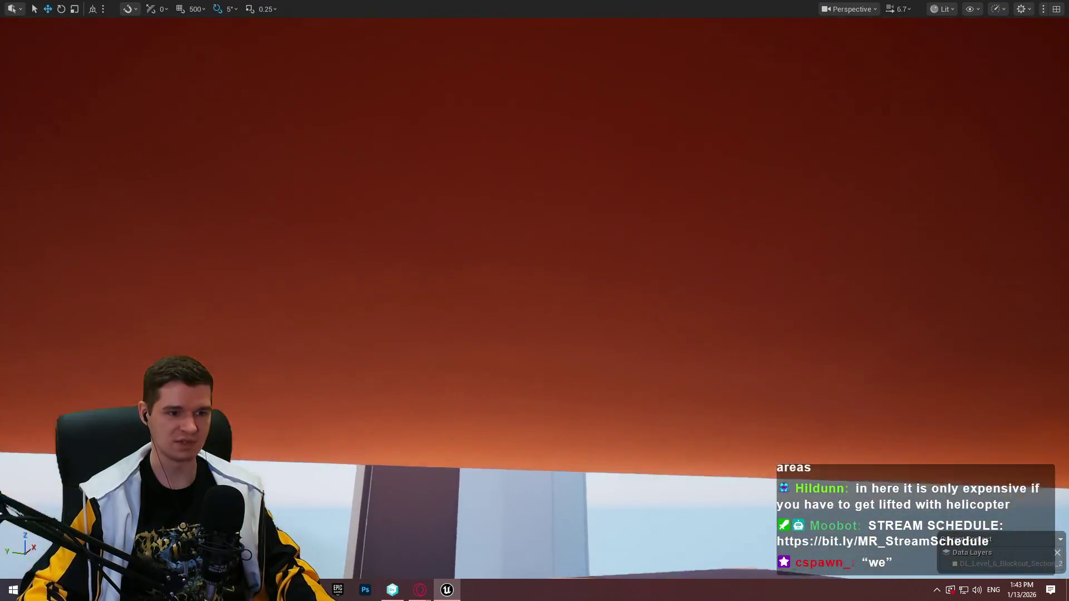
left_click_drag(535, 301, 501, 189)
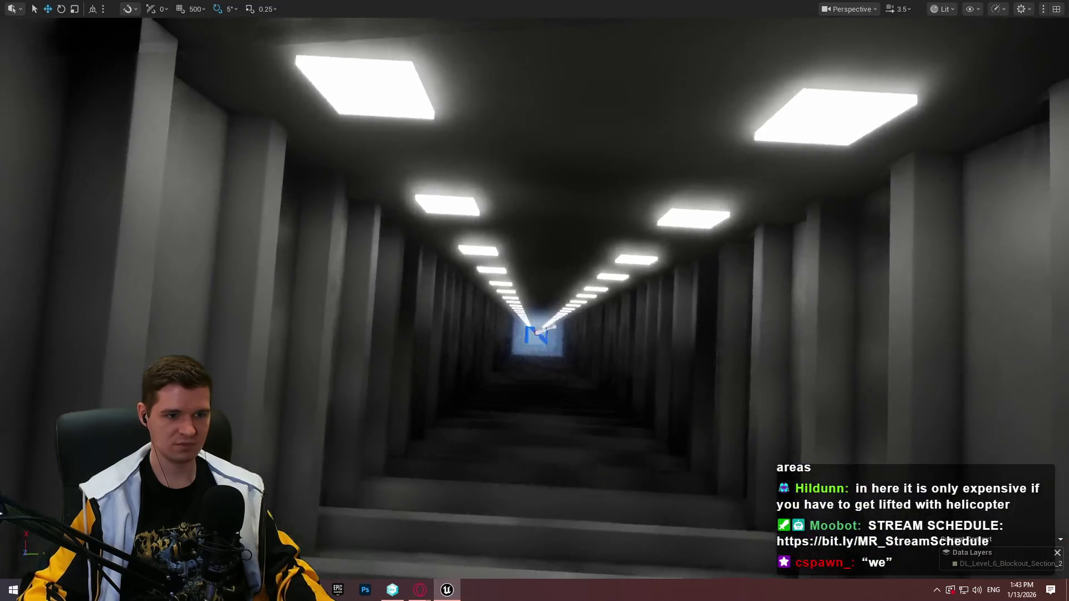
mouse_move(534, 301)
left_mouse_down()
mouse_move(531, 278)
mouse_move(523, 334)
left_mouse_up()
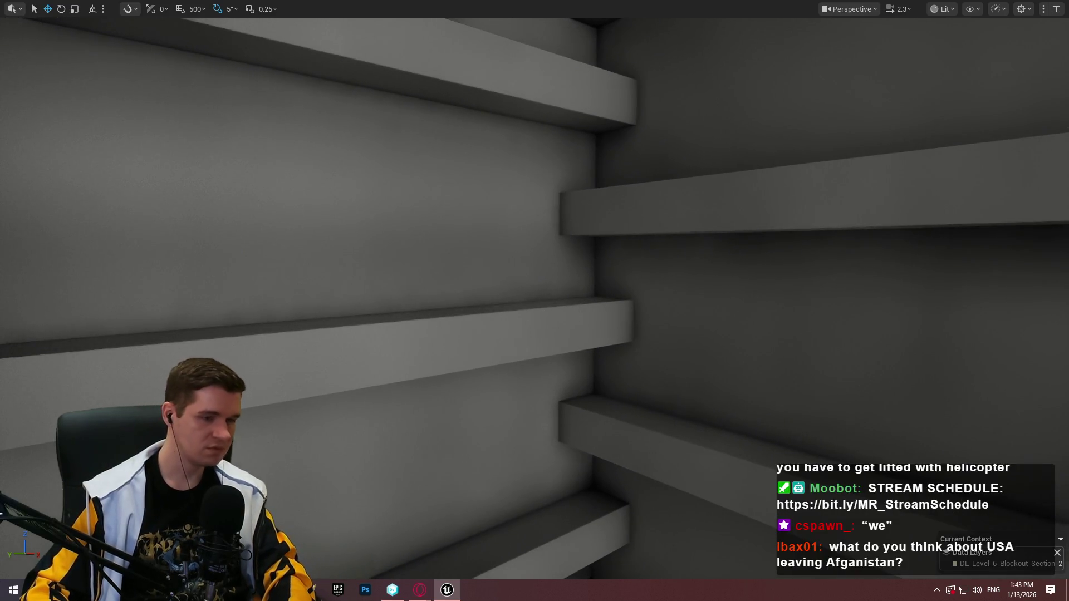
key("F11")
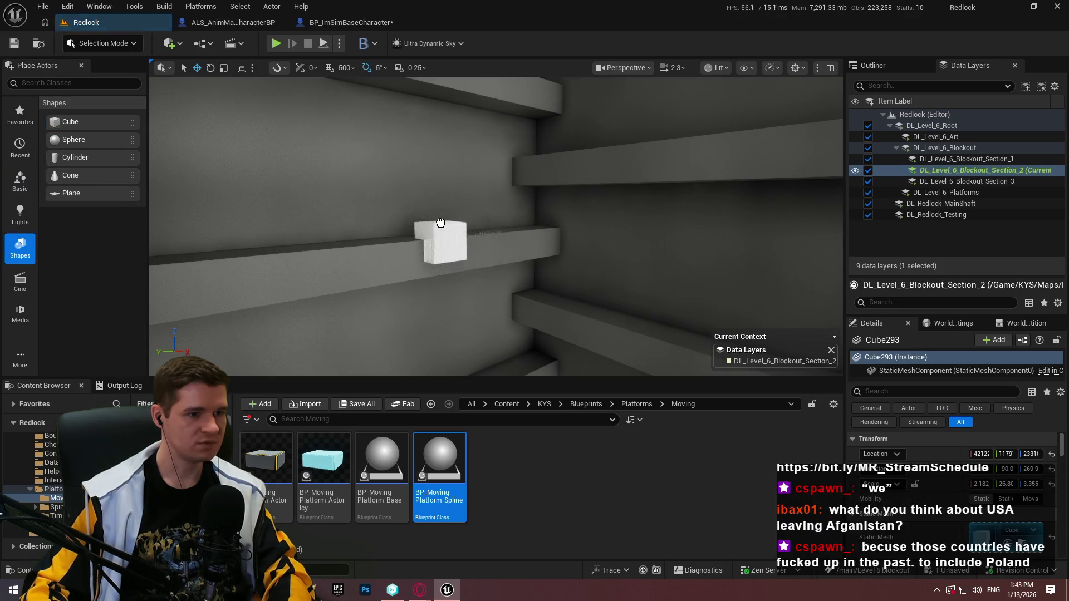
Switch to immersive viewport, fly up the grey shaft and raise camera speed to 4.1.
key("F11")
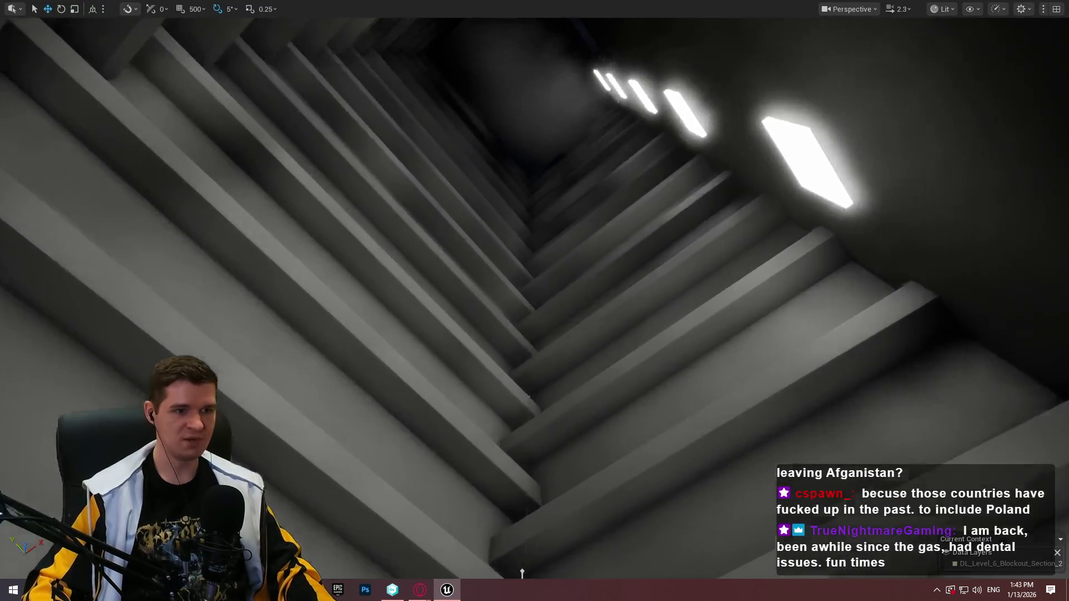
left_click_drag(523, 573, 522, 572)
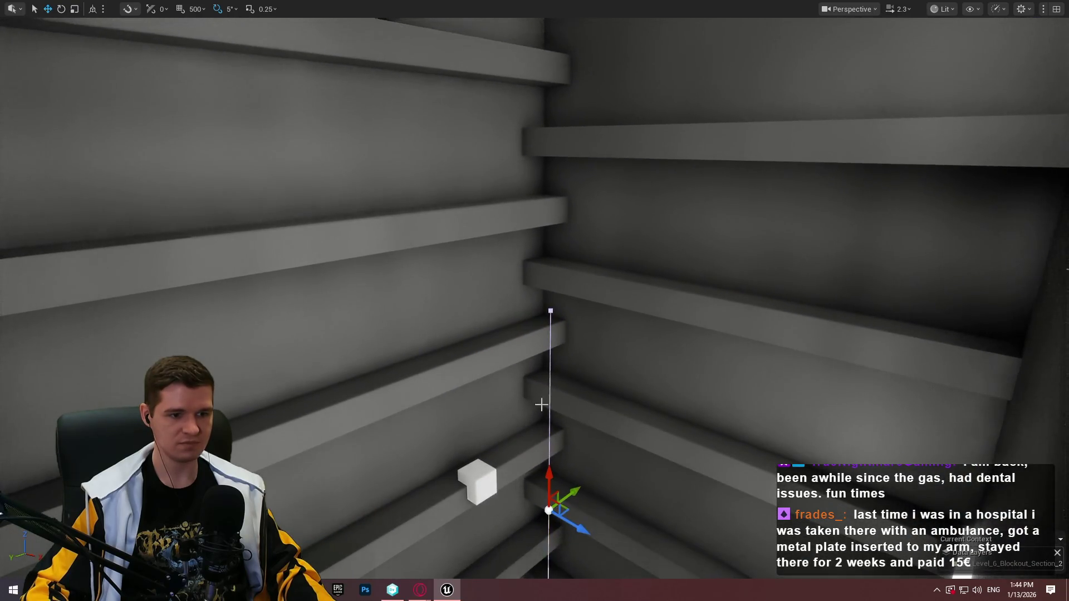
left_click_drag(591, 201, 604, 111)
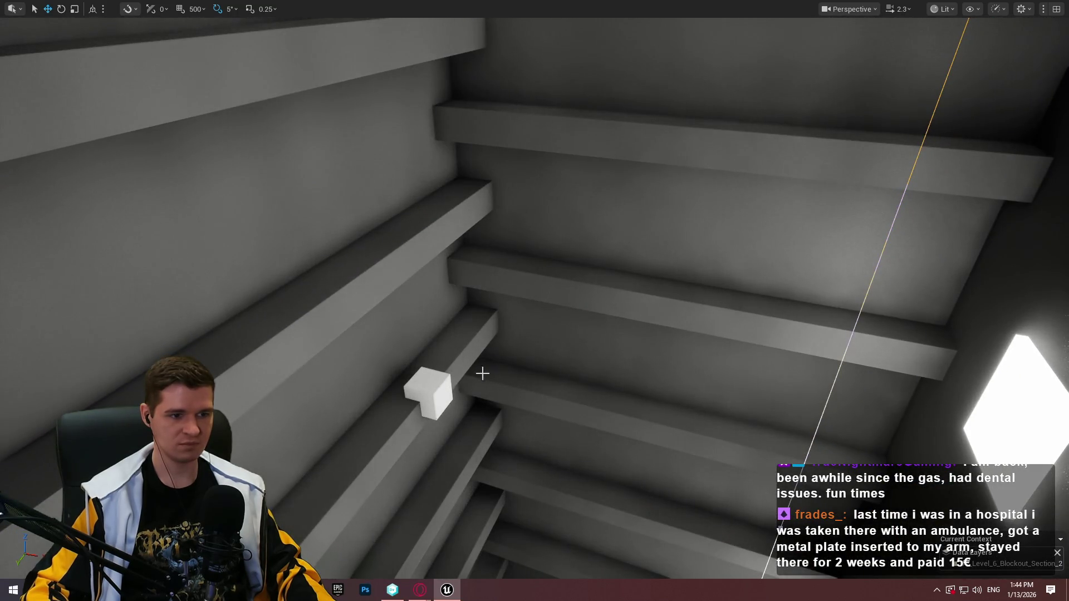
scroll(532, 314, "up", 2)
mouse_move(532, 314)
left_mouse_down()
mouse_move(528, 296)
mouse_move(534, 331)
left_mouse_up()
scroll(532, 313, "up", 2)
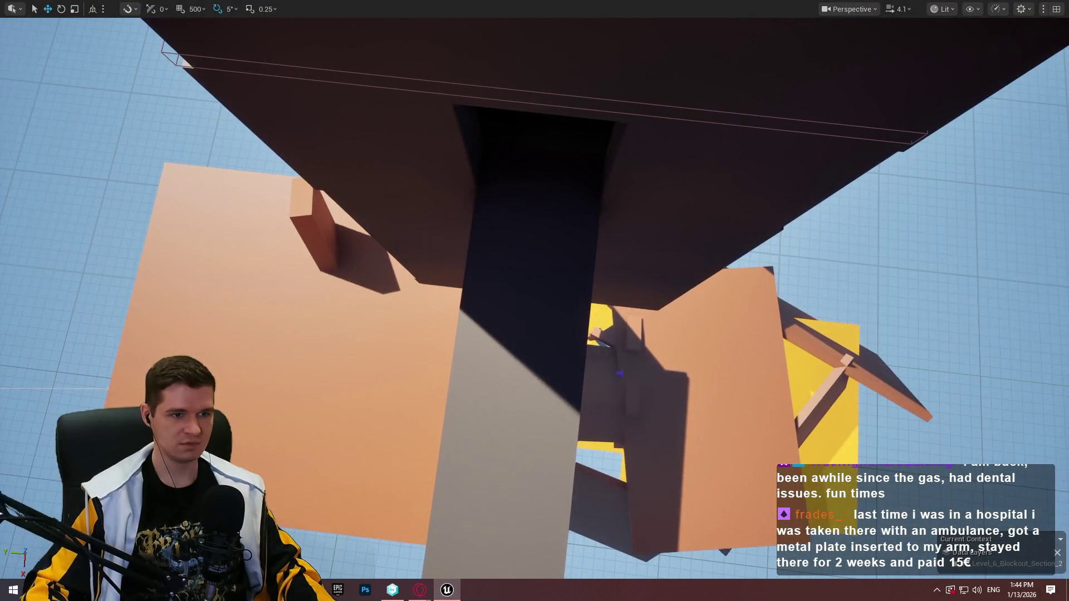
Play From Here at the dark pillar and run the character forward in the grey room.
right_click(509, 329)
left_click(599, 561)
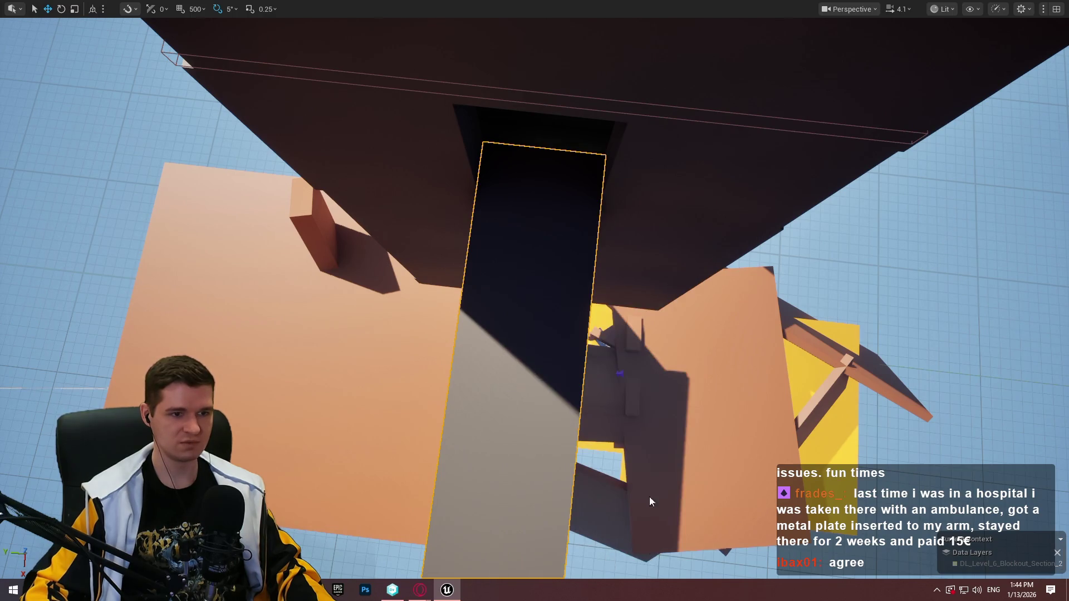
key("w")
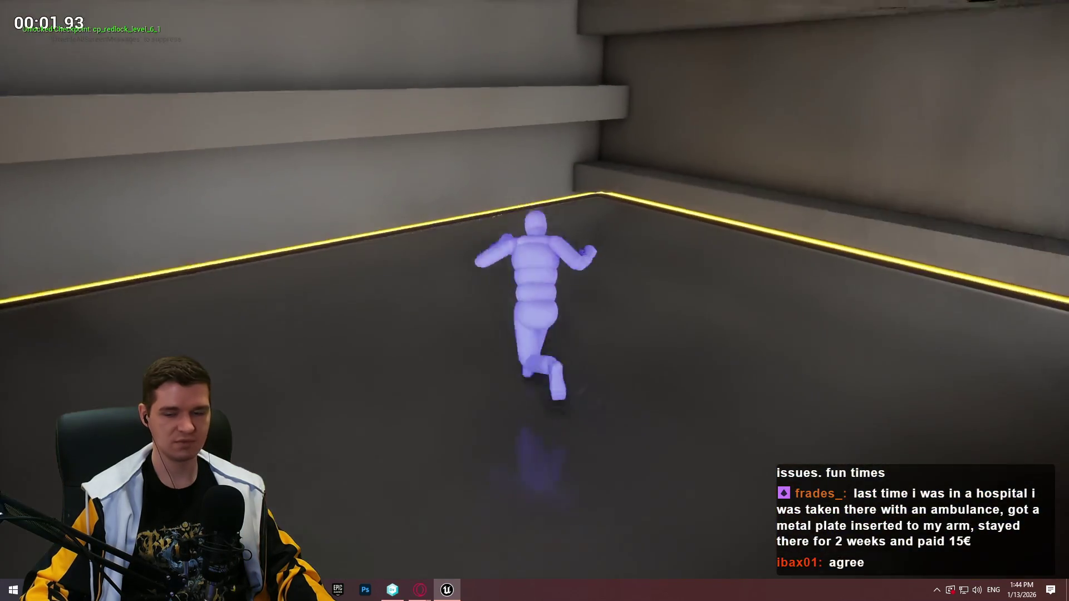
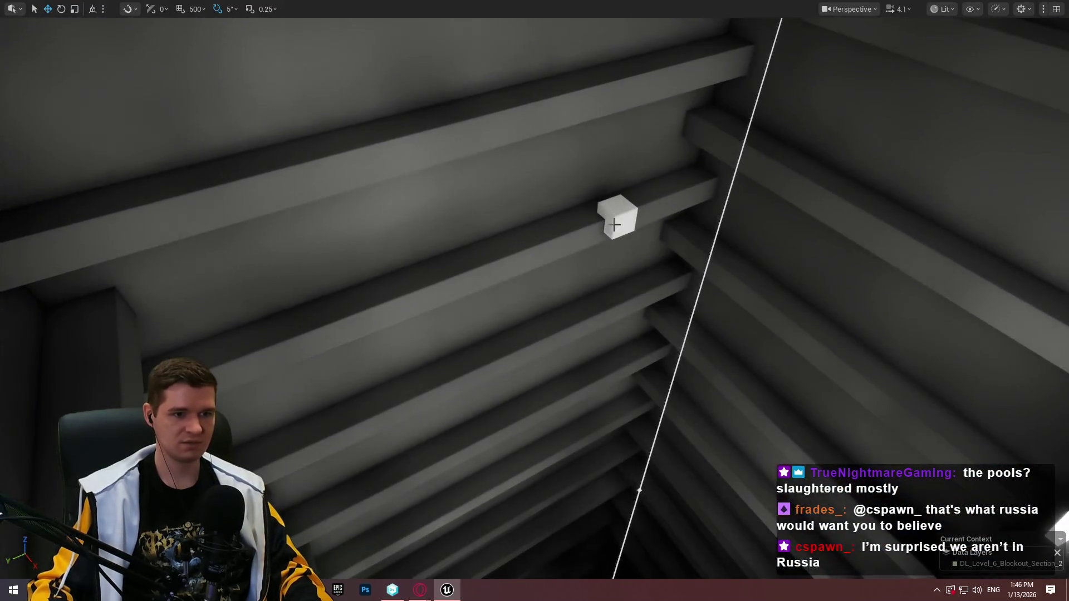
Set the small white cube on the ceiling beam beside Cube1611, then exit immersive mode.
left_click_drag(615, 224, 631, 489)
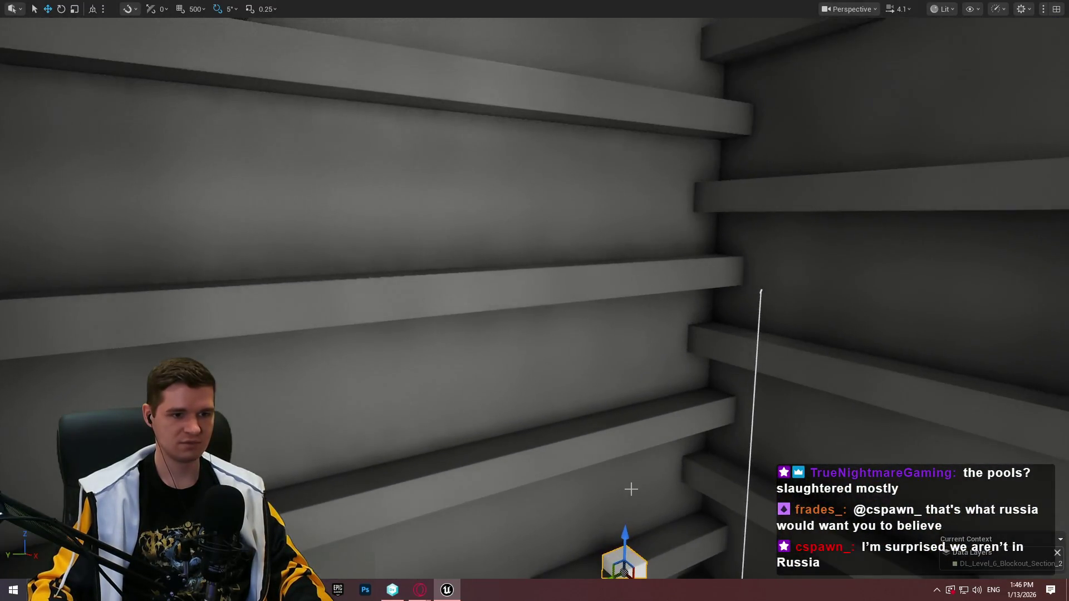
mouse_move(634, 212)
left_mouse_down()
mouse_move(629, 139)
mouse_move(646, 323)
mouse_move(668, 301)
mouse_move(640, 262)
mouse_move(635, 234)
mouse_move(646, 222)
mouse_move(657, 257)
mouse_move(634, 211)
mouse_move(762, 186)
left_mouse_up()
left_click_drag(714, 263, 696, 245)
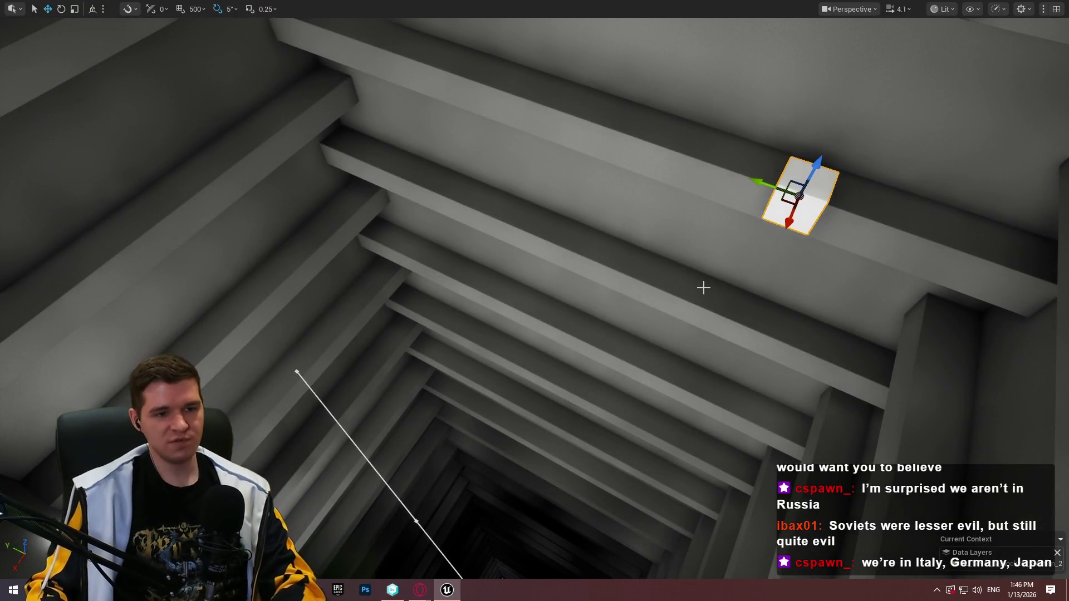
left_click_drag(535, 301, 535, 234)
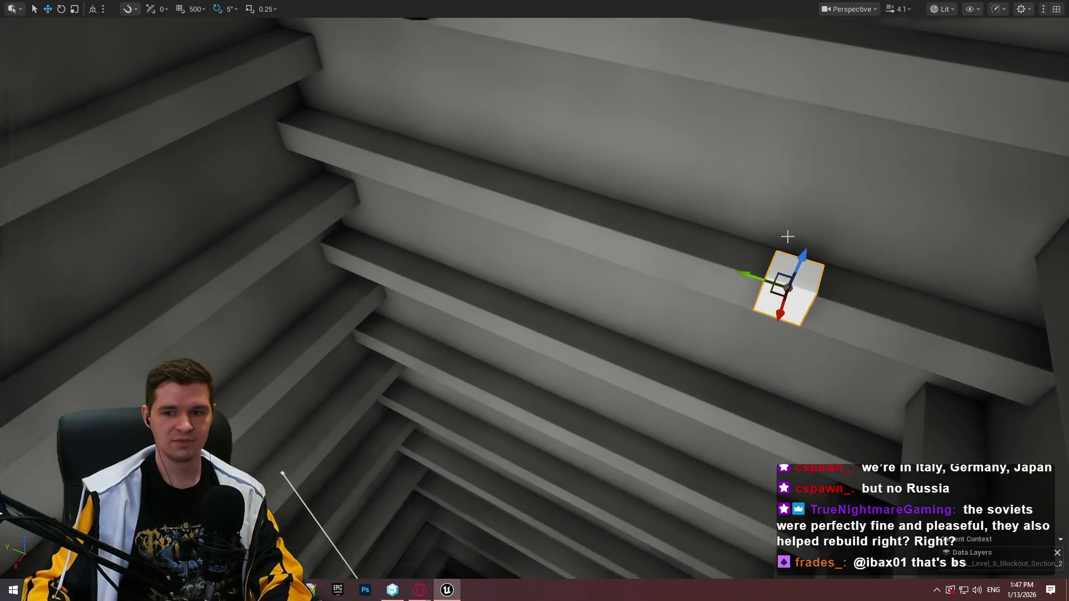
key("F11")
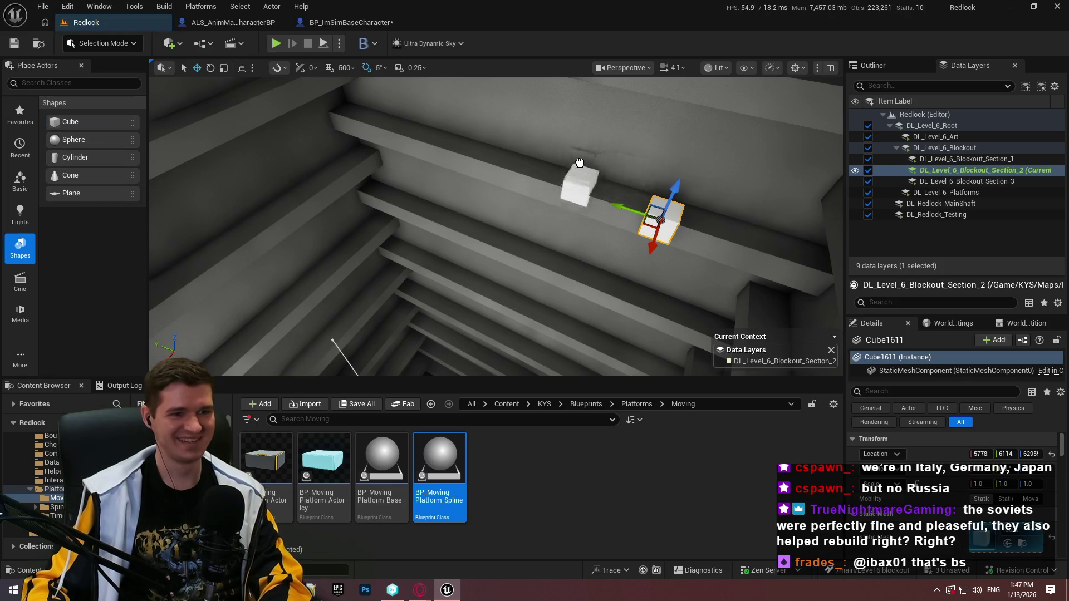
Go up to the Blueprints folder and frame Cube1612 on the beam in close-up.
left_click(586, 404)
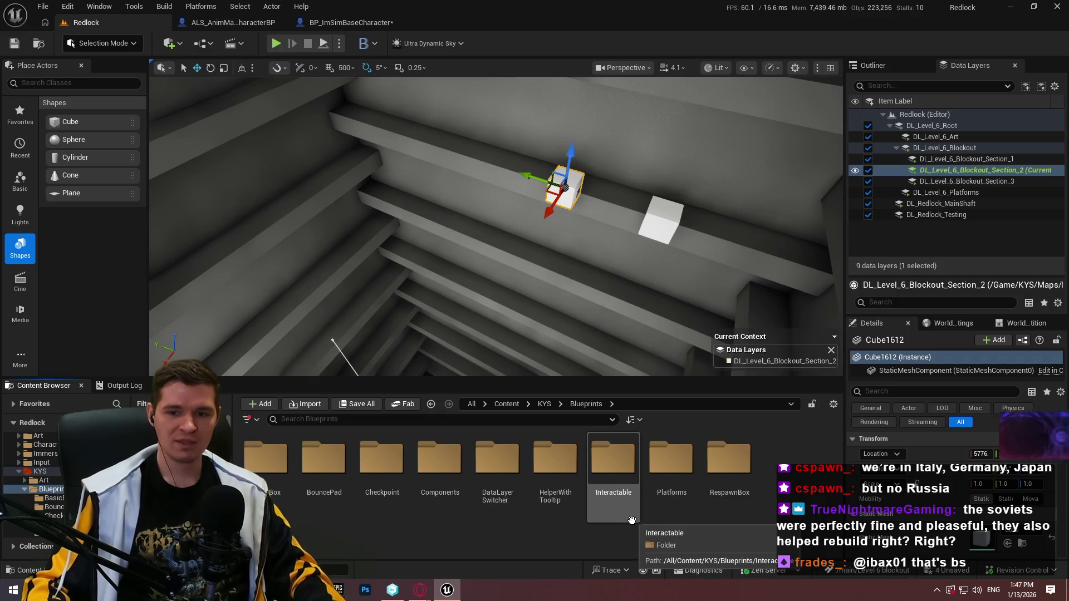
scroll(693, 524, "down", 1)
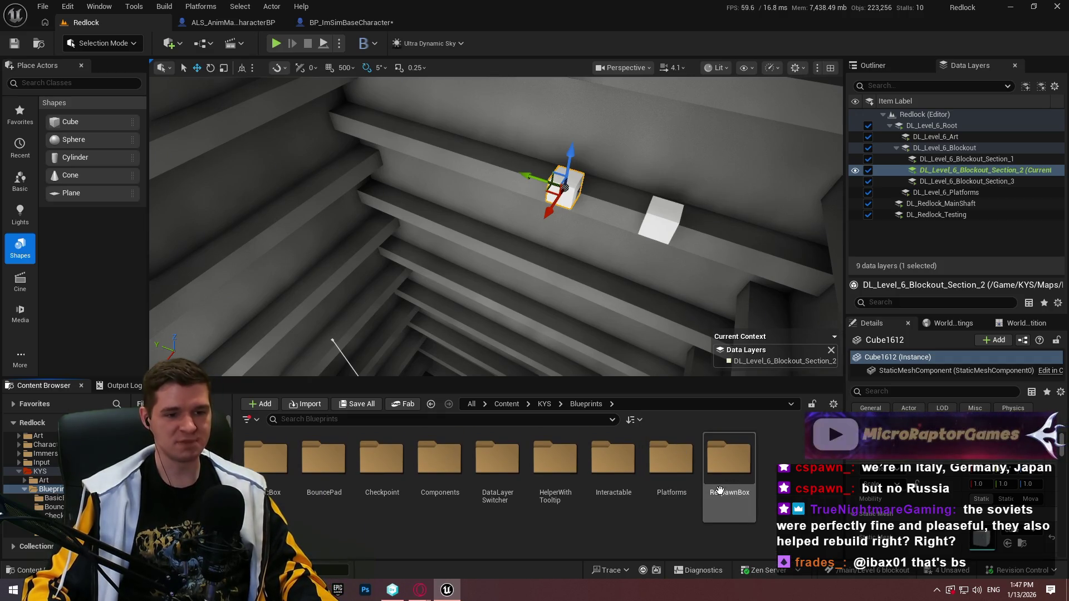
key("f")
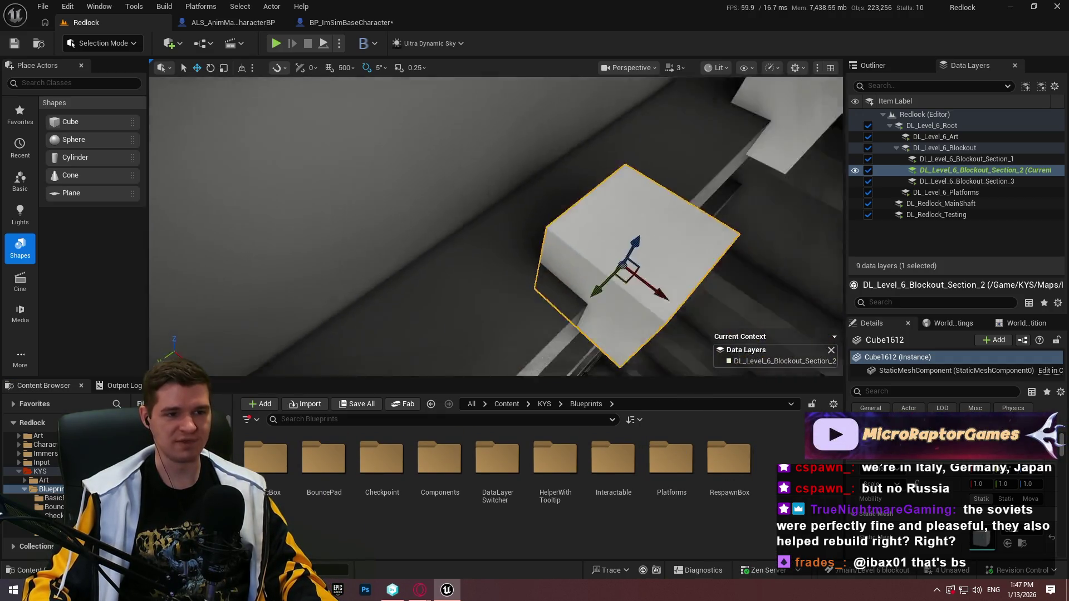
scroll(496, 225, "down", 2)
key("w")
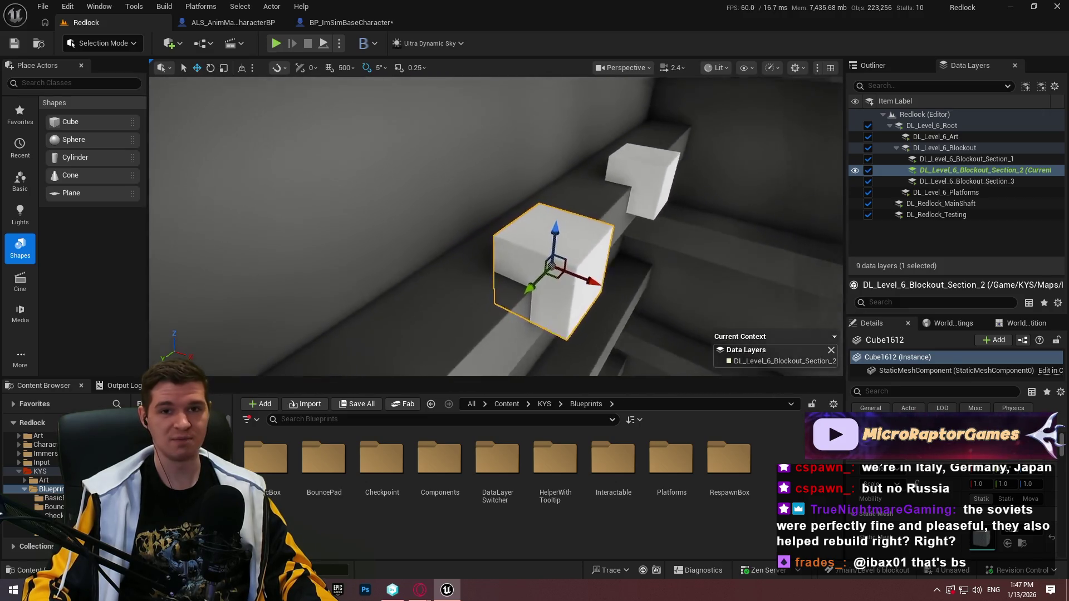
scroll(495, 226, "down", 1)
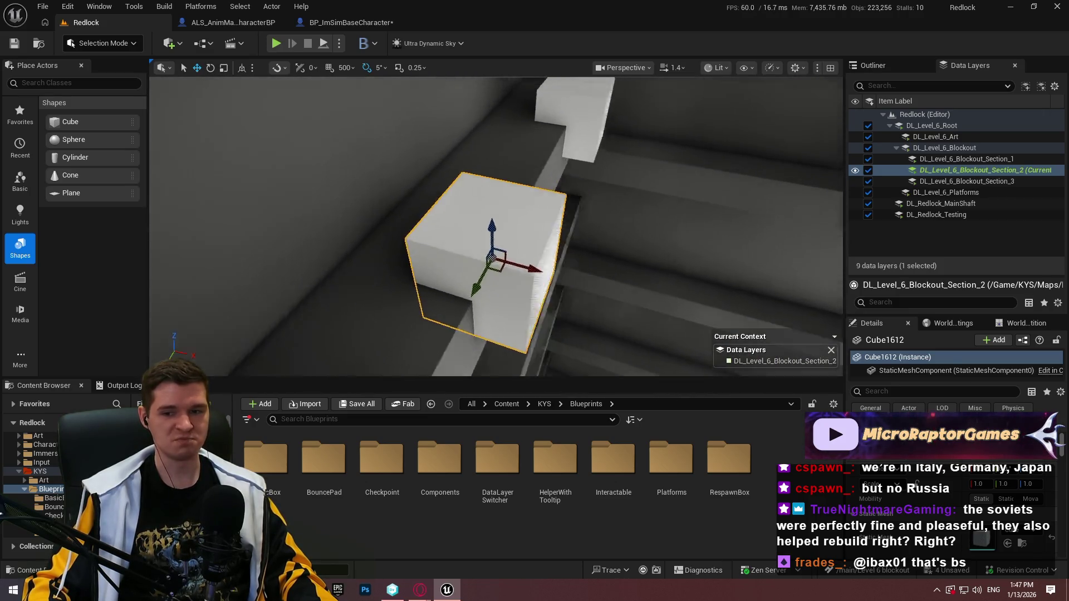
scroll(528, 328, "up", 2)
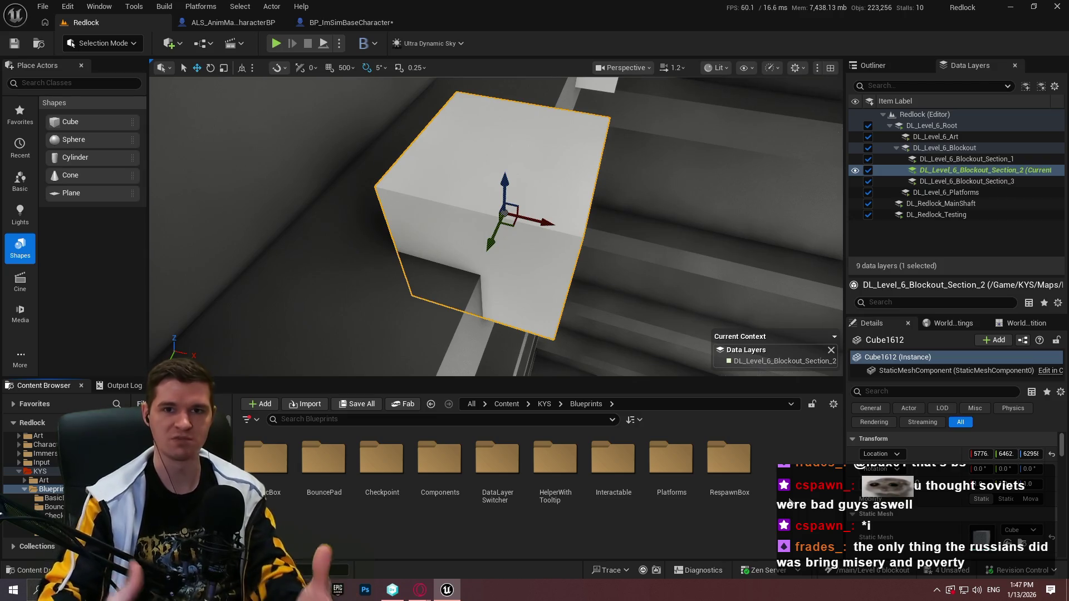
left_click_drag(648, 284, 647, 286)
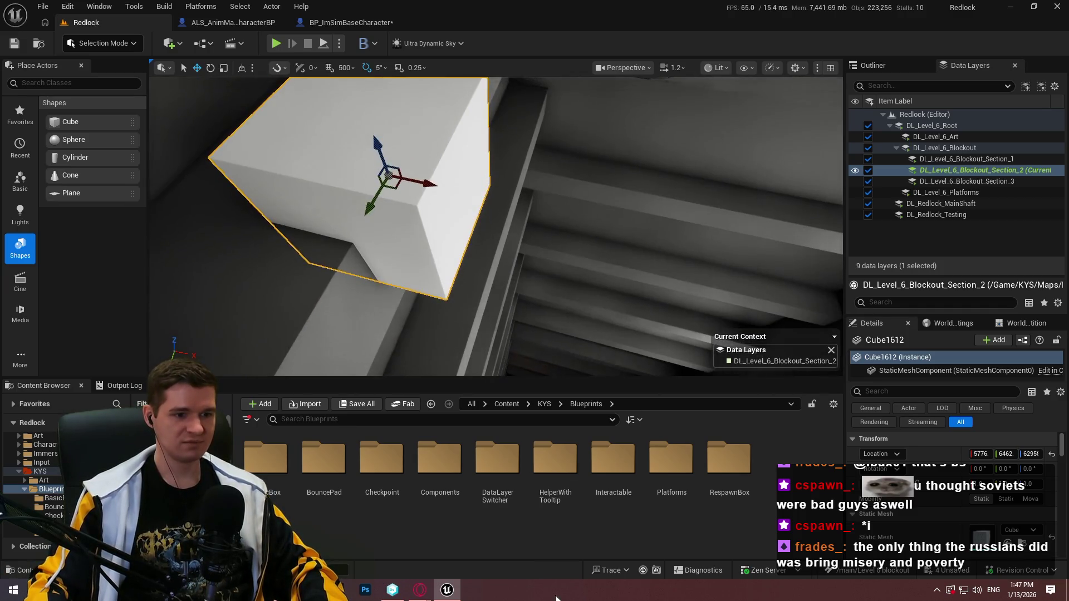
Apply MI_ProtoBrown from Materials > Prototyping to the cube on the beam.
double_click(621, 486)
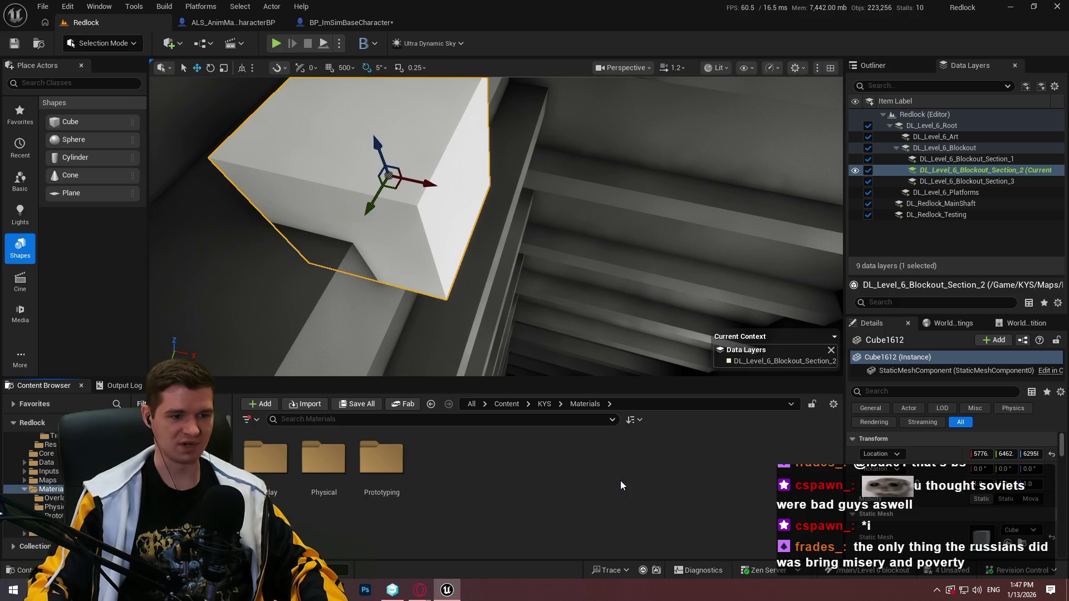
double_click(381, 459)
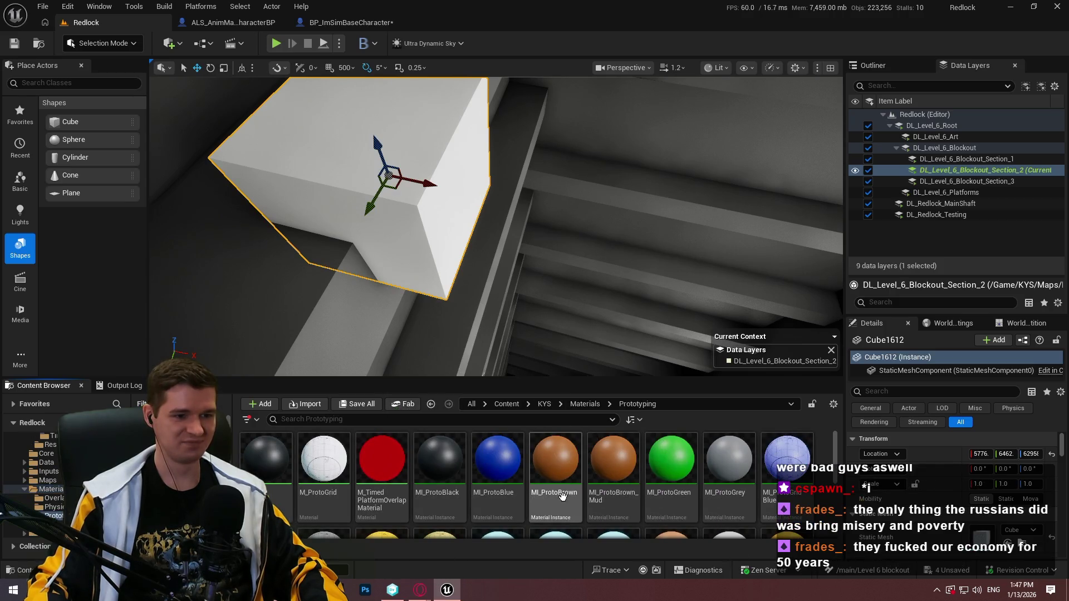
mouse_move(567, 513)
left_mouse_down()
mouse_move(552, 473)
mouse_move(572, 525)
mouse_move(289, 176)
mouse_move(388, 206)
left_mouse_up()
scroll(601, 290, "down", 5)
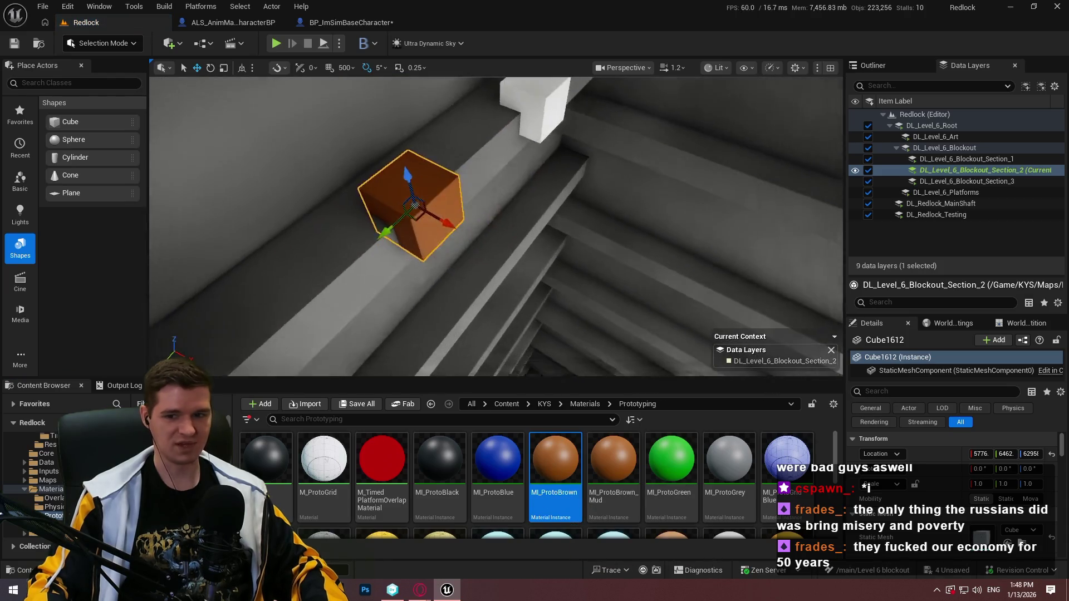
In immersive view, delete the leftover white cube and focus on the brown cube.
key("F11")
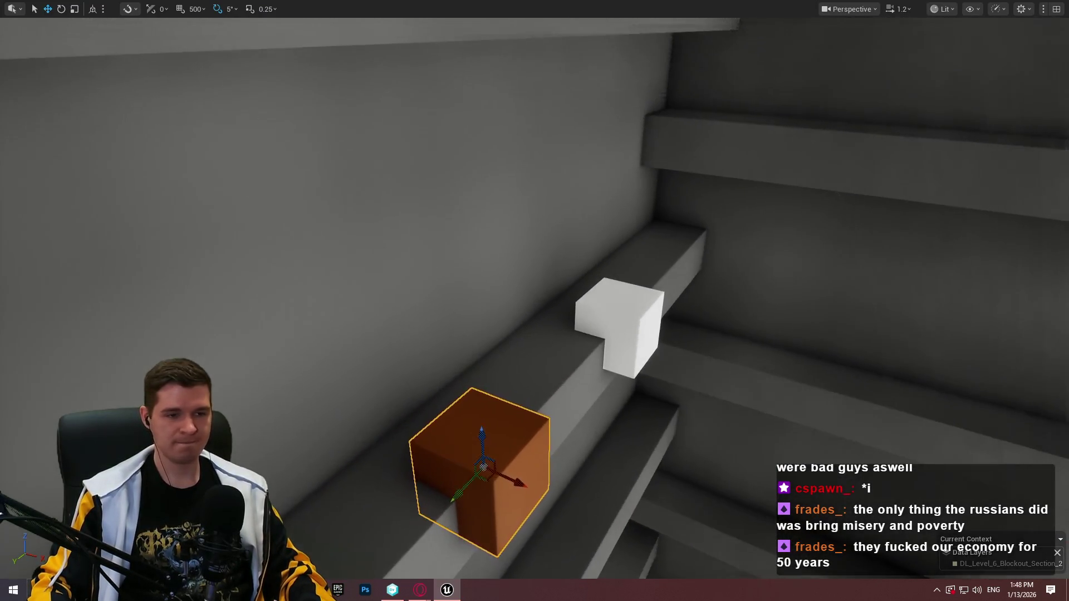
left_click(635, 311)
key("Delete")
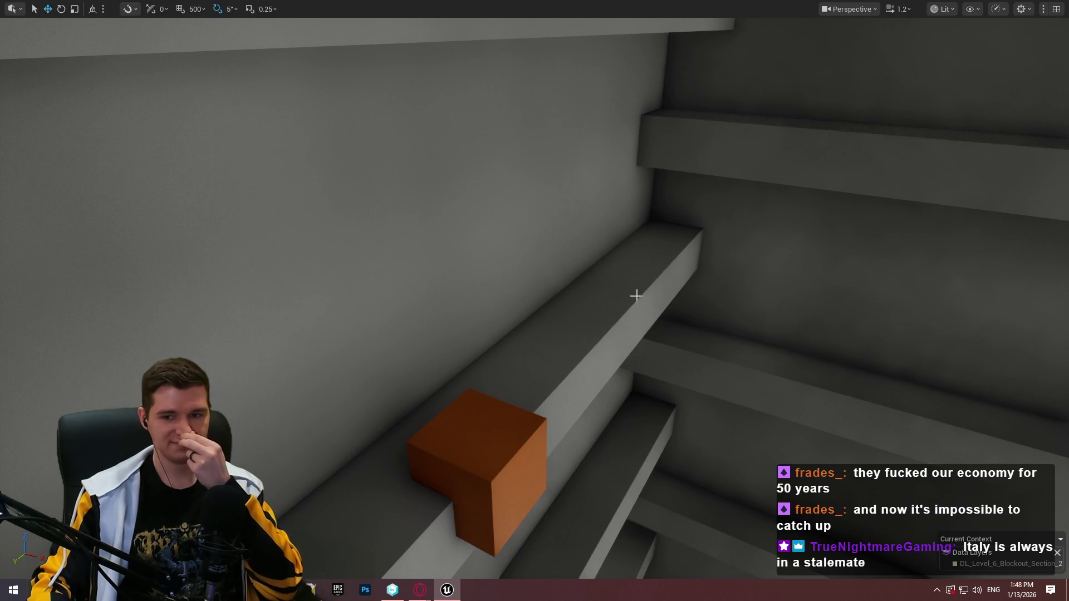
left_click(511, 435)
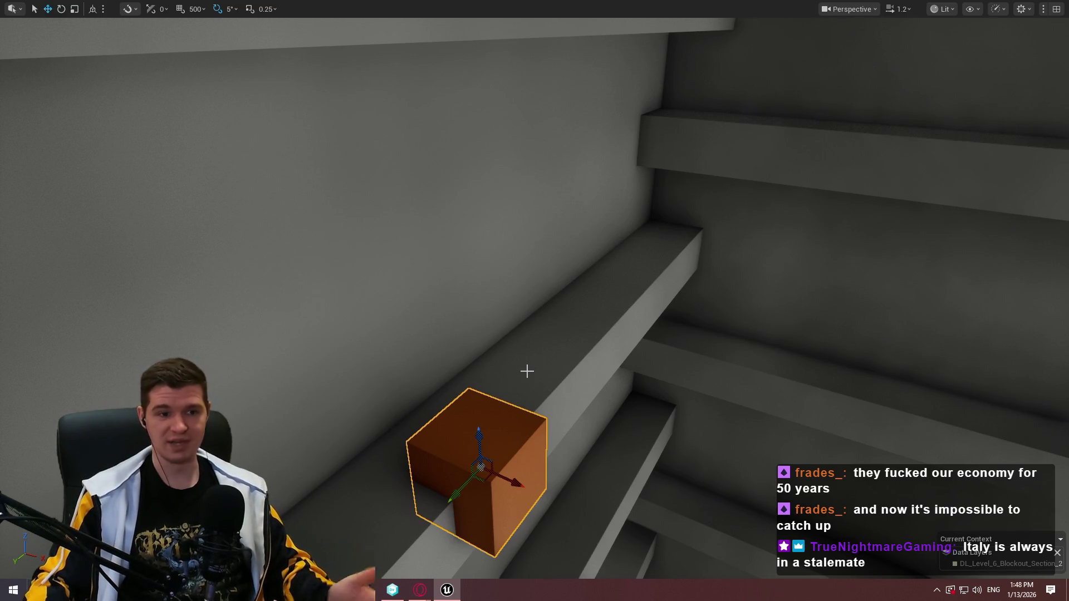
key("f")
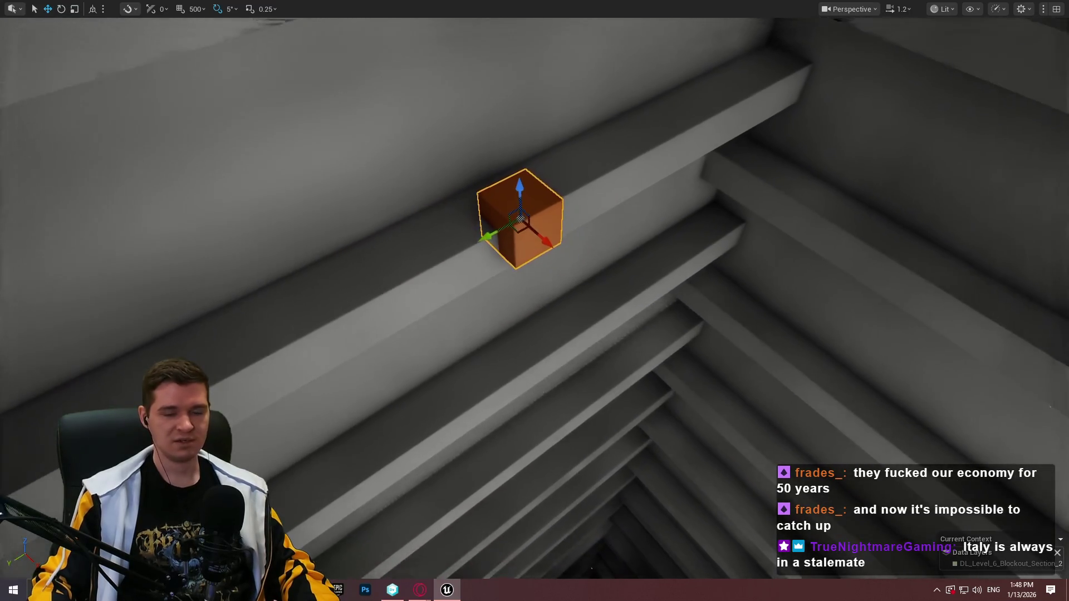
Tilt the brown cube about -50° and scale it up into a huge slab.
left_click_drag(545, 196, 551, 290)
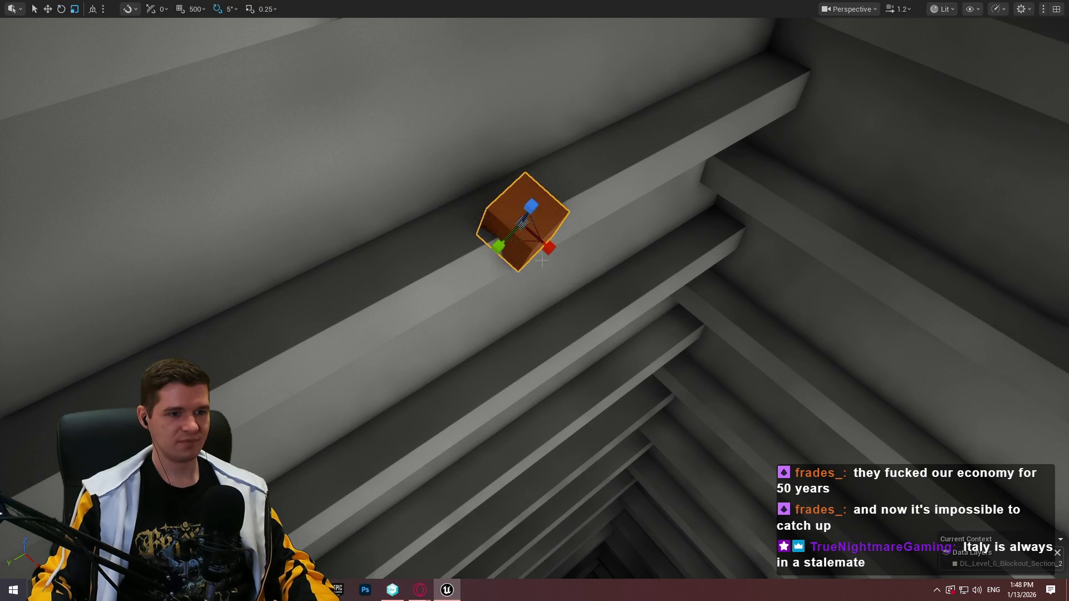
left_click_drag(519, 219, 521, 222)
key("F11")
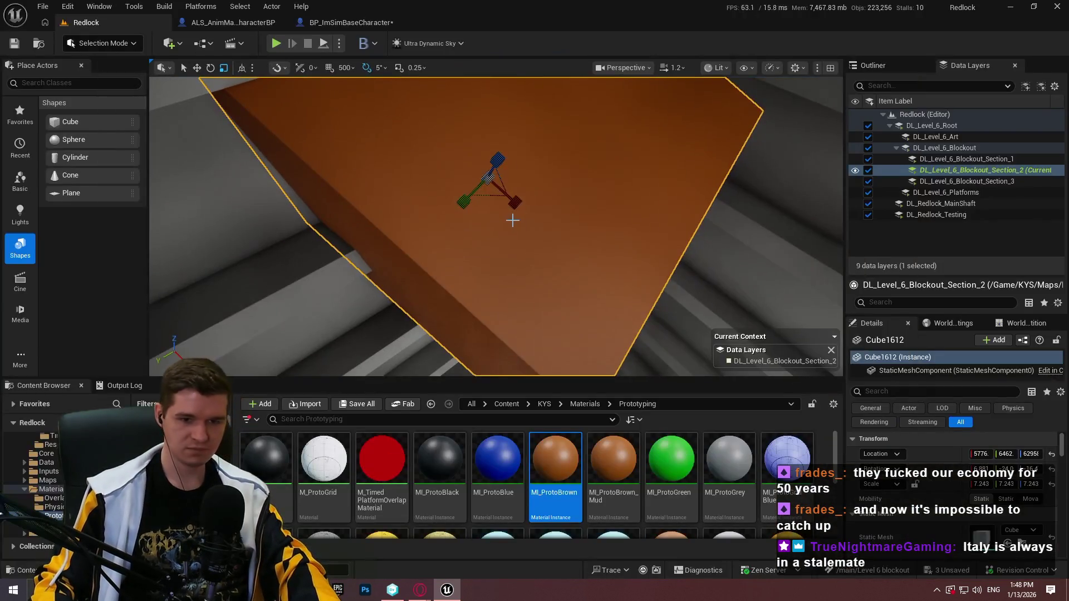
key("F11")
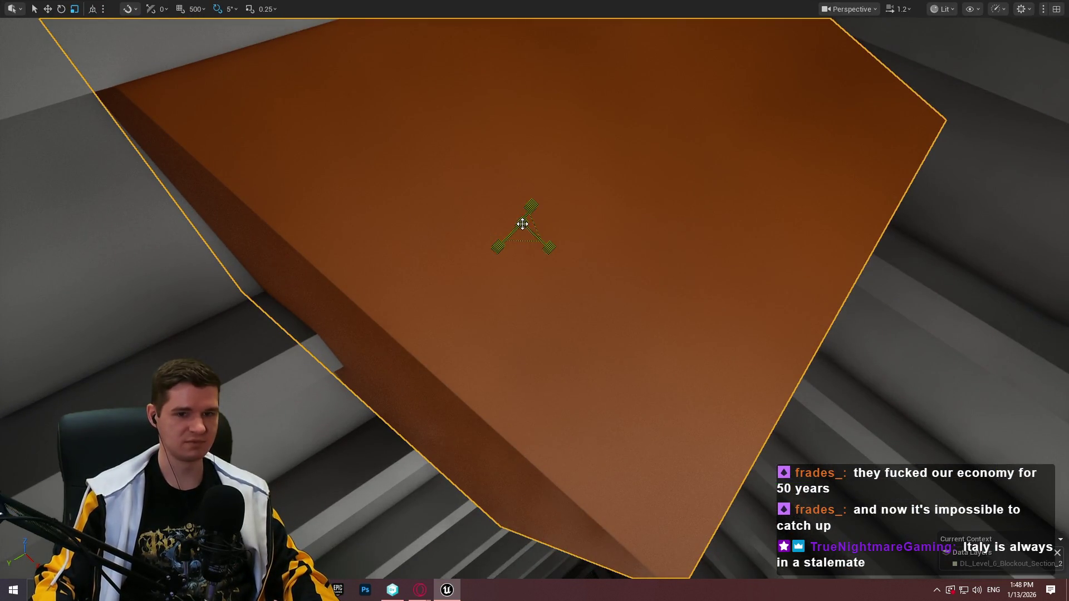
left_click_drag(522, 224, 523, 225)
mouse_move(535, 301)
left_mouse_down()
mouse_move(512, 328)
mouse_move(534, 323)
mouse_move(502, 289)
mouse_move(532, 191)
left_mouse_up()
Rotate the slab a further -20° and fly up to inspect it among the ceiling beams.
key("w")
mouse_move(458, 269)
left_mouse_down()
mouse_move(304, 174)
mouse_move(342, 165)
mouse_move(310, 167)
mouse_move(305, 195)
mouse_move(449, 184)
mouse_move(440, 192)
mouse_move(449, 206)
left_mouse_up()
key("e")
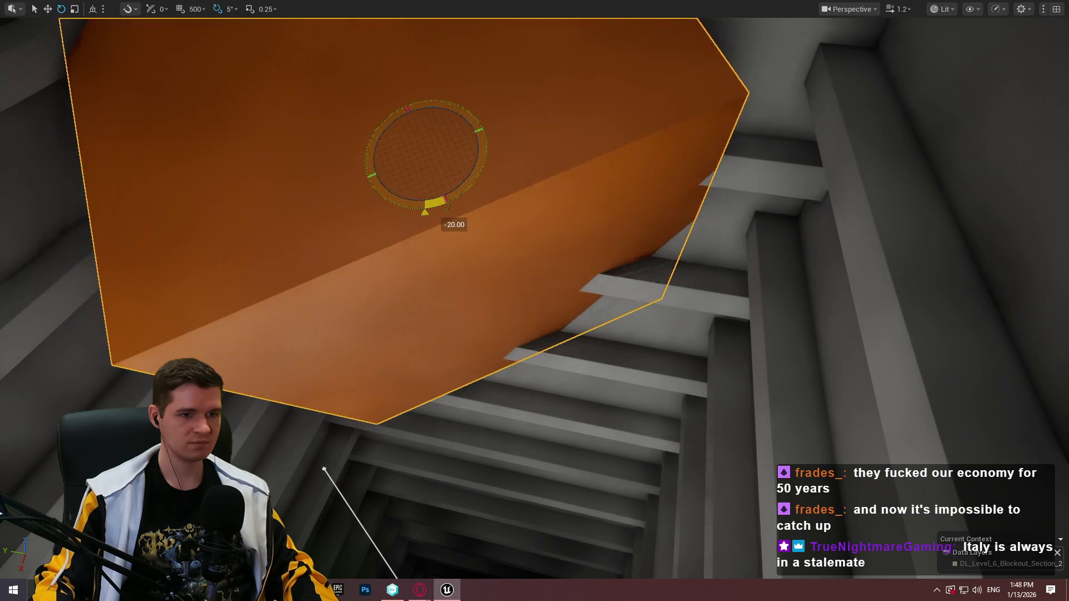
mouse_move(420, 166)
left_mouse_down()
mouse_move(317, 160)
mouse_move(377, 168)
mouse_move(401, 139)
mouse_move(479, 136)
mouse_move(502, 114)
mouse_move(479, 178)
mouse_move(490, 155)
mouse_move(434, 139)
mouse_move(445, 150)
mouse_move(437, 153)
mouse_move(448, 131)
mouse_move(435, 148)
mouse_move(501, 142)
left_mouse_up()
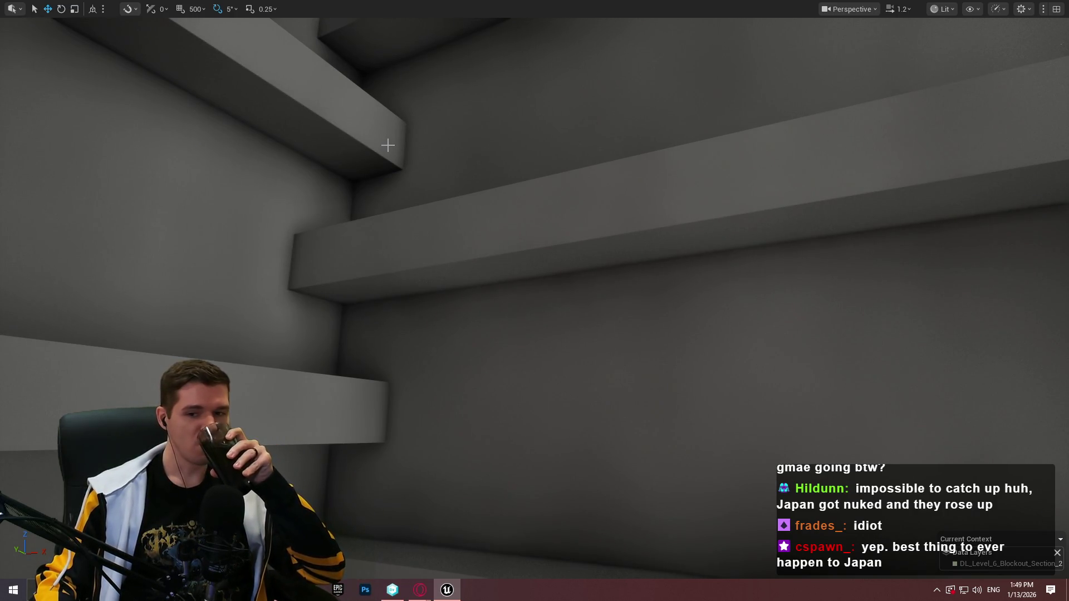
mouse_move(380, 149)
left_mouse_down()
mouse_move(381, 89)
mouse_move(306, 178)
mouse_move(286, 113)
mouse_move(460, 129)
left_mouse_up()
Lift the orange slab along Z and stretch it wider along one scale axis.
mouse_move(634, 197)
left_mouse_down()
mouse_move(635, 179)
mouse_move(623, 179)
mouse_move(640, 179)
mouse_move(613, 179)
mouse_move(689, 198)
left_mouse_up()
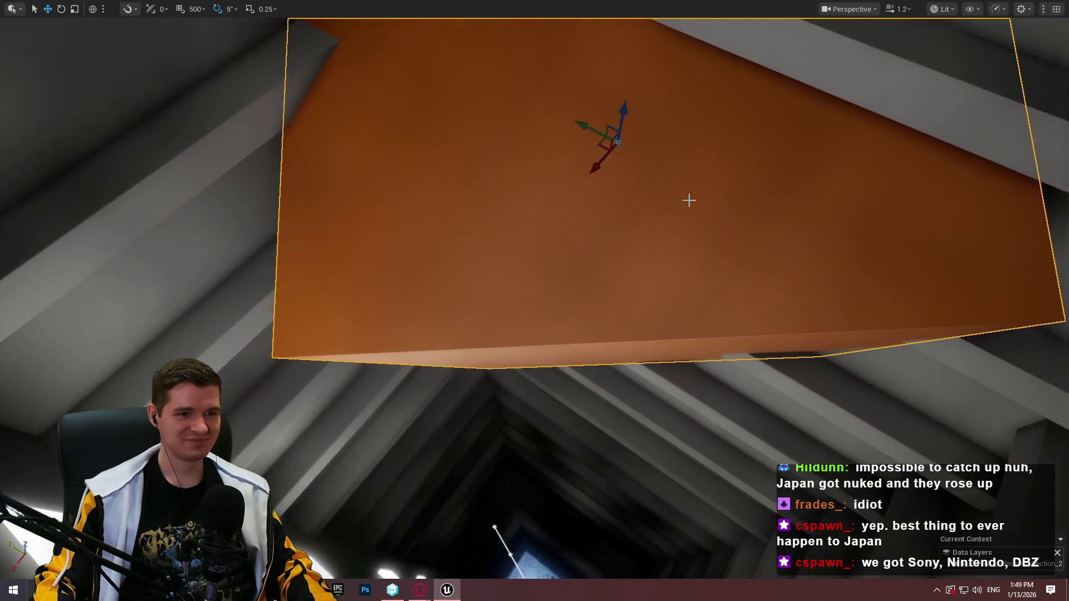
key("r")
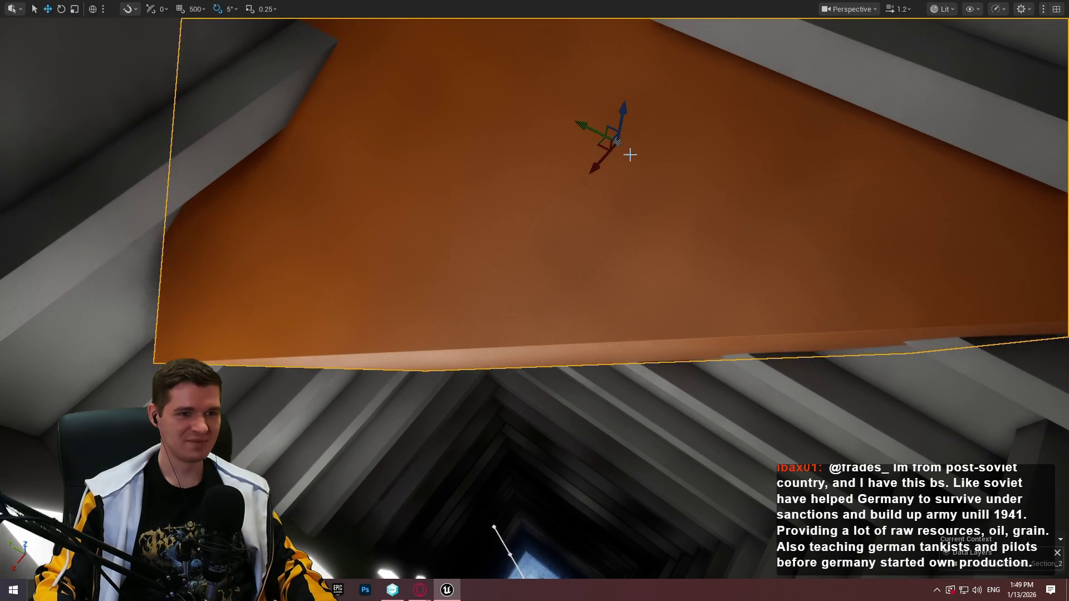
mouse_move(607, 148)
left_mouse_down()
mouse_move(525, 146)
mouse_move(540, 136)
mouse_move(245, 237)
mouse_move(583, 136)
mouse_move(740, 157)
left_mouse_up()
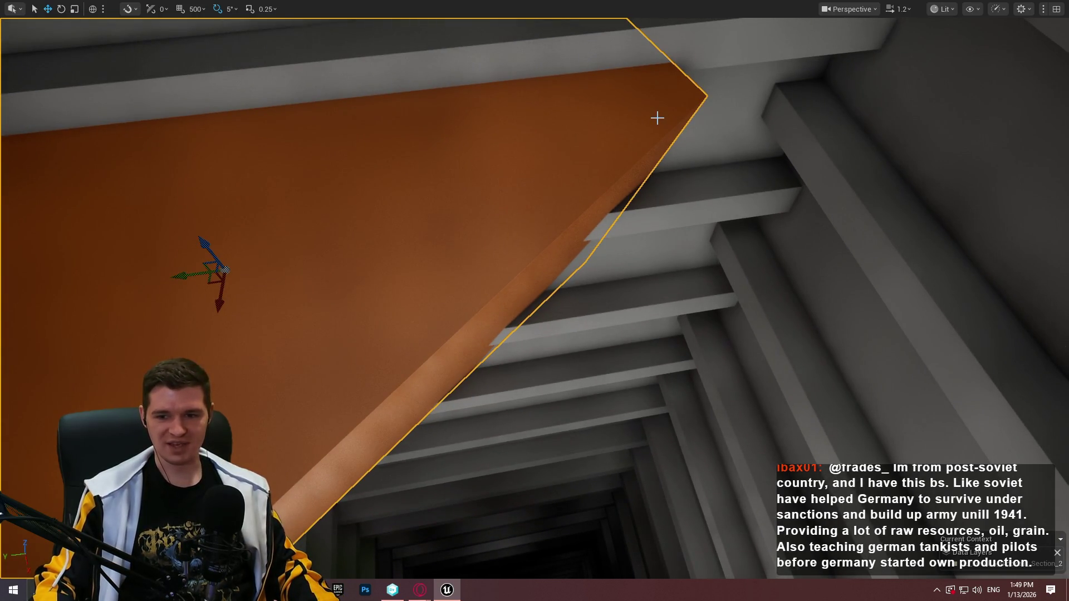
mouse_move(535, 223)
left_mouse_down()
mouse_move(535, 379)
mouse_move(413, 392)
mouse_move(374, 485)
left_mouse_up()
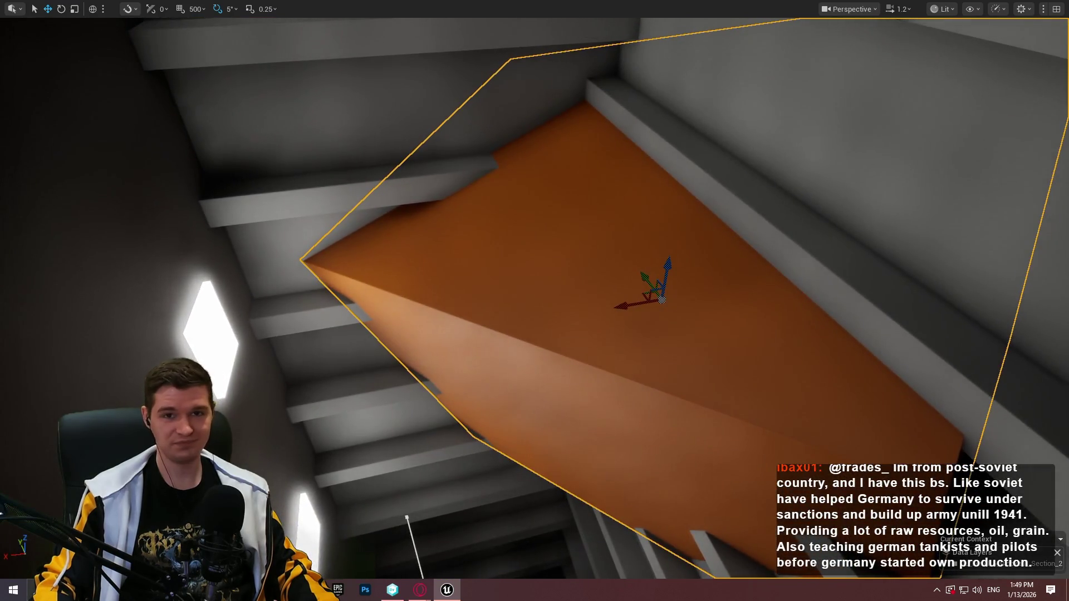
mouse_move(903, 256)
left_mouse_down()
mouse_move(836, 301)
mouse_move(813, 262)
left_mouse_up()
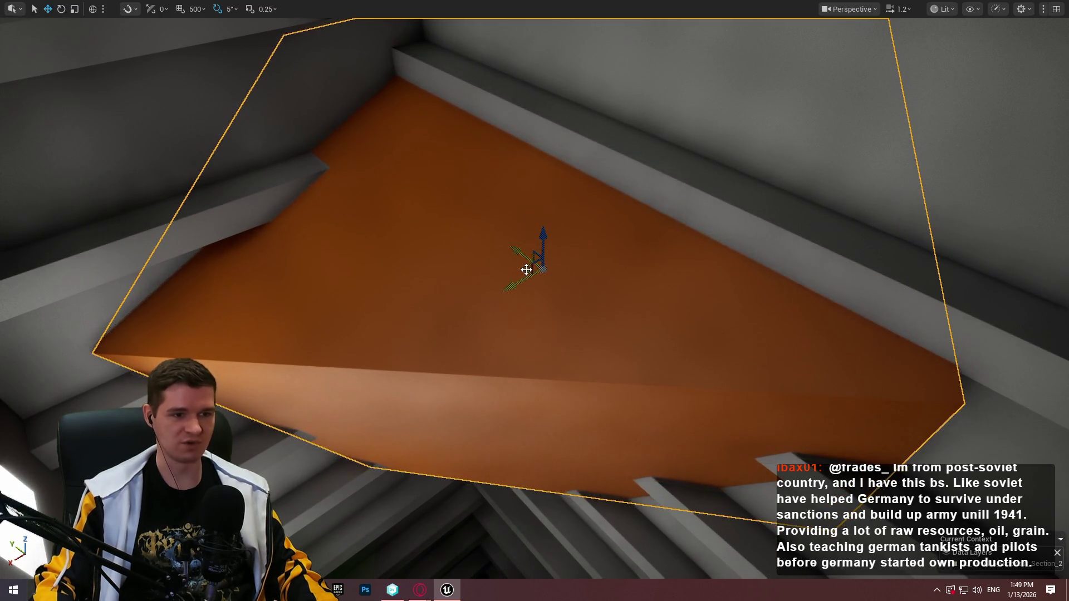
left_click_drag(507, 272, 474, 274)
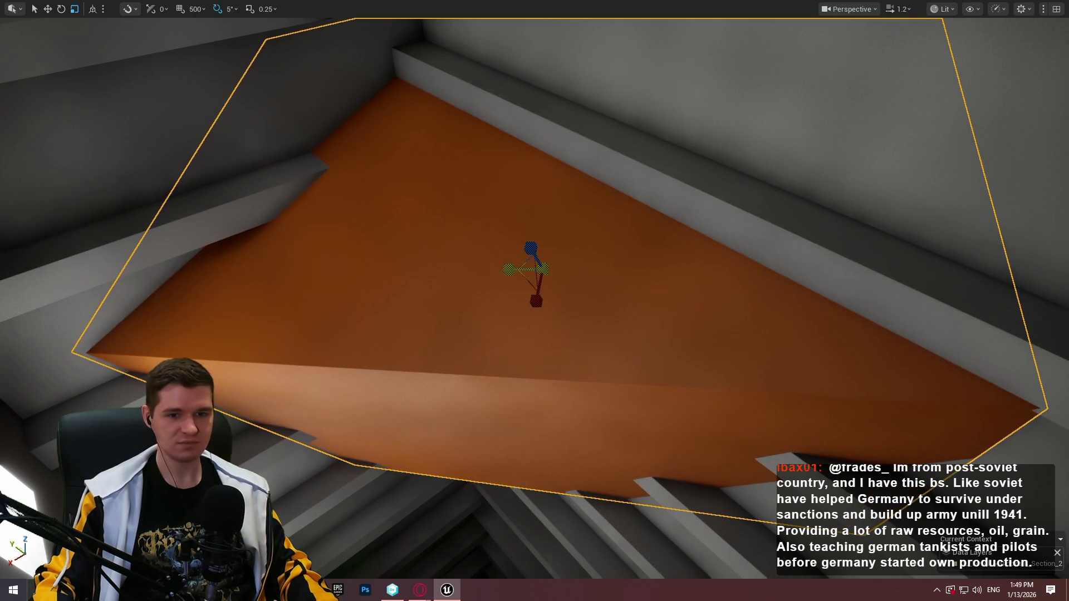
mouse_move(673, 282)
left_mouse_down()
mouse_move(626, 200)
mouse_move(644, 310)
mouse_move(529, 306)
left_mouse_up()
Tilt the upper grey beam into a steep diagonal and move it down-left.
left_click(513, 218)
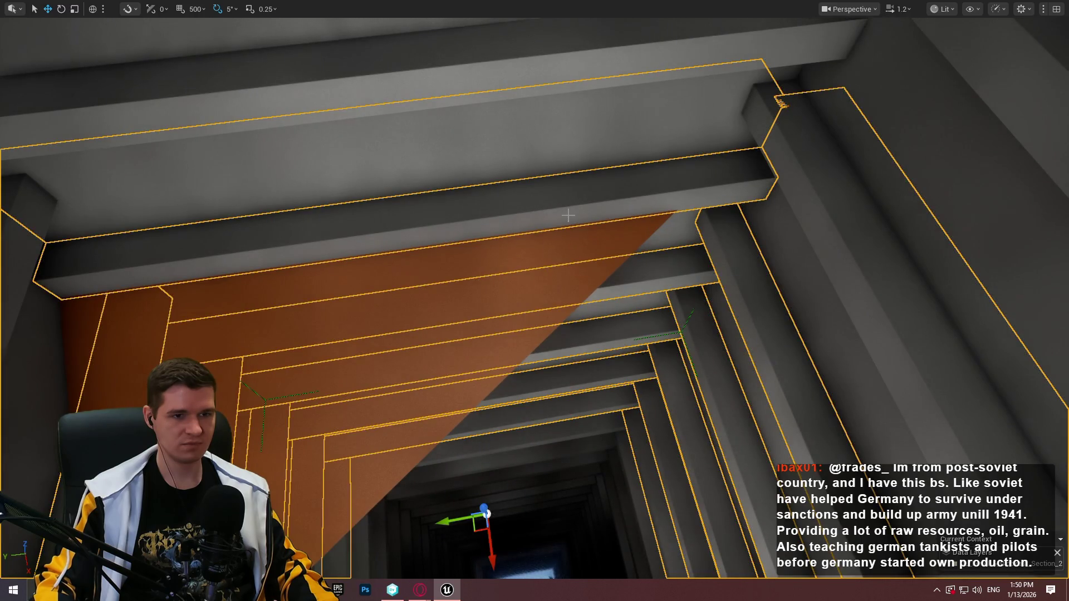
left_click(584, 199)
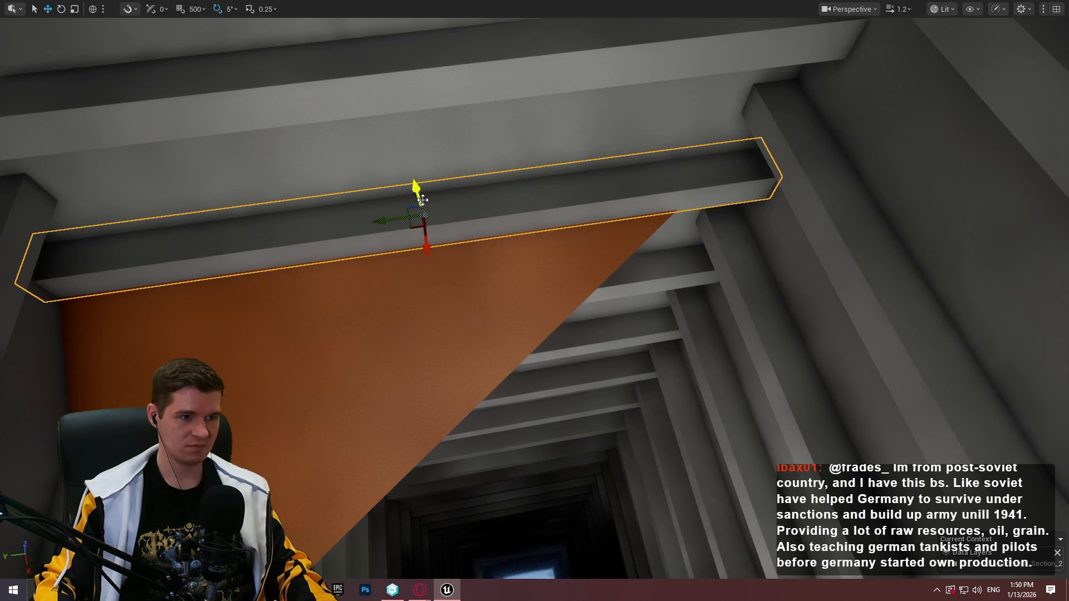
mouse_move(463, 247)
left_mouse_down()
mouse_move(348, 254)
mouse_move(504, 199)
left_mouse_up()
key("w")
mouse_move(417, 228)
left_mouse_down()
mouse_move(353, 353)
mouse_move(365, 350)
mouse_move(329, 432)
mouse_move(363, 401)
left_mouse_up()
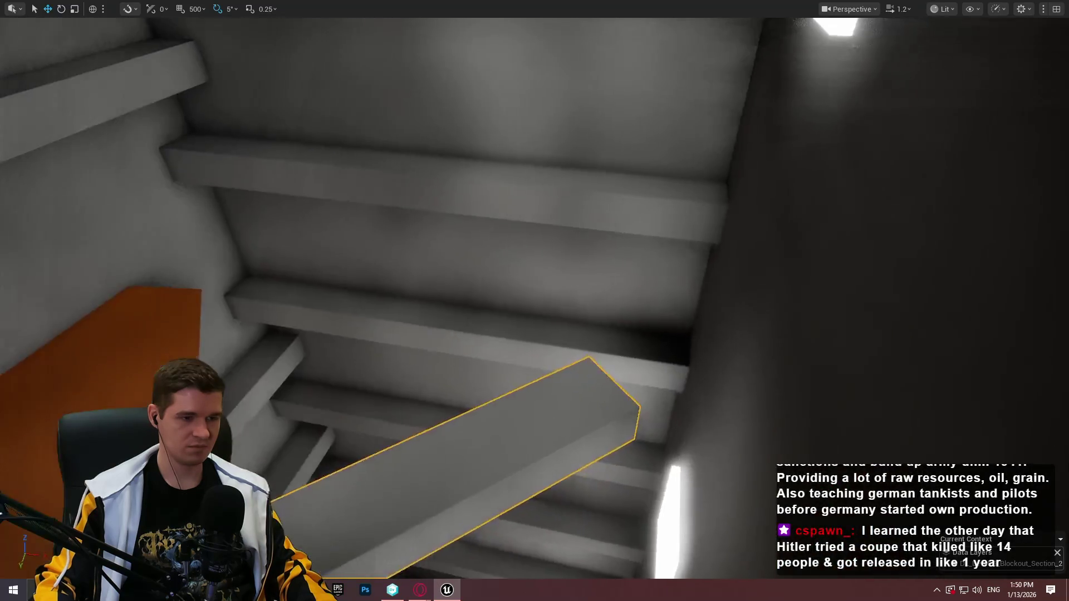
Rotate the next grey beam -20° and lower it along Z into place.
key("e")
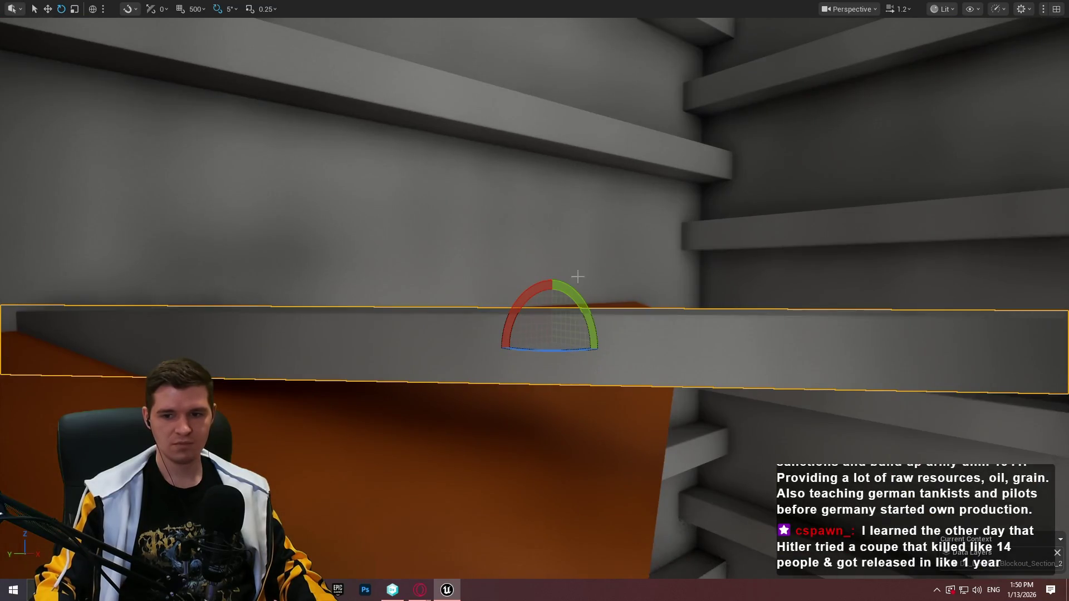
left_click_drag(574, 298, 599, 376)
left_click_drag(552, 301, 527, 434)
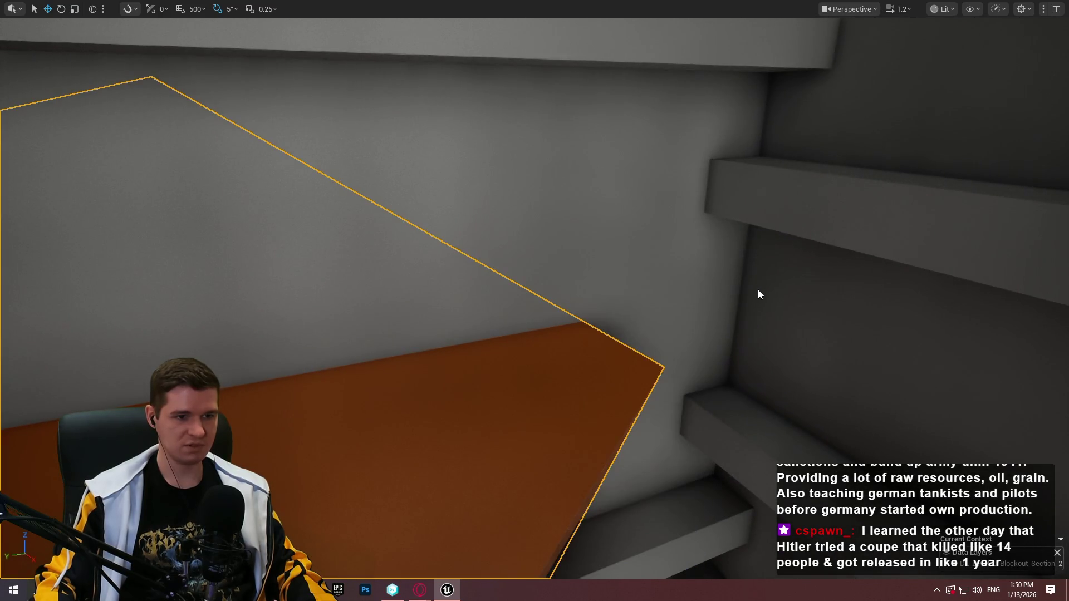
Playtest with the mannequin running and jumping up the tilted beam onto the ledge, then stop.
key("alt+p")
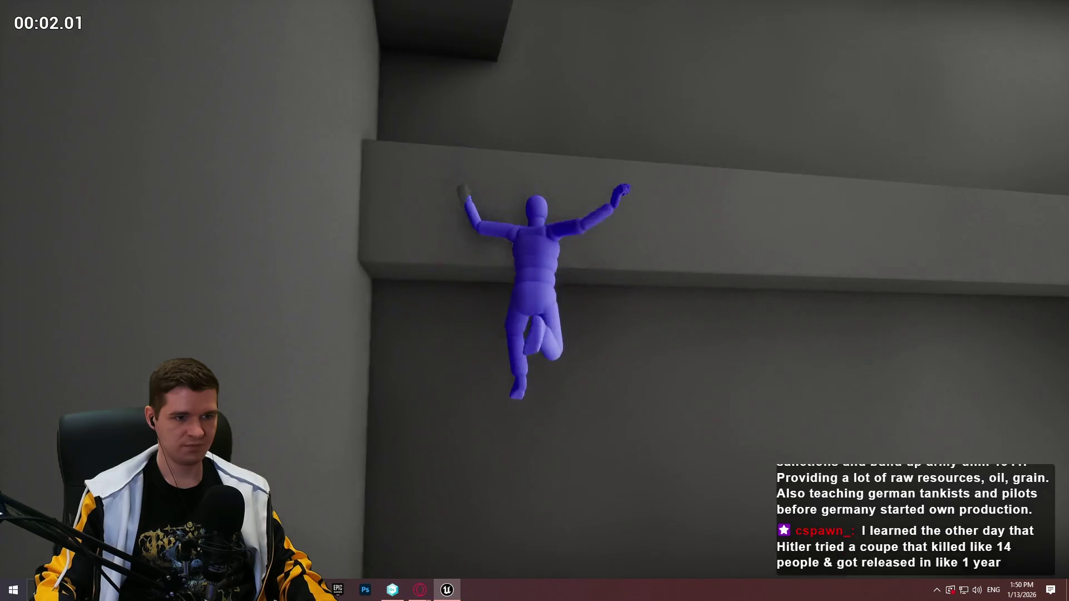
key("Escape")
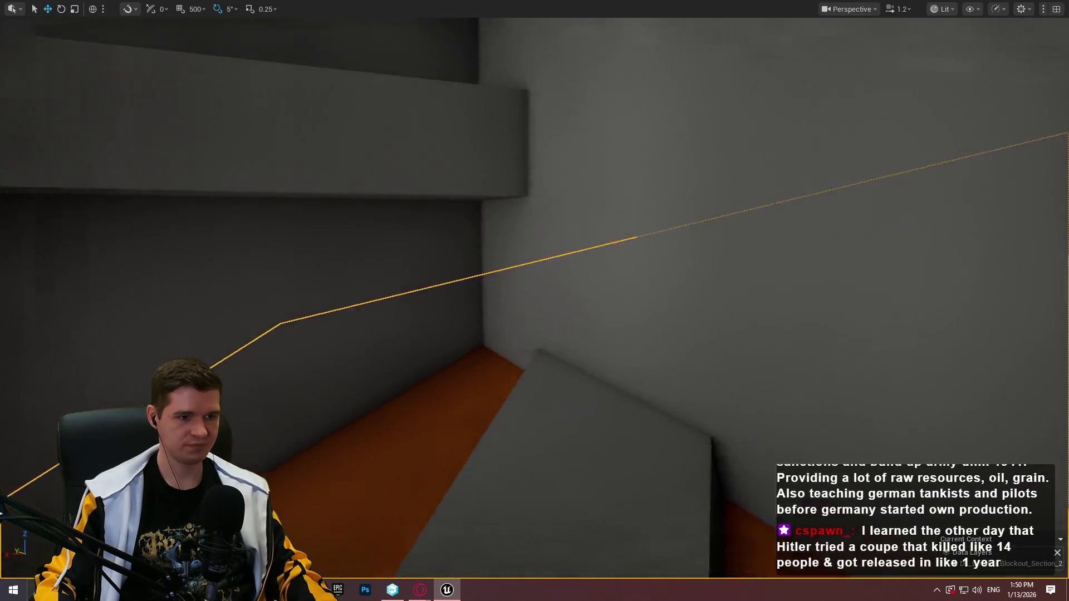
key("w")
key("s")
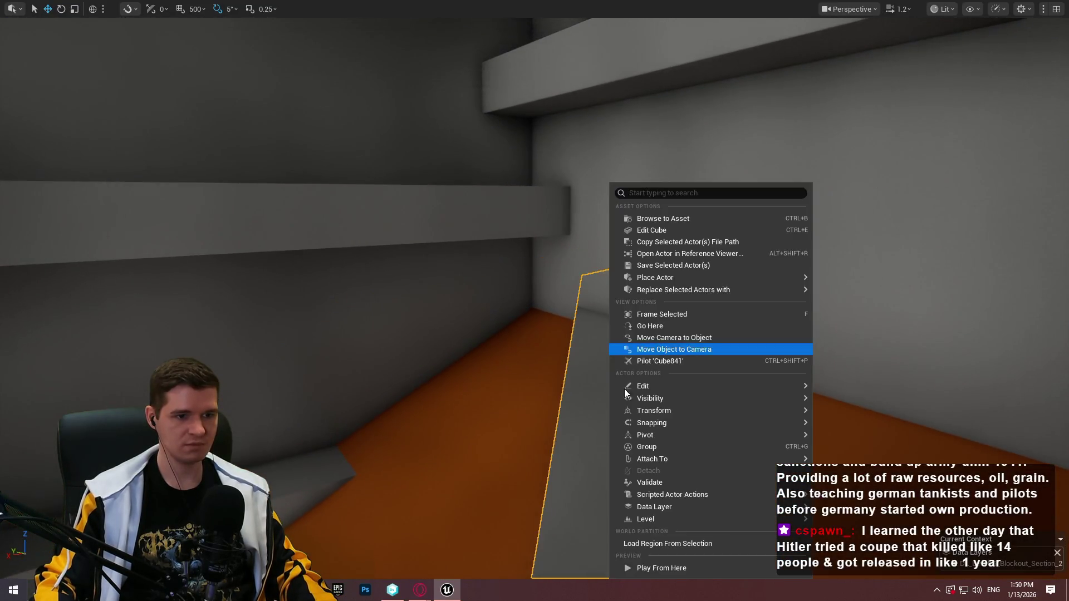
key("alt+p")
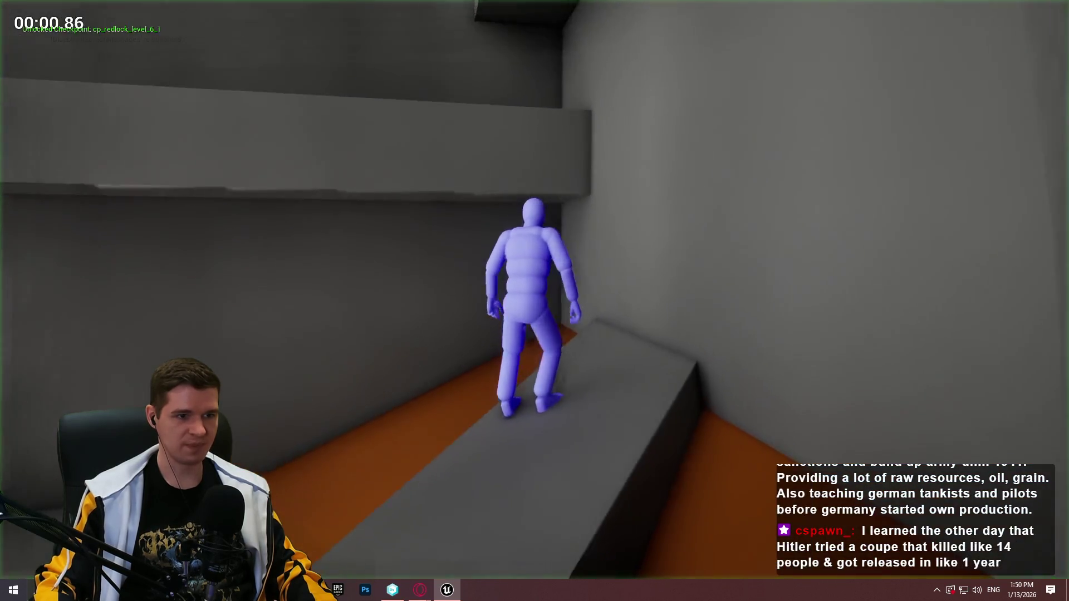
key("w")
key("space")
key("space")
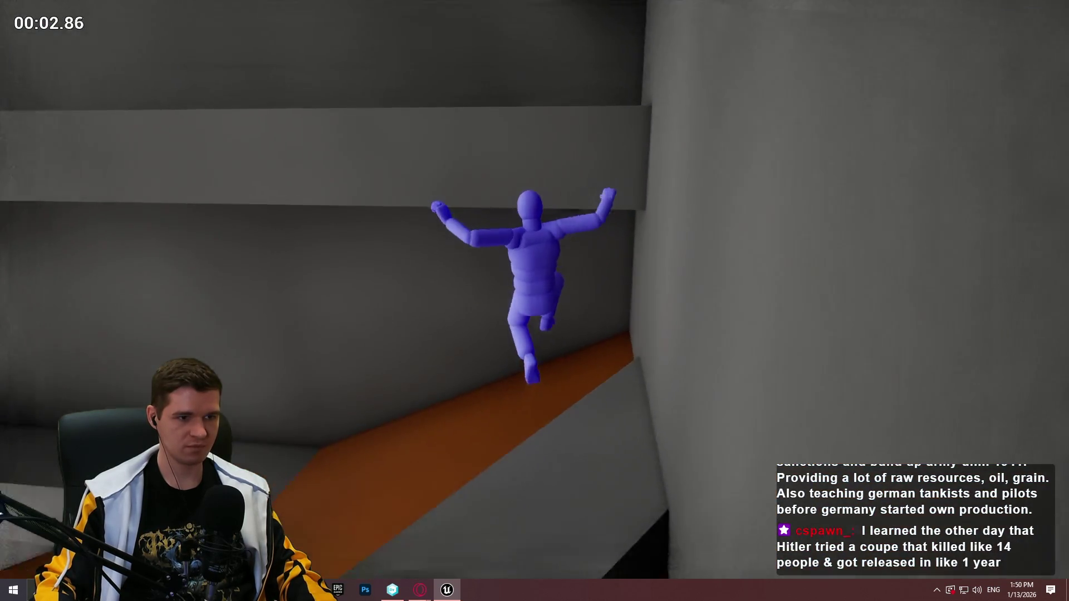
key("w")
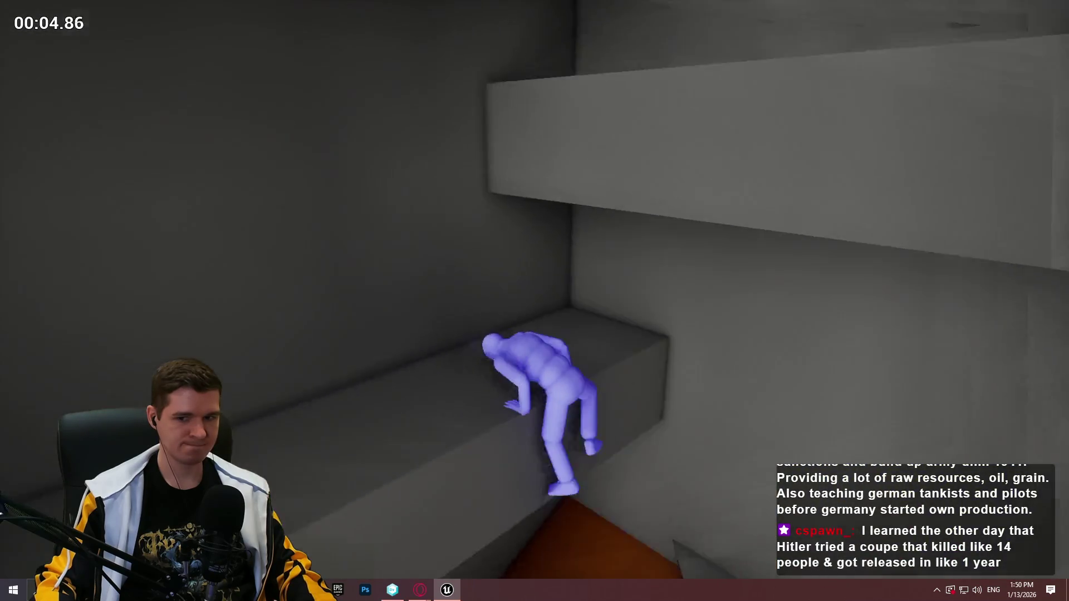
key("Escape")
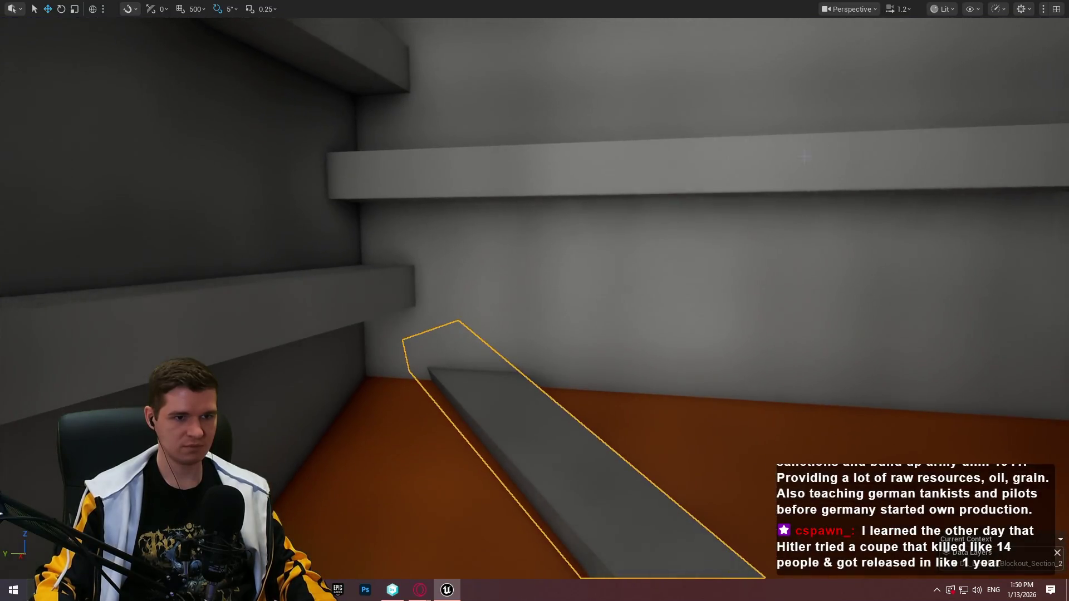
left_click_drag(805, 157, 861, 167)
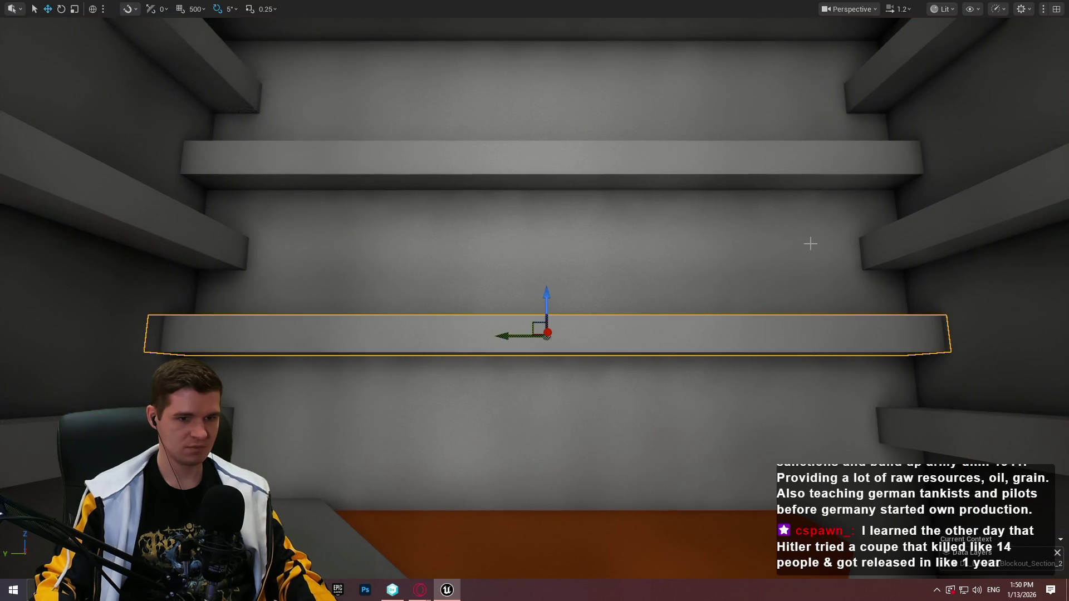
Slide the wall shelf along Y and tilt it about -15°.
left_click_drag(511, 333, 874, 336)
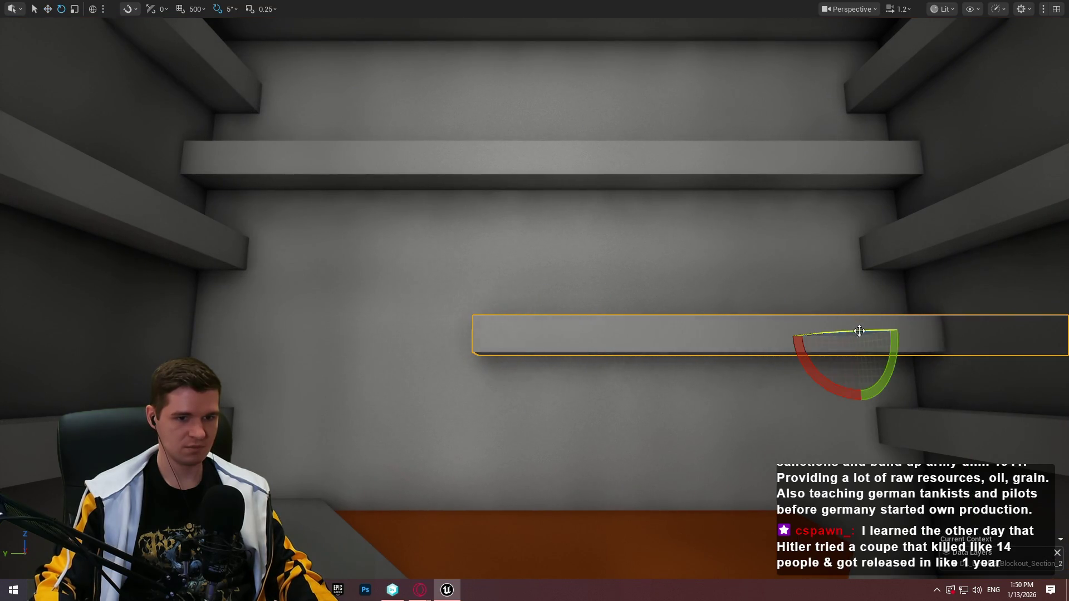
left_click_drag(817, 378, 832, 390)
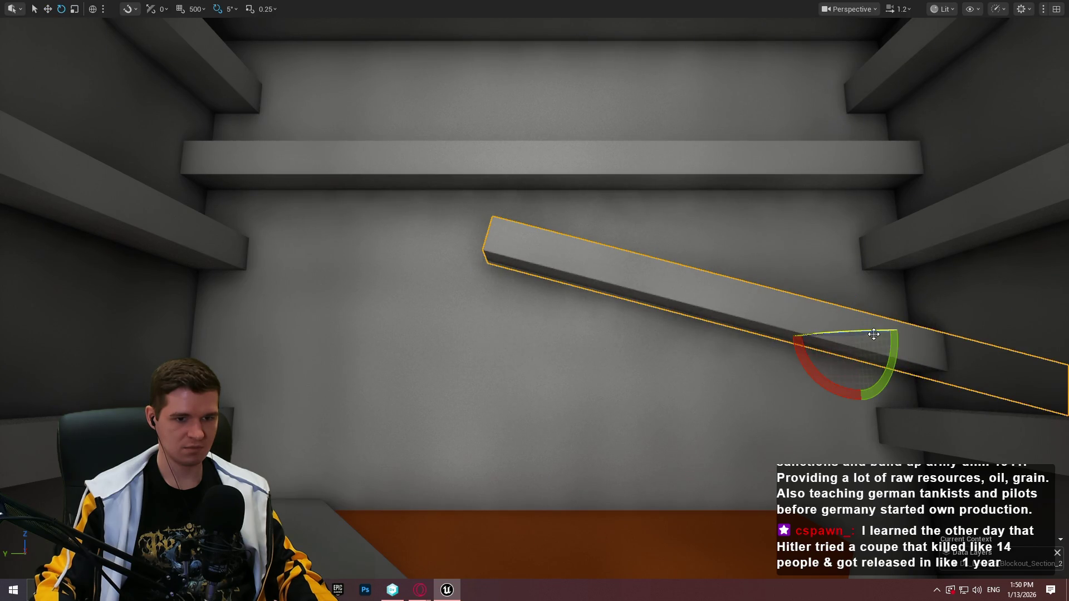
left_click_drag(903, 331, 746, 330)
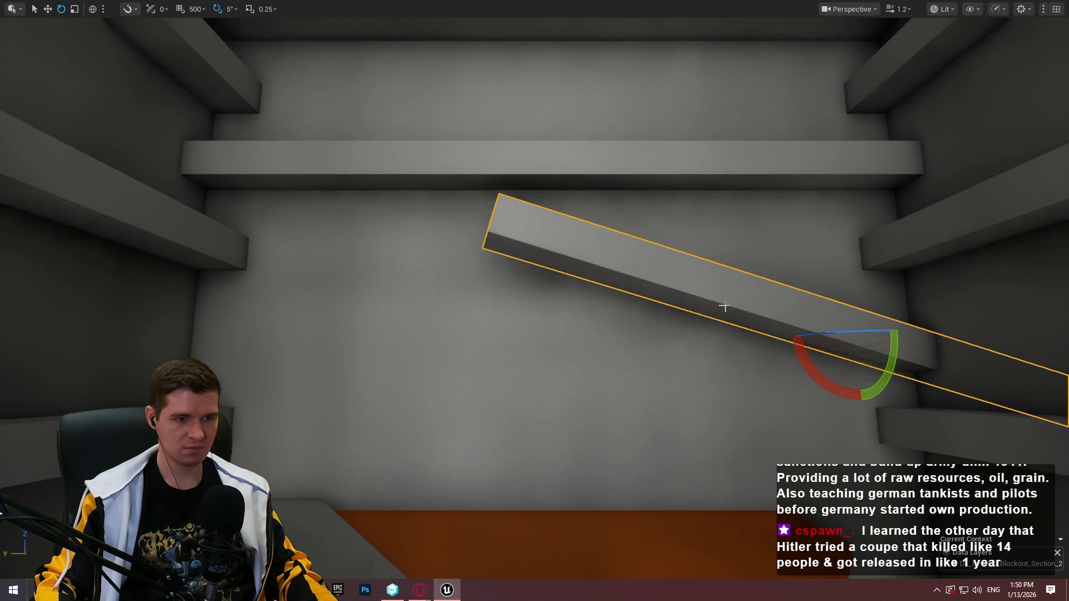
scroll(655, 391, "down", 3)
scroll(583, 109, "up", 2)
Lower the top shelf on Z and tilt it into a second angled ledge.
left_click(583, 109)
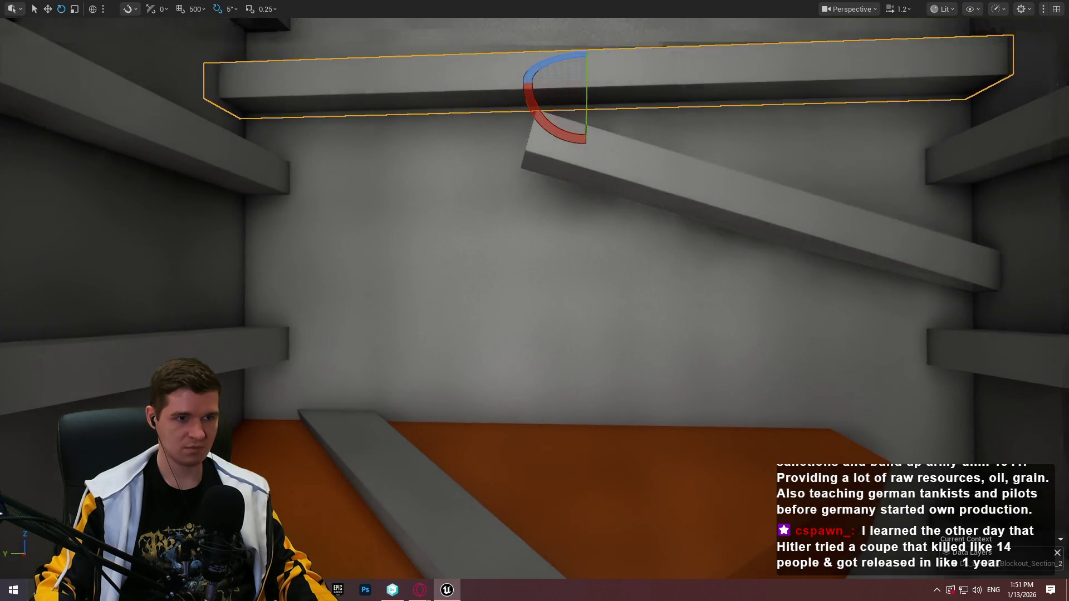
key("w")
left_click_drag(573, 81, 571, 269)
key("e")
left_click_drag(544, 358, 584, 347)
key("w")
left_click_drag(545, 312, 24, 301)
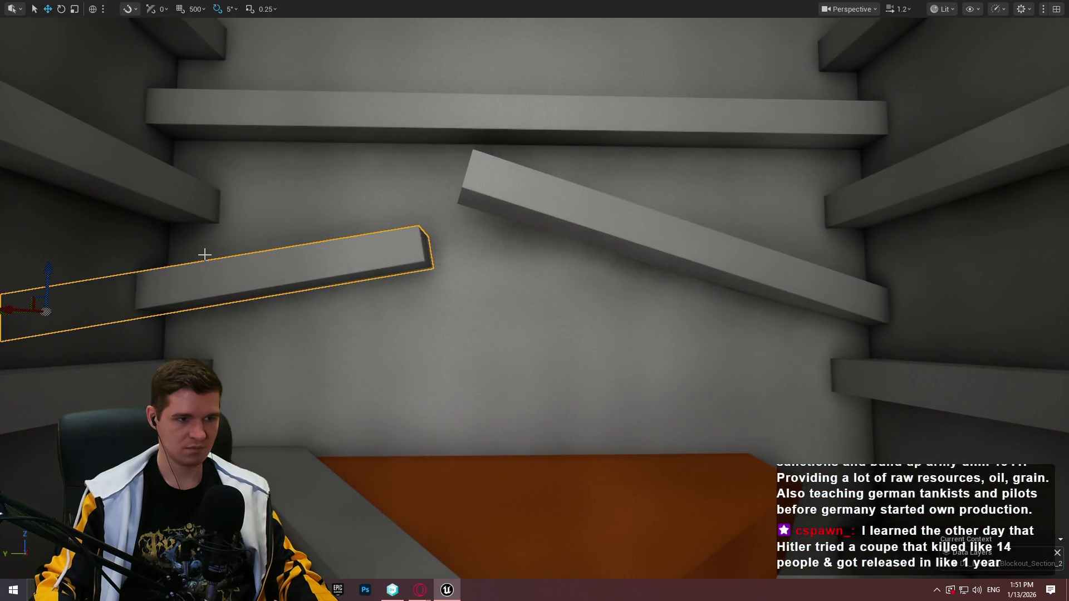
left_click_drag(238, 229, 238, 229)
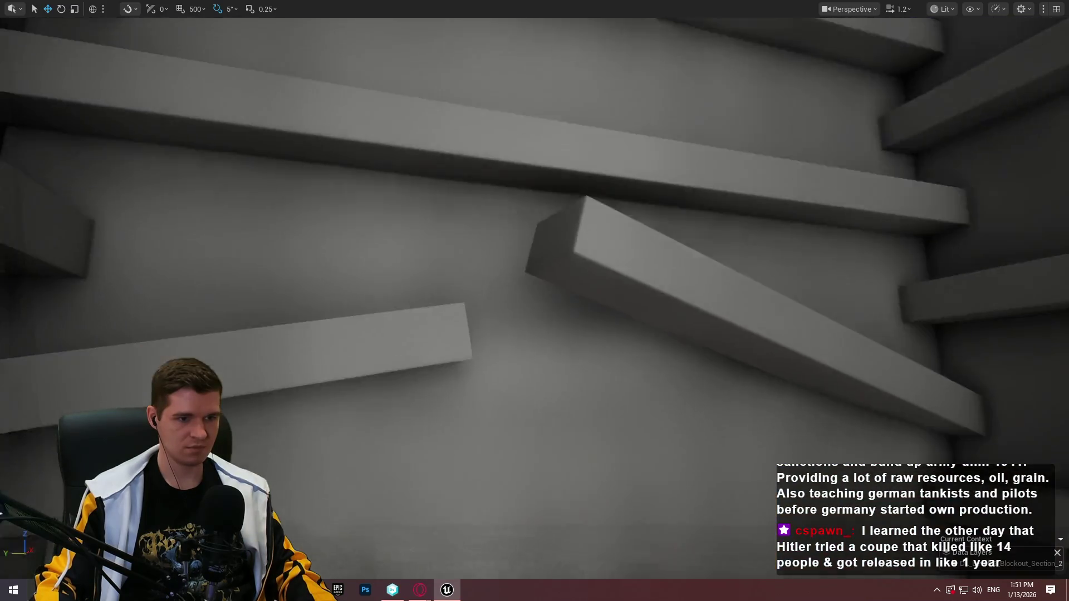
left_click_drag(391, 357, 391, 357)
left_click_drag(619, 362, 618, 362)
left_click_drag(519, 409, 519, 409)
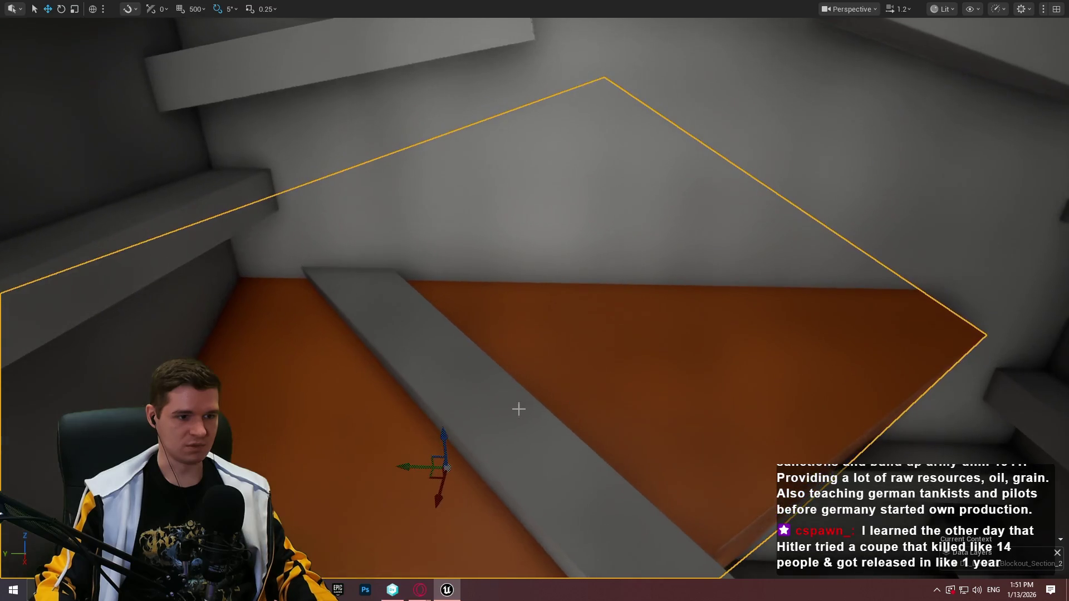
Rotate the orange block beside the ramp -35° around its Z axis.
left_click_drag(444, 438, 466, 282)
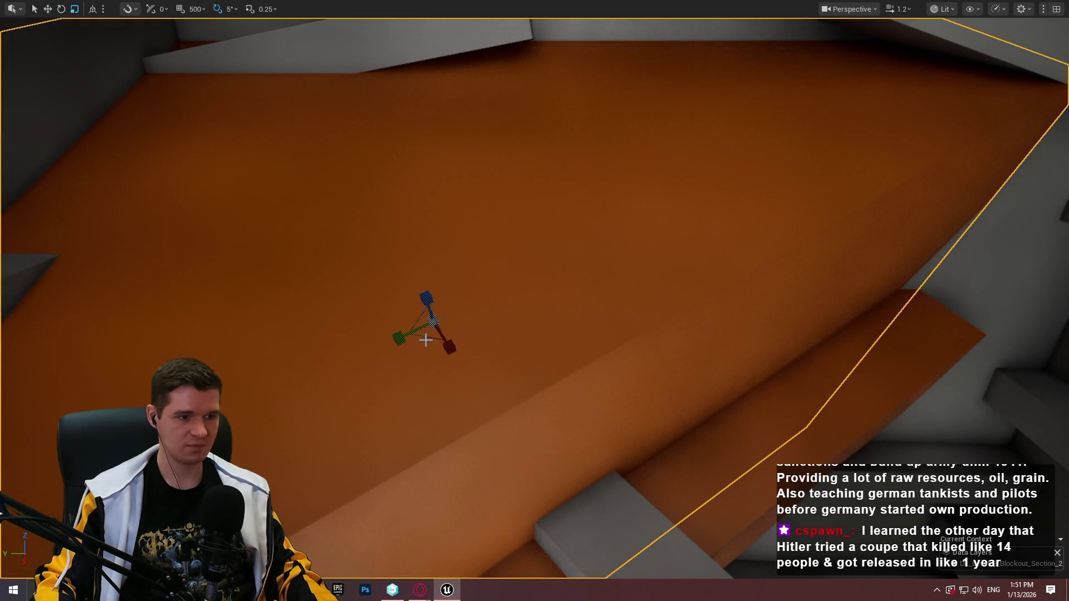
left_click_drag(427, 334, 427, 335)
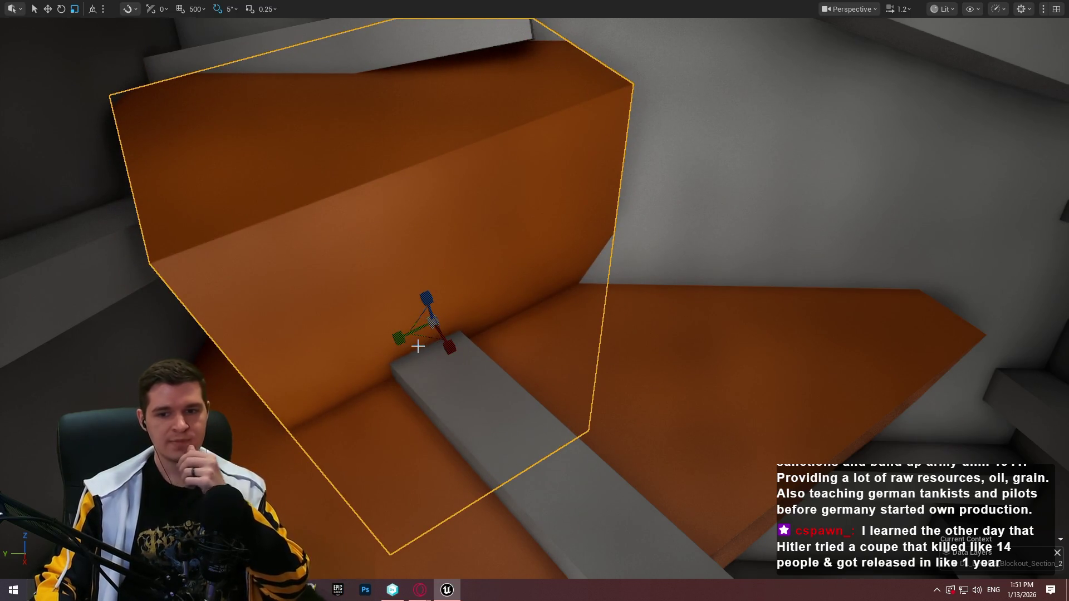
mouse_move(433, 322)
left_mouse_down()
mouse_move(643, 286)
mouse_move(628, 307)
mouse_move(639, 236)
mouse_move(621, 279)
mouse_move(644, 277)
mouse_move(615, 261)
mouse_move(624, 295)
mouse_move(580, 336)
mouse_move(588, 342)
left_mouse_up()
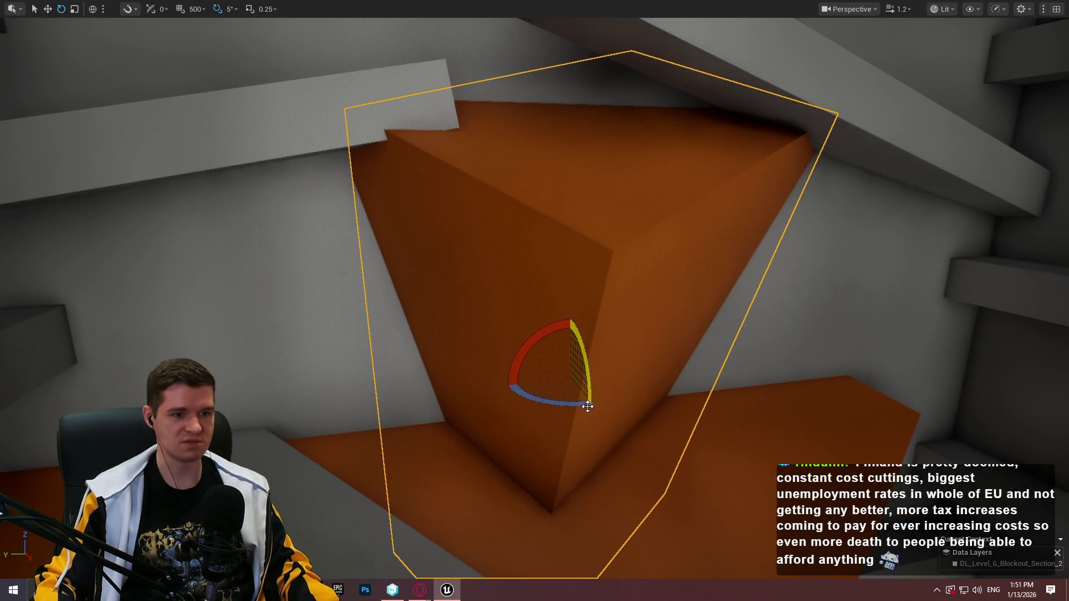
left_click_drag(552, 402, 628, 398)
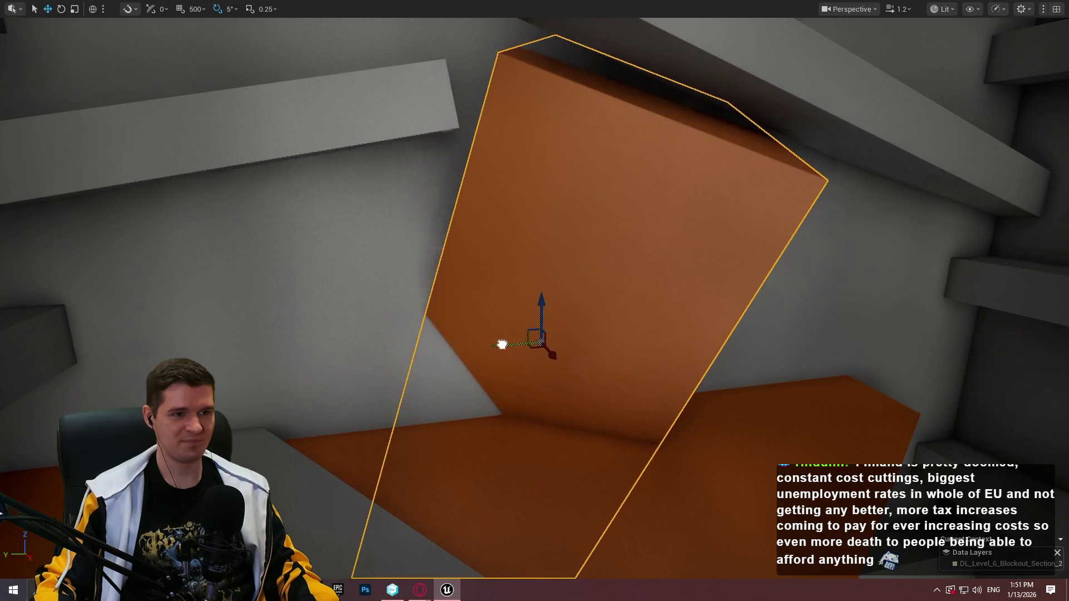
mouse_move(530, 348)
left_mouse_down()
mouse_move(501, 312)
mouse_move(529, 346)
mouse_move(501, 312)
mouse_move(529, 334)
mouse_move(479, 312)
mouse_move(529, 240)
mouse_move(643, 360)
left_mouse_up()
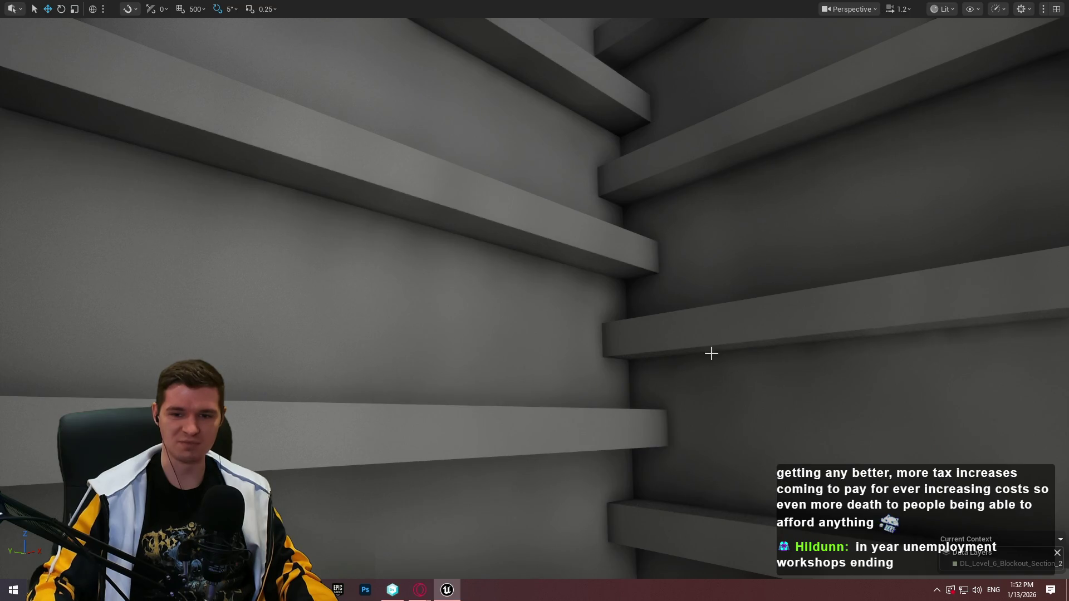
Fly across the stacked ledges and select one grey ledge on the shaft wall.
mouse_move(534, 301)
left_mouse_down()
mouse_move(535, 290)
mouse_move(490, 287)
mouse_move(535, 295)
mouse_move(535, 282)
mouse_move(543, 300)
mouse_move(723, 322)
mouse_move(697, 351)
mouse_move(668, 318)
mouse_move(837, 264)
left_mouse_up()
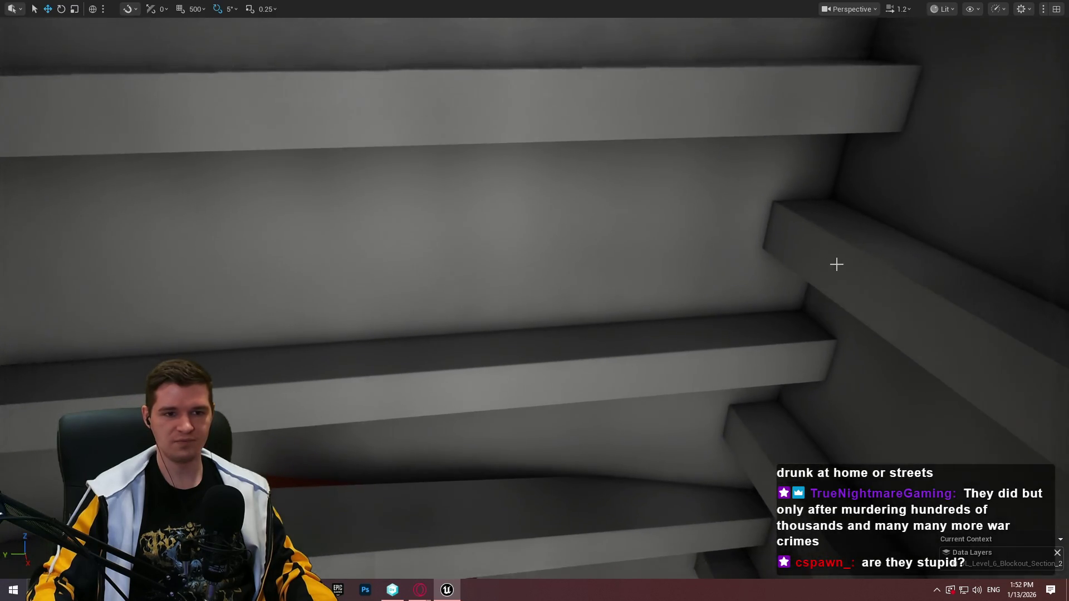
mouse_move(823, 331)
left_mouse_down()
mouse_move(745, 310)
mouse_move(734, 291)
left_mouse_up()
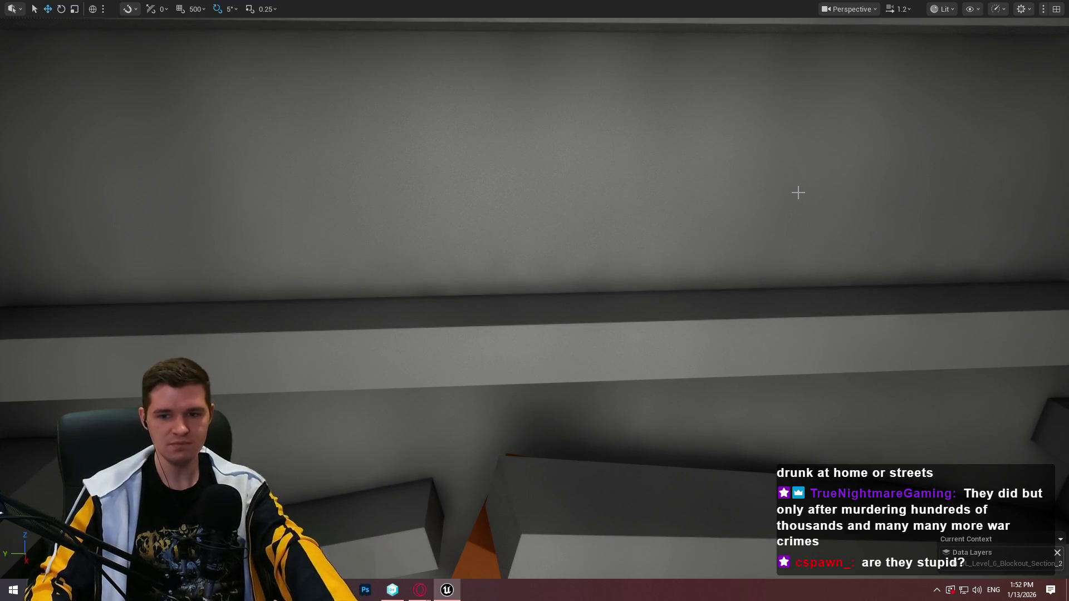
left_click_drag(762, 204, 763, 218)
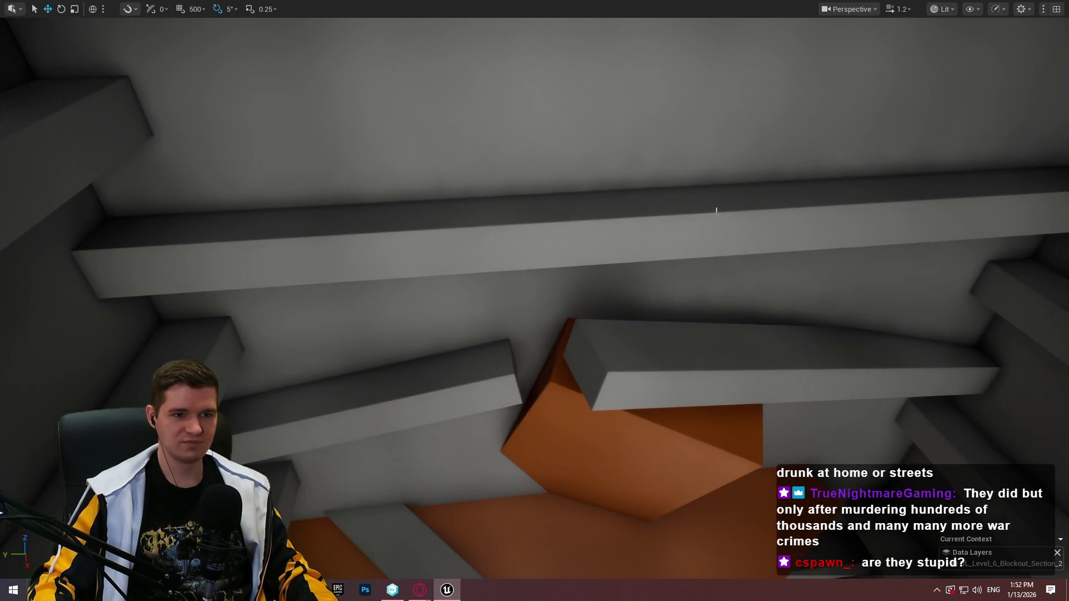
left_click(716, 210)
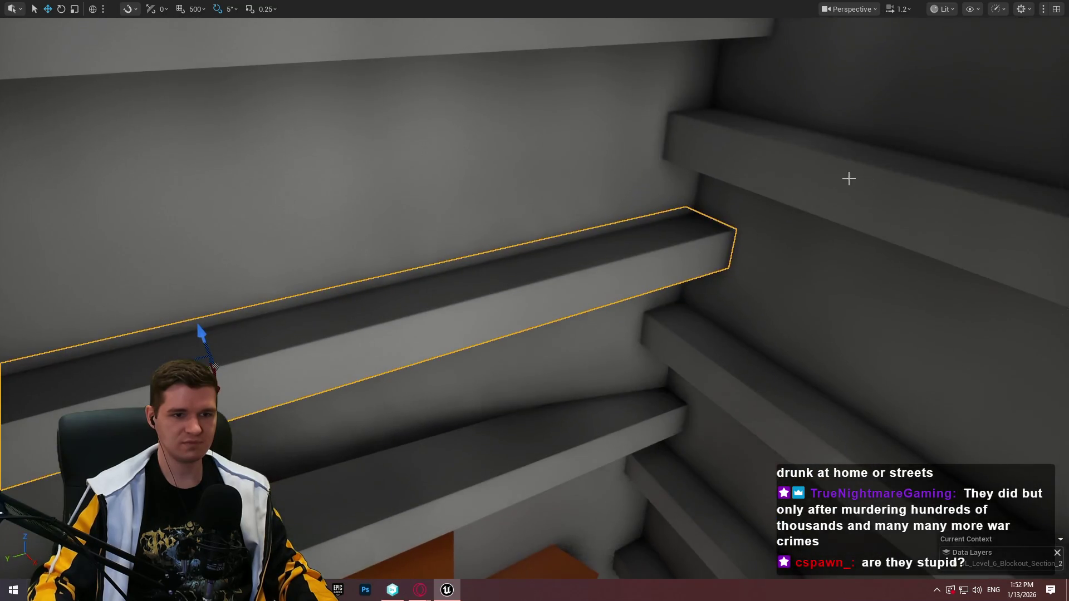
Tilt the framed ledge 15 degrees and the lower grey ledge about 5 degrees.
key("f")
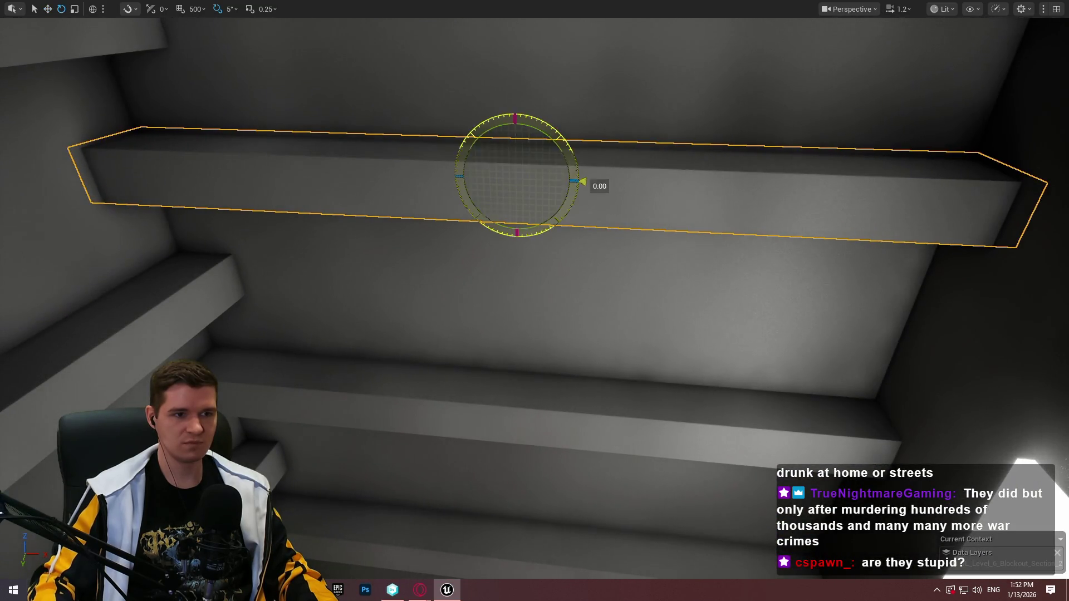
left_click_drag(582, 182, 579, 198)
left_click(407, 393)
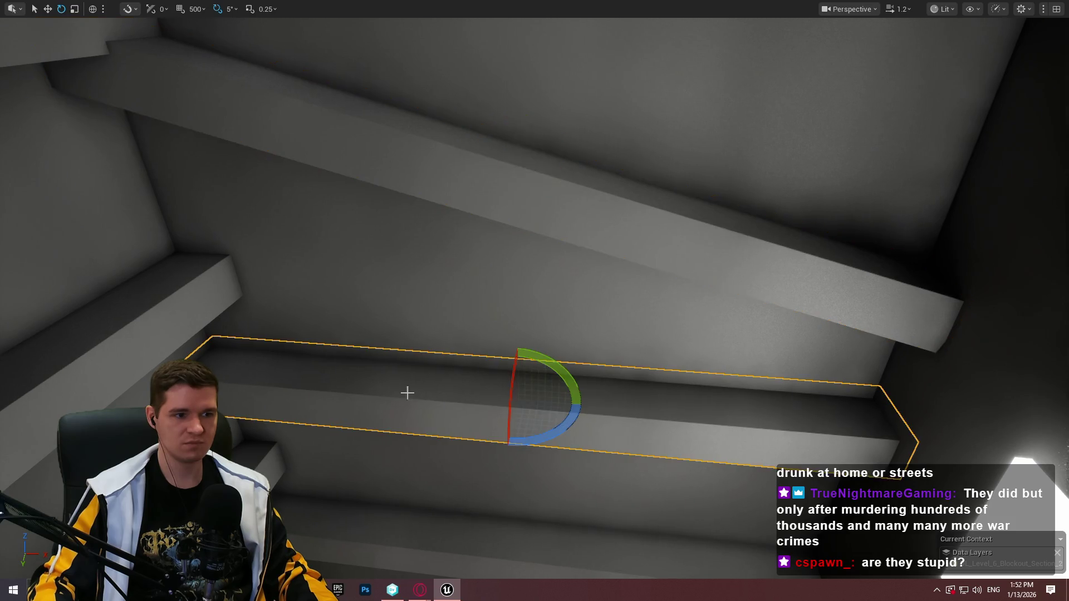
left_click_drag(550, 367, 554, 374)
Fly through the shaft and move the orange slab up the wall.
mouse_move(535, 301)
left_mouse_down()
mouse_move(556, 332)
mouse_move(563, 323)
mouse_move(546, 307)
mouse_move(501, 312)
mouse_move(351, 359)
mouse_move(368, 312)
mouse_move(512, 256)
mouse_move(535, 267)
mouse_move(646, 268)
mouse_move(637, 332)
left_mouse_up()
key("w")
left_click_drag(436, 461, 486, 221)
Rotate the orange slab 45° and -30°, then spin it around its vertical axis.
key("e")
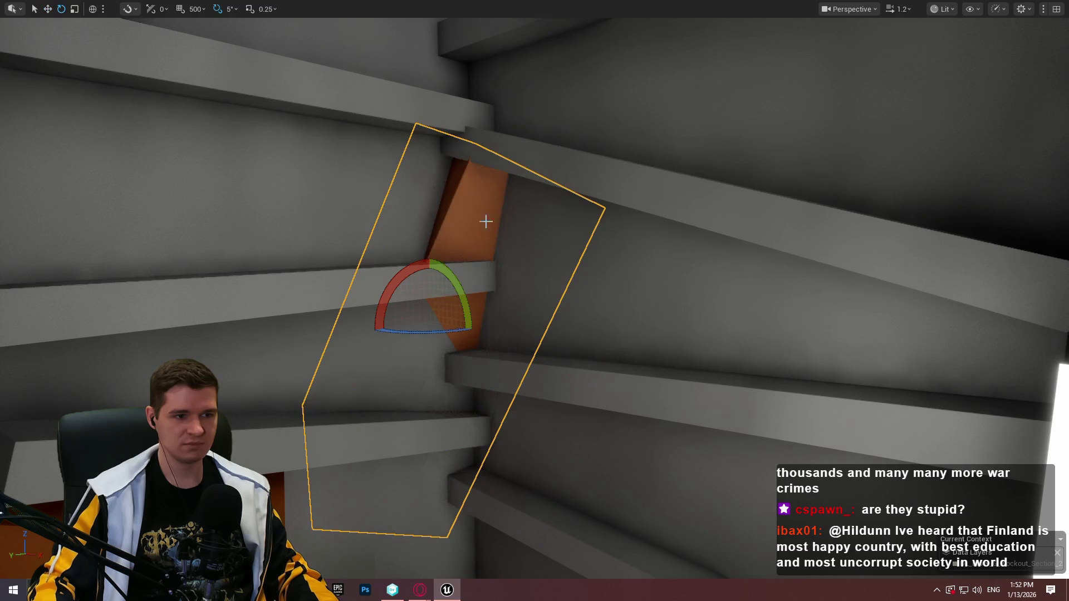
left_click_drag(419, 265, 429, 255)
left_click_drag(469, 326, 471, 365)
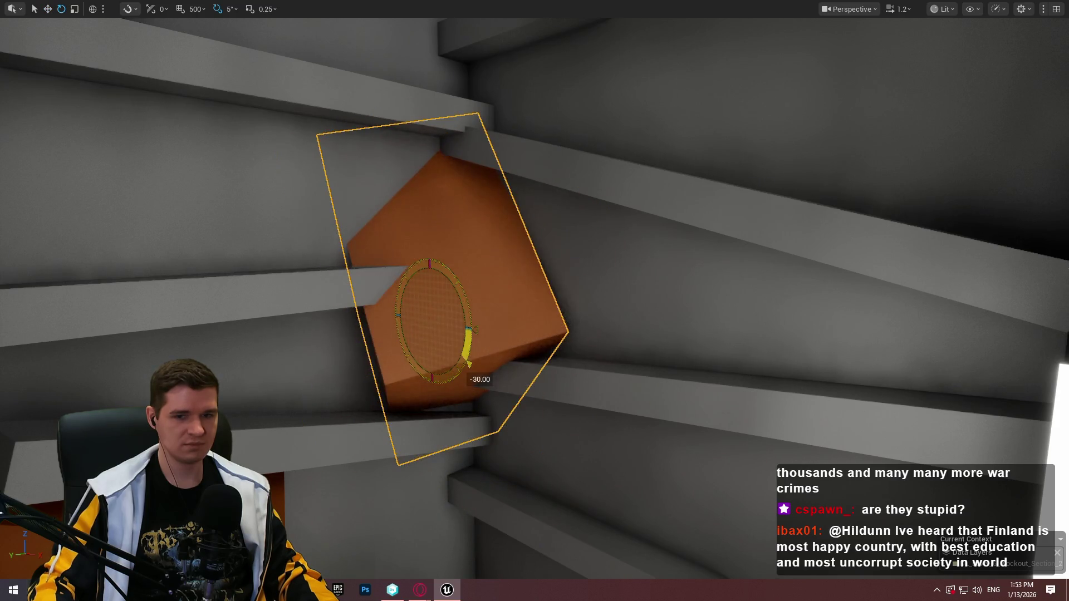
scroll(445, 291, "up", 5)
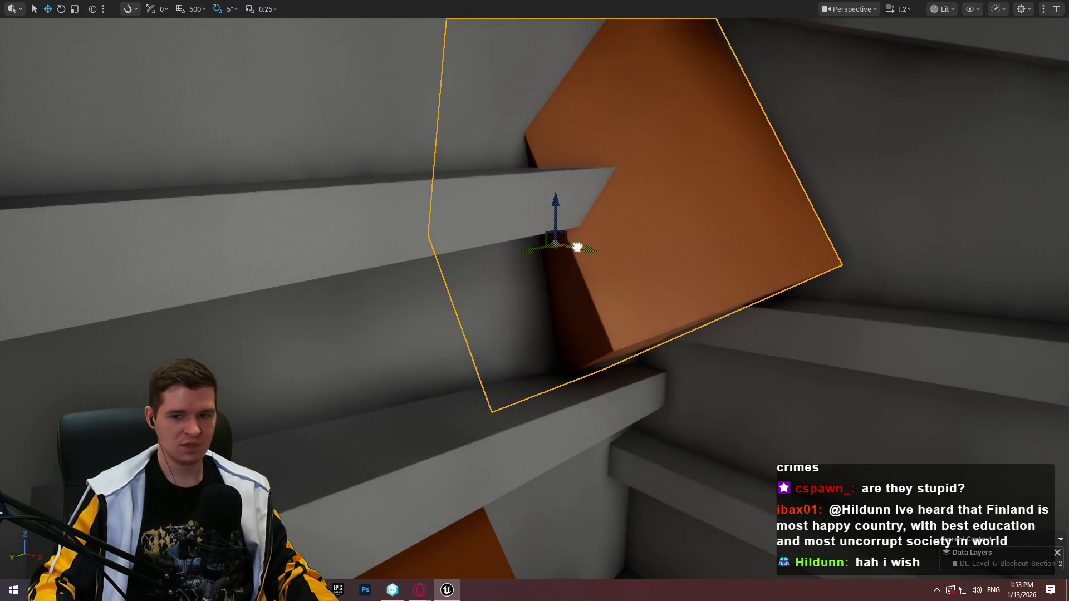
scroll(577, 247, "up", 5)
key("e")
left_click_drag(668, 273, 738, 267)
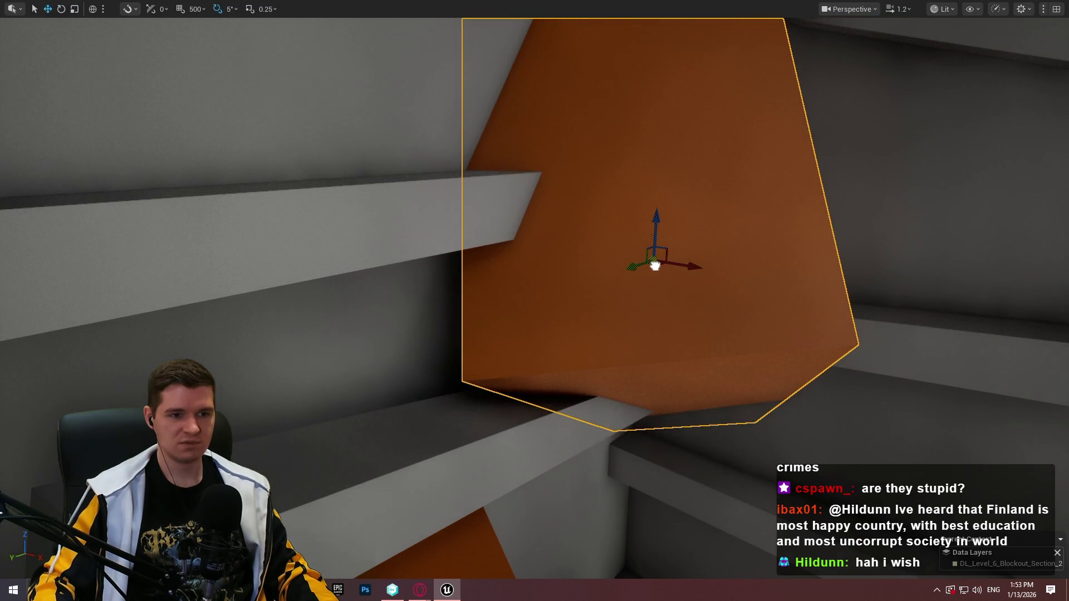
Slide the orange slab along Y, lower it in Z, and turn it -20° around vertical.
mouse_move(658, 267)
left_mouse_down()
mouse_move(787, 232)
mouse_move(788, 196)
mouse_move(735, 287)
mouse_move(756, 214)
mouse_move(608, 362)
mouse_move(610, 287)
mouse_move(651, 305)
left_mouse_up()
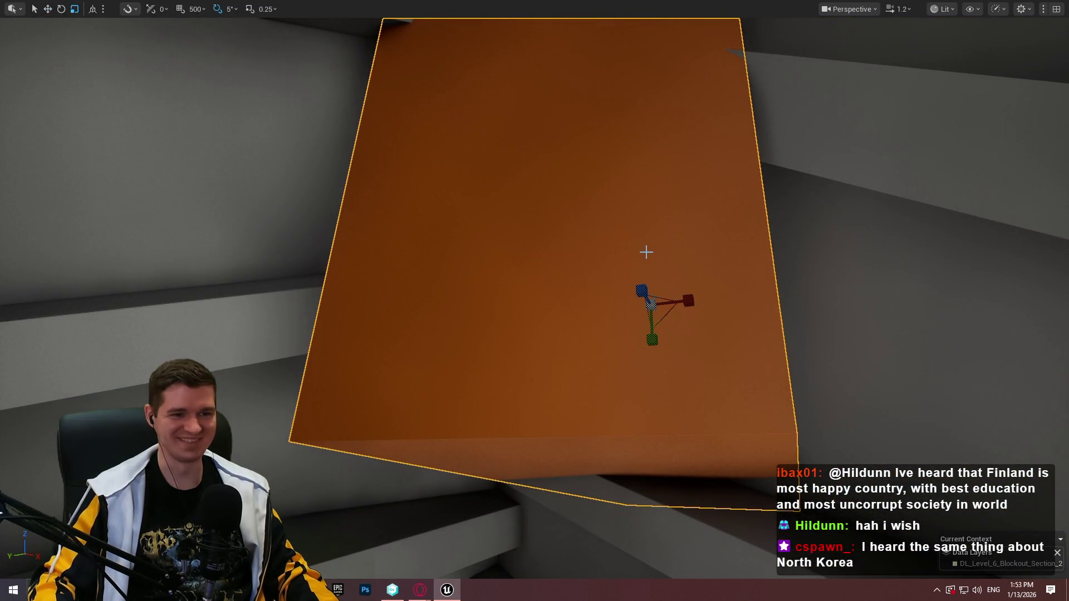
left_click_drag(658, 337, 655, 318)
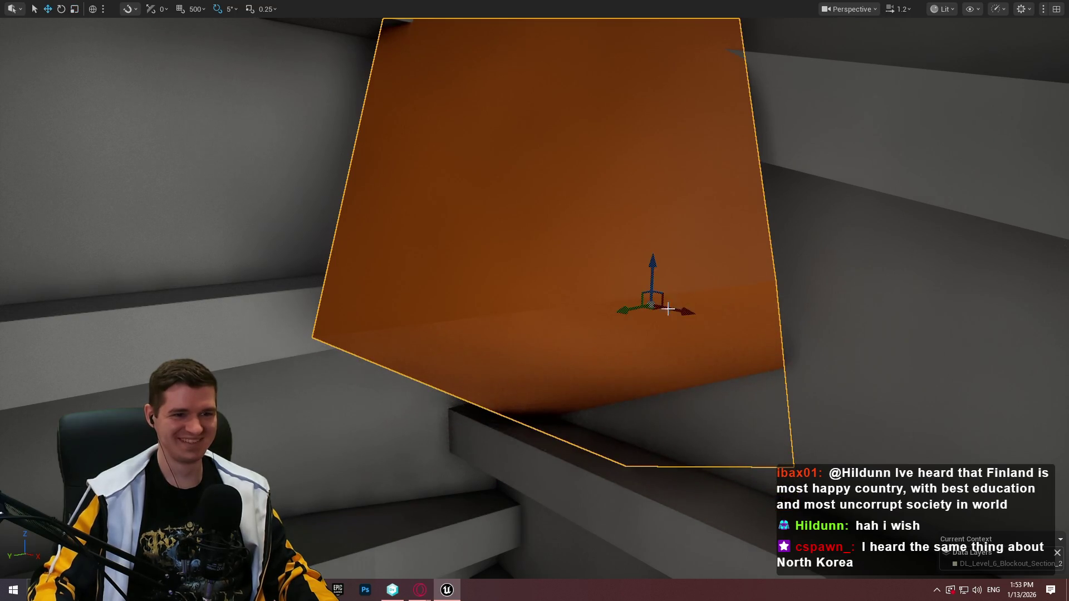
mouse_move(653, 272)
left_mouse_down()
mouse_move(639, 360)
mouse_move(673, 390)
mouse_move(740, 375)
mouse_move(678, 388)
mouse_move(687, 400)
left_mouse_up()
mouse_move(748, 368)
left_mouse_down()
mouse_move(724, 356)
mouse_move(741, 367)
mouse_move(758, 350)
mouse_move(729, 293)
left_mouse_up()
mouse_move(590, 229)
left_mouse_down()
mouse_move(551, 277)
mouse_move(512, 280)
left_mouse_up()
mouse_move(522, 317)
left_mouse_down()
mouse_move(485, 334)
mouse_move(468, 318)
mouse_move(486, 267)
left_mouse_up()
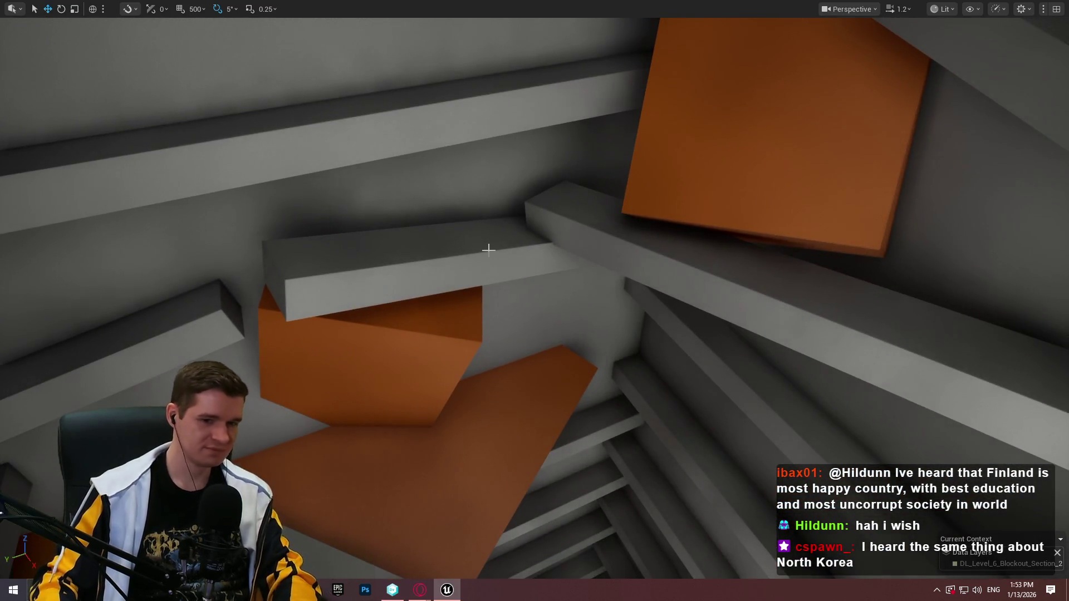
key("F11")
Drop a new cube from Shapes onto the orange slab and frame it.
mouse_move(70, 121)
left_mouse_down()
mouse_move(555, 139)
mouse_move(652, 186)
left_mouse_up()
scroll(529, 484, "down", 5)
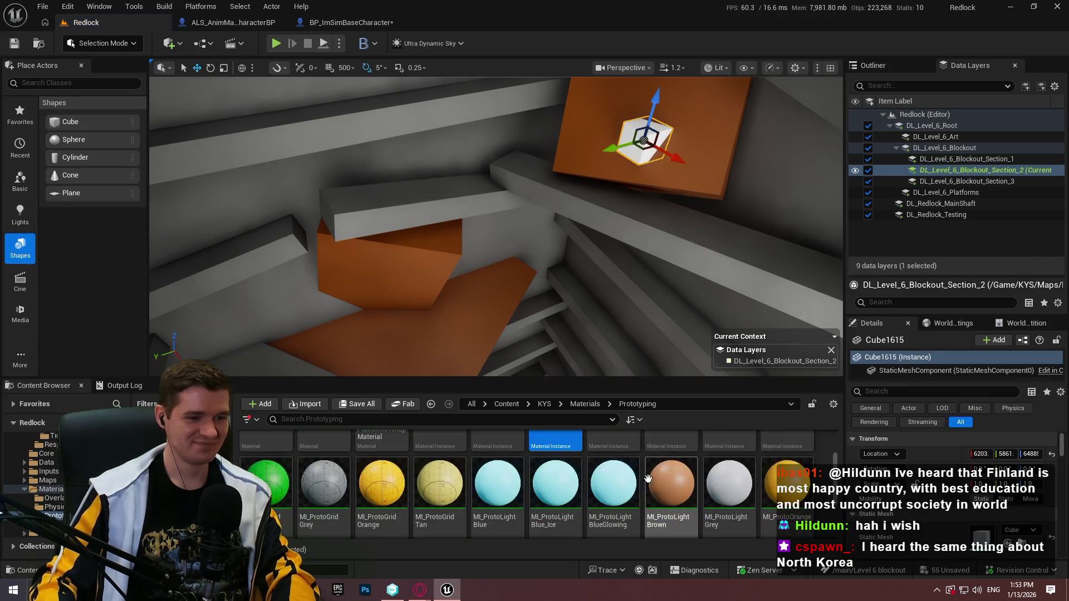
key("f")
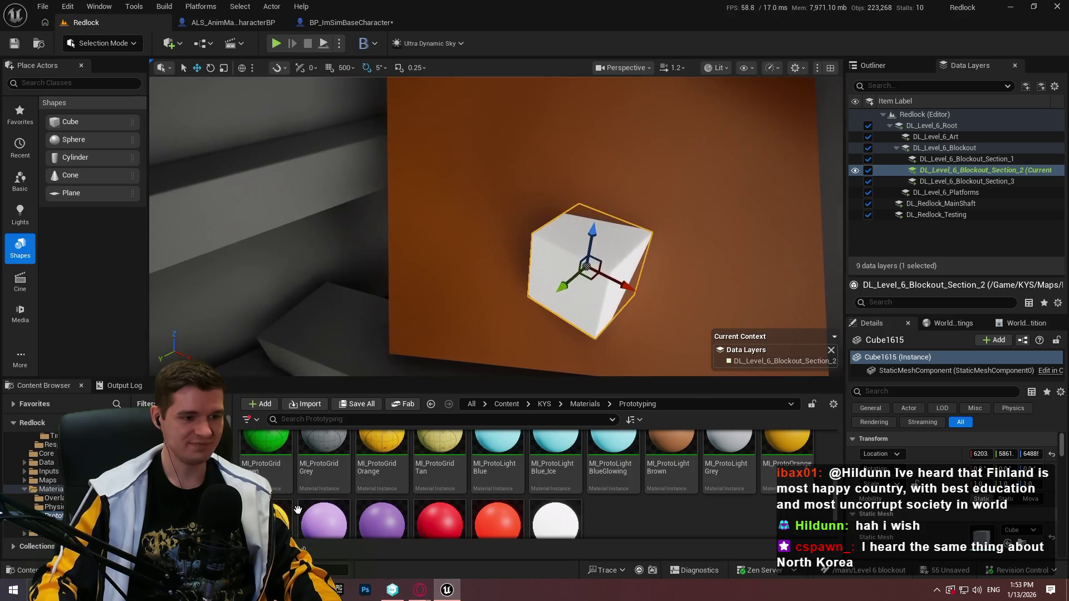
Orbit around the new cube in full-screen view and select the ceiling light panel.
scroll(438, 507, "down", 2)
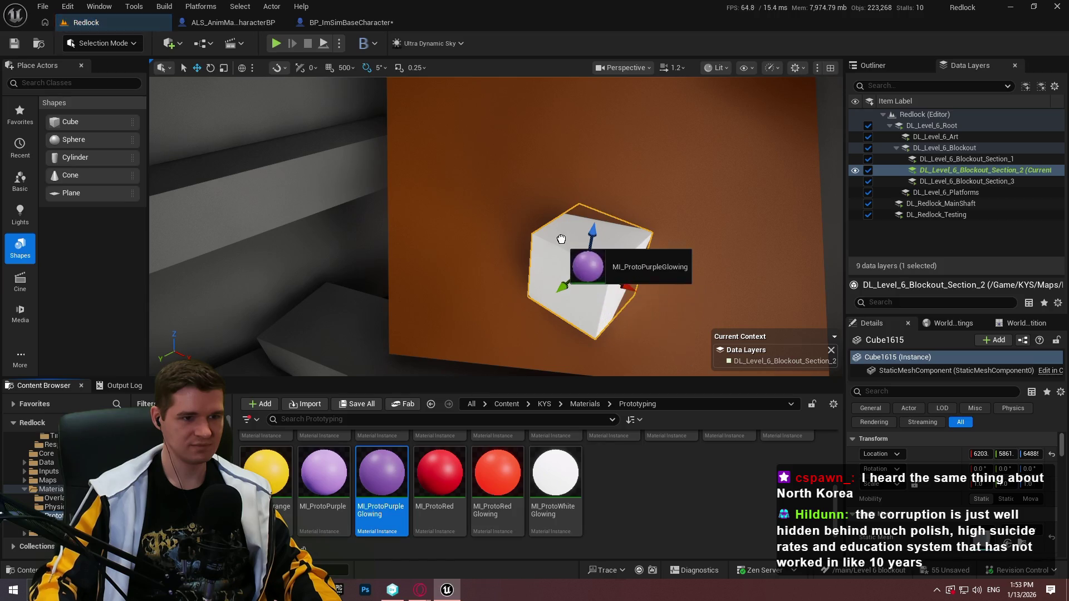
left_click_drag(593, 271, 642, 269)
key("F11")
left_click(712, 324)
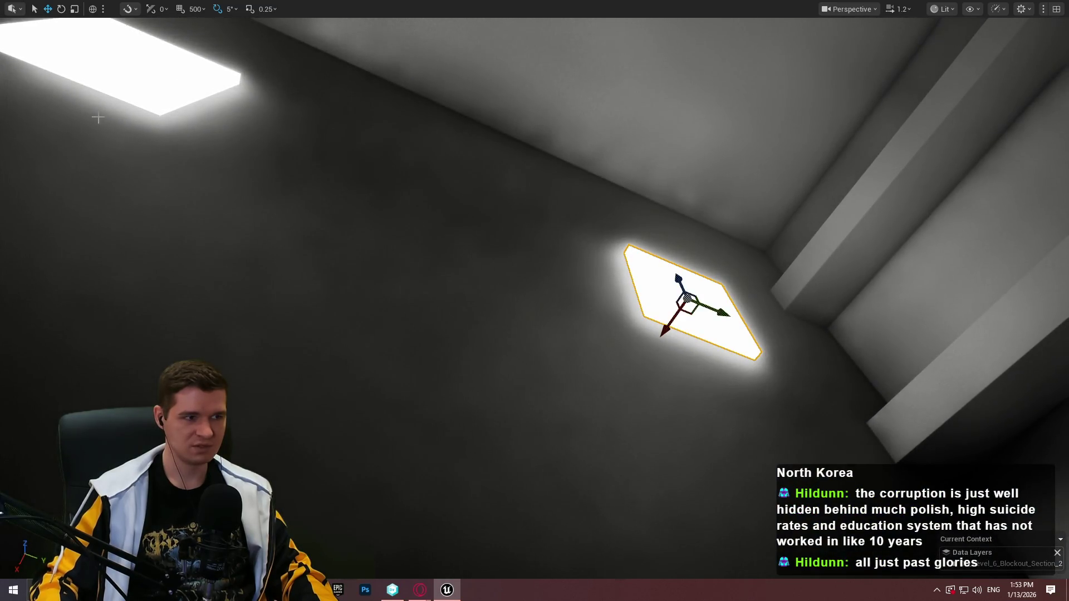
Look around the shaft at the wall and ceiling light panels and fly close to them.
left_click_drag(155, 41, 271, 326)
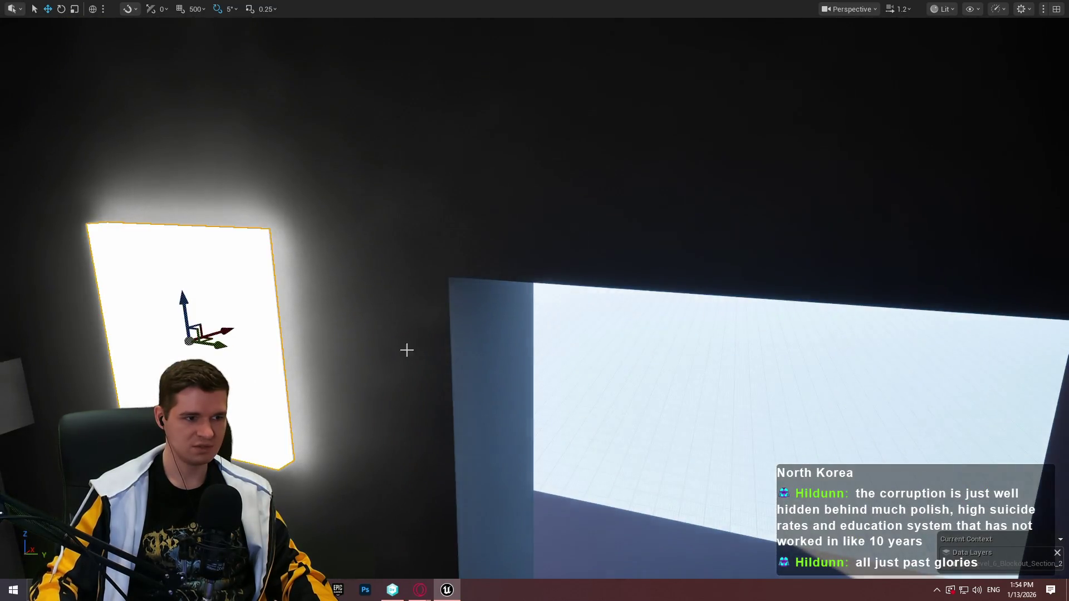
left_click_drag(406, 349, 771, 161)
mouse_move(892, 149)
left_mouse_down()
mouse_move(790, 230)
mouse_move(724, 139)
left_mouse_up()
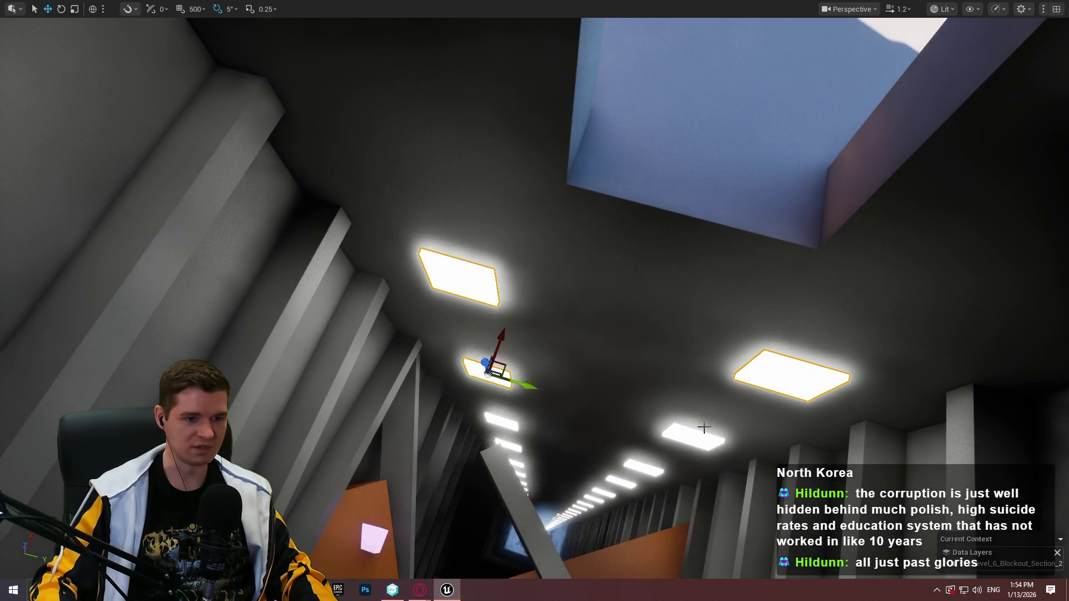
left_click_drag(689, 409, 685, 440)
key("w")
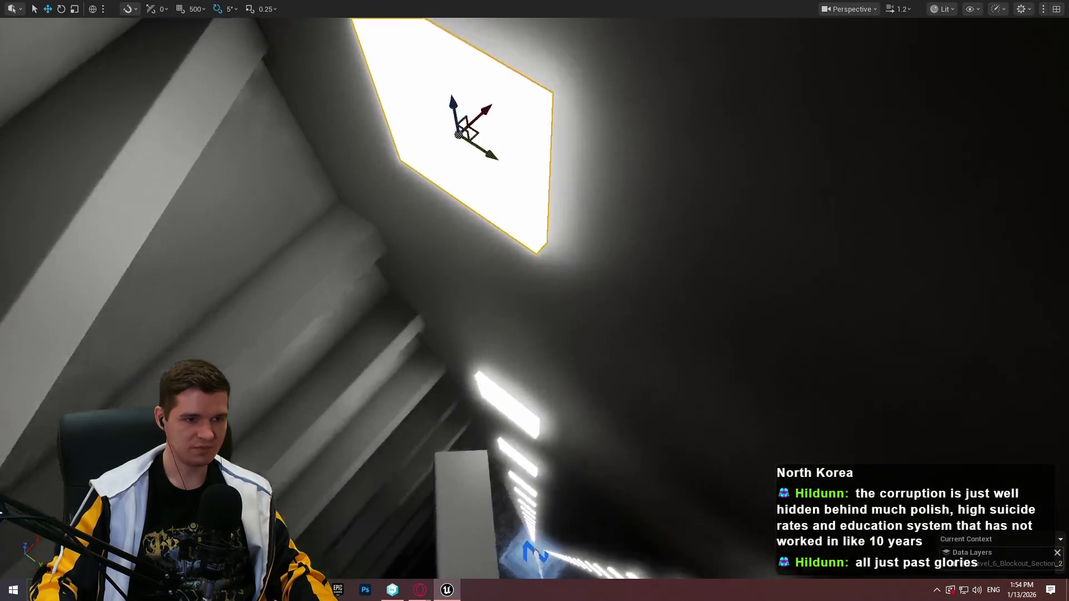
Assign MI_ProtoBlack to the selected light panels' Element 0 material slot.
key("F11")
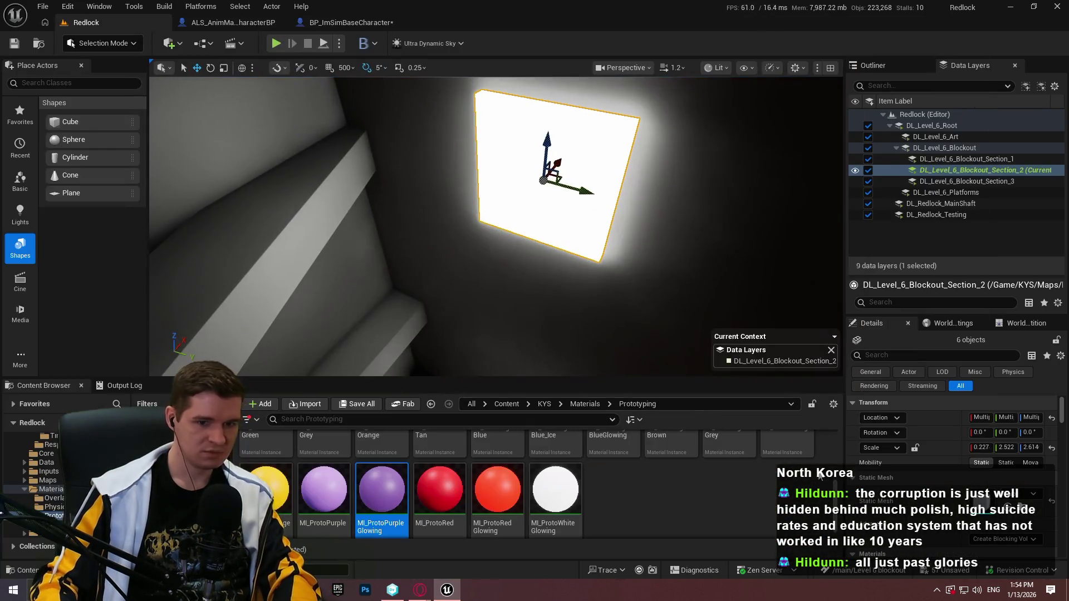
scroll(534, 494, "up", 5)
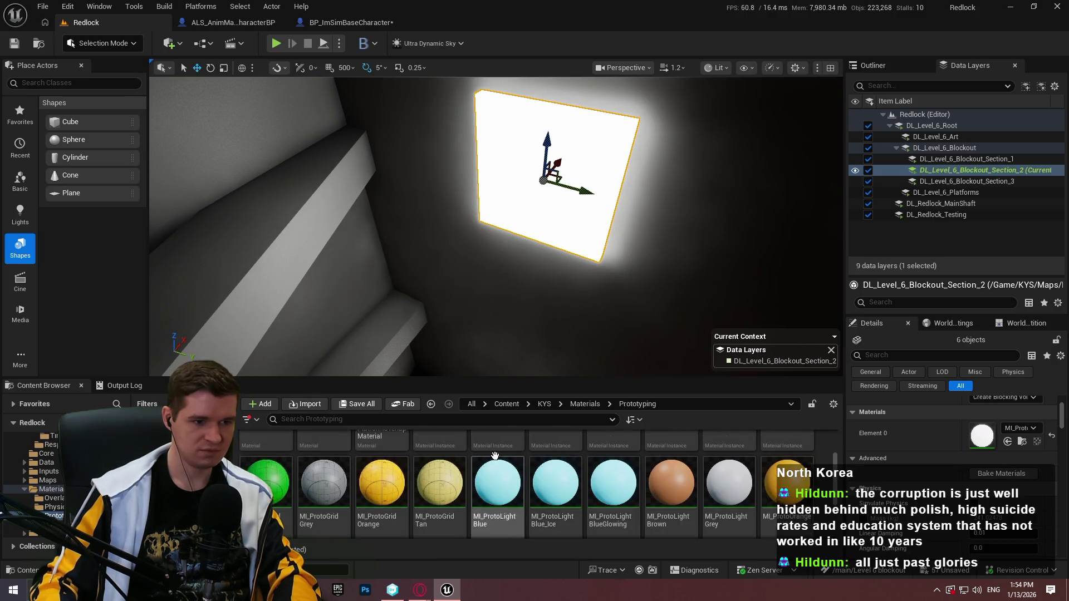
left_click_drag(440, 462, 898, 440)
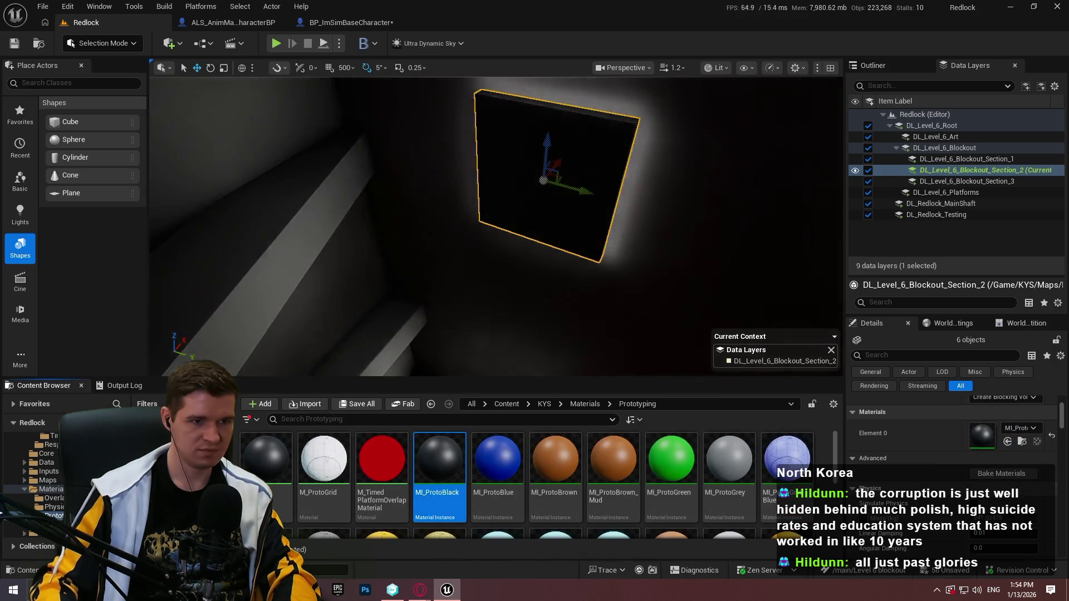
mouse_move(557, 221)
left_mouse_down()
mouse_move(568, 245)
mouse_move(549, 240)
left_mouse_up()
key("F11")
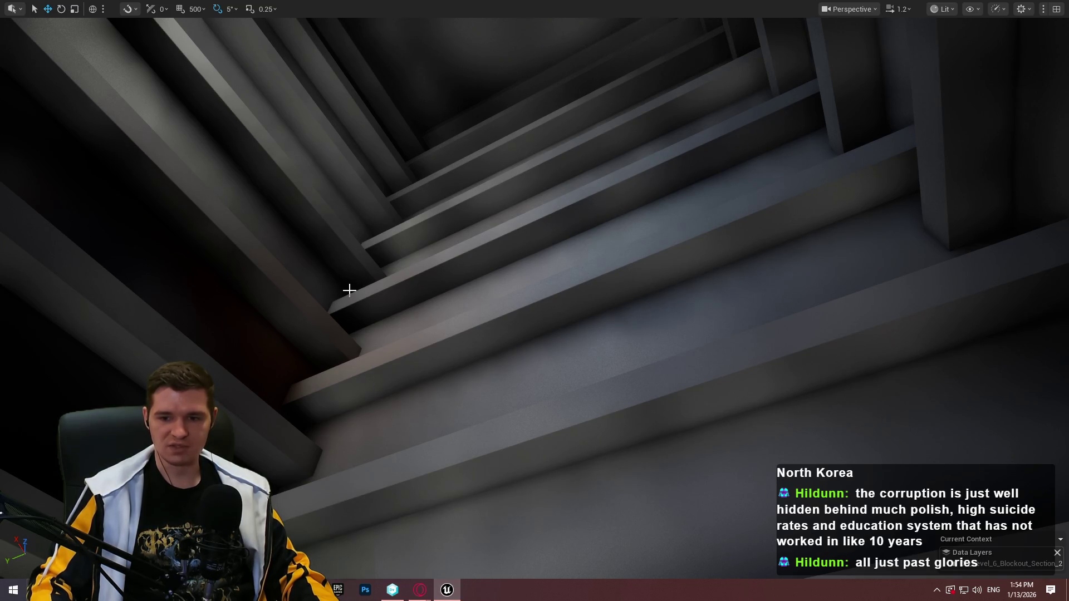
Stretch the glowing purple cube into a long beam, tilt it 20°, and move it down-right.
left_click_drag(361, 298, 573, 186)
left_click(560, 198)
key("e")
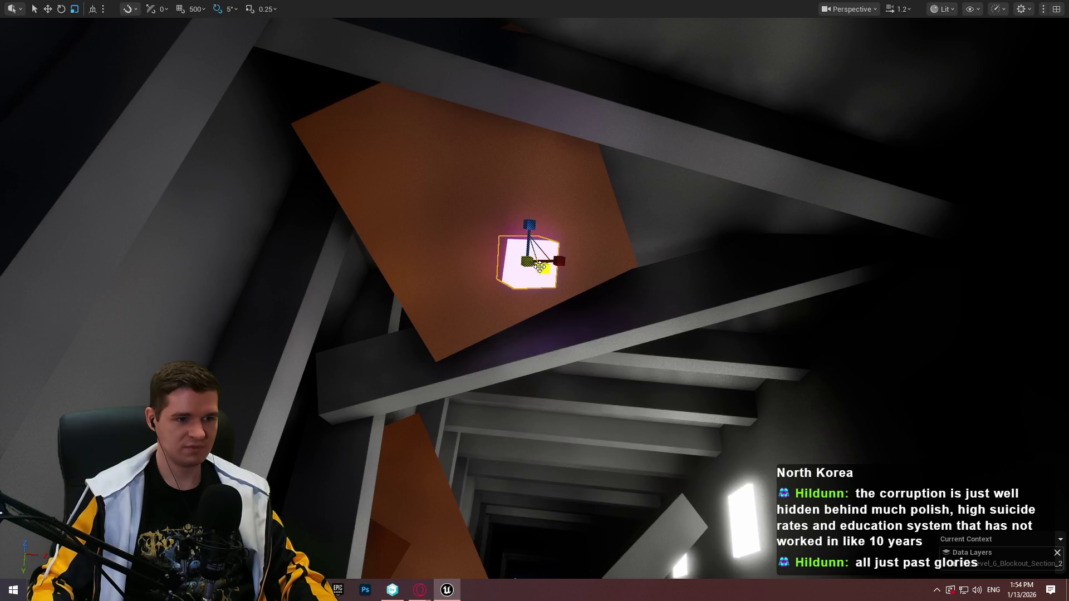
left_click_drag(544, 270, 640, 315)
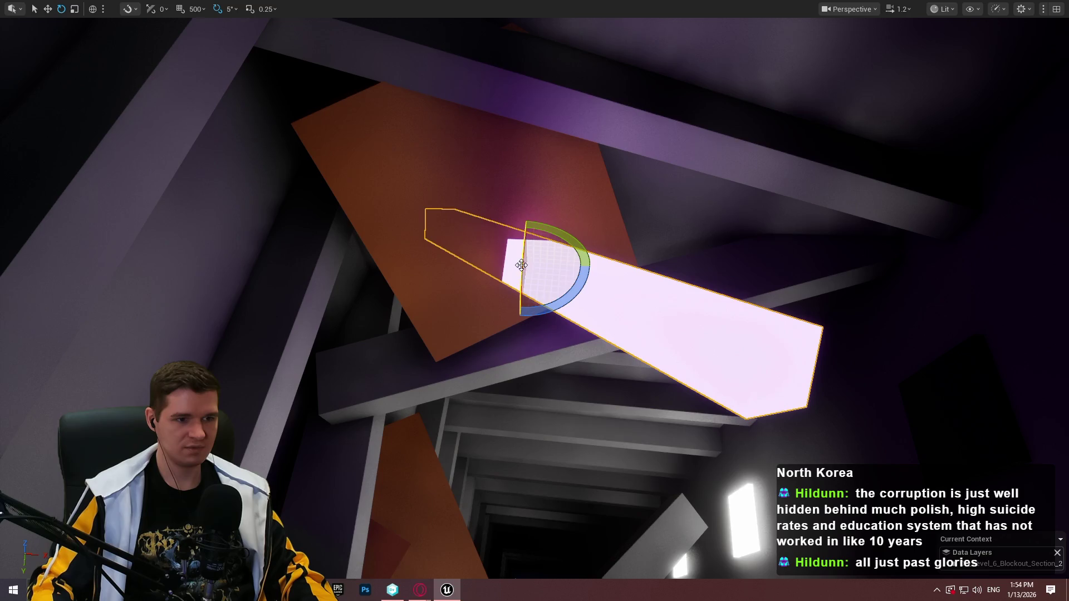
left_click_drag(521, 265, 522, 240)
key("w")
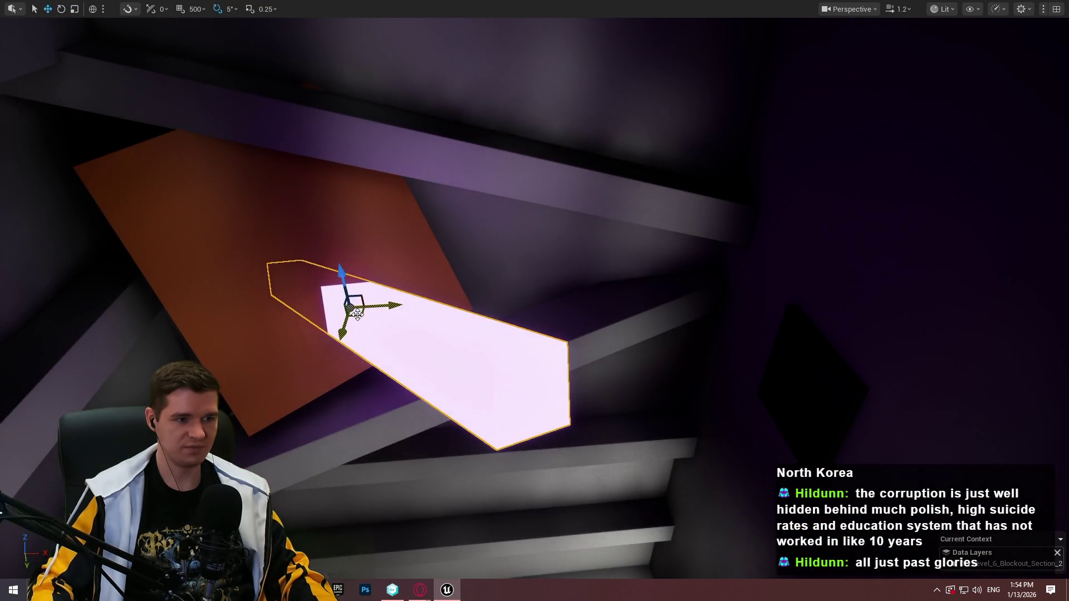
left_click_drag(358, 315, 417, 350)
left_click_drag(535, 300, 484, 332)
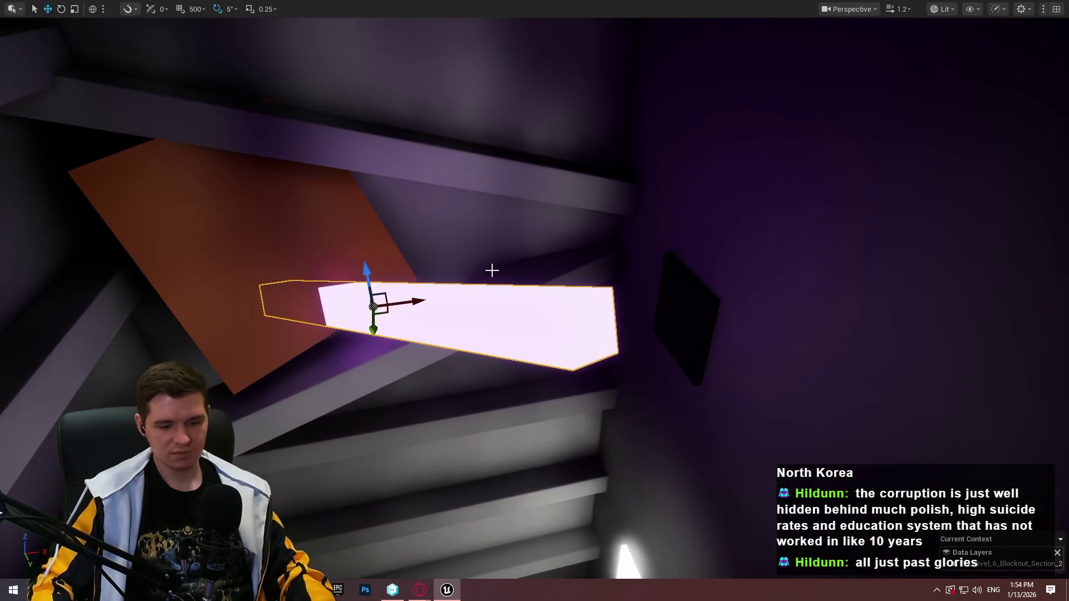
Open MI_ProtoPurpleGlowing from the Content Browser in the material instance editor.
key("F11")
scroll(512, 486, "down", 3)
scroll(513, 486, "down", 1)
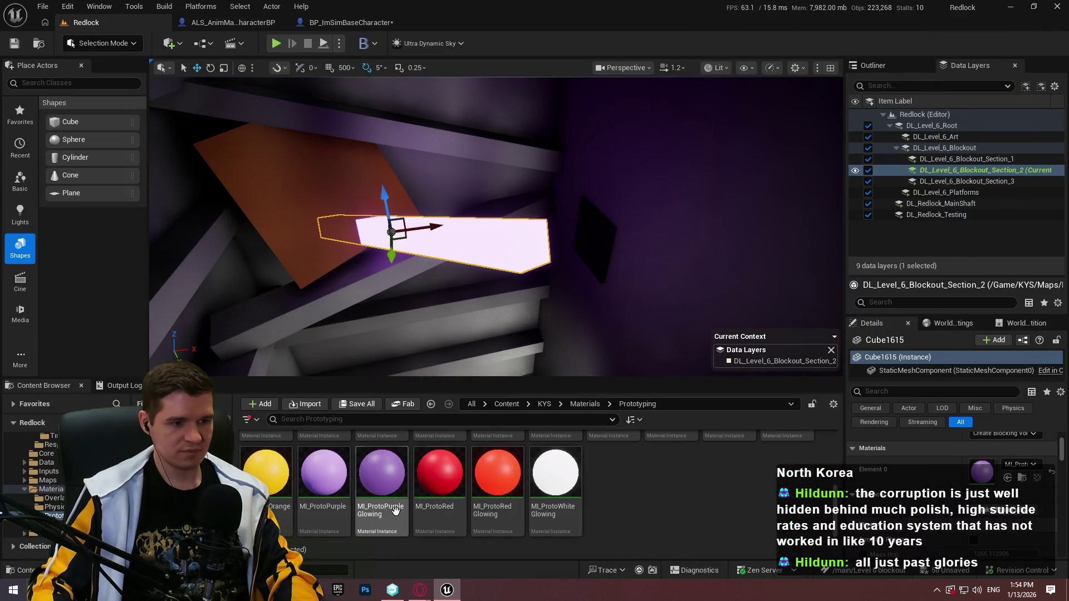
double_click(392, 521)
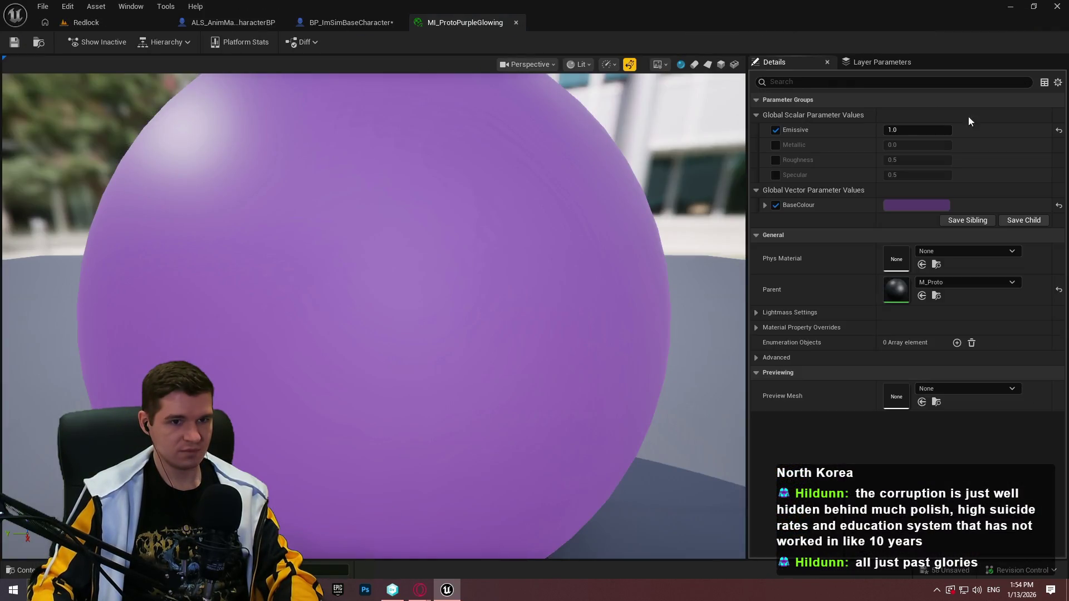
Keep the original's Emissive at 1.0 and duplicate it as MI_ProtoPurpleGlowingLow.
left_click(945, 128)
type("0")
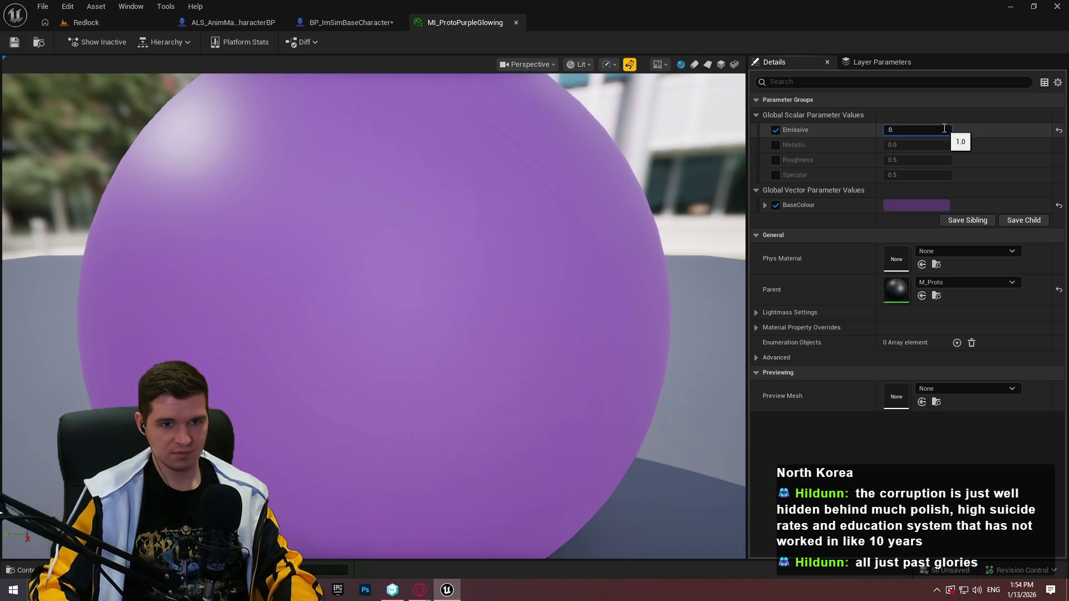
key("ctrl+z")
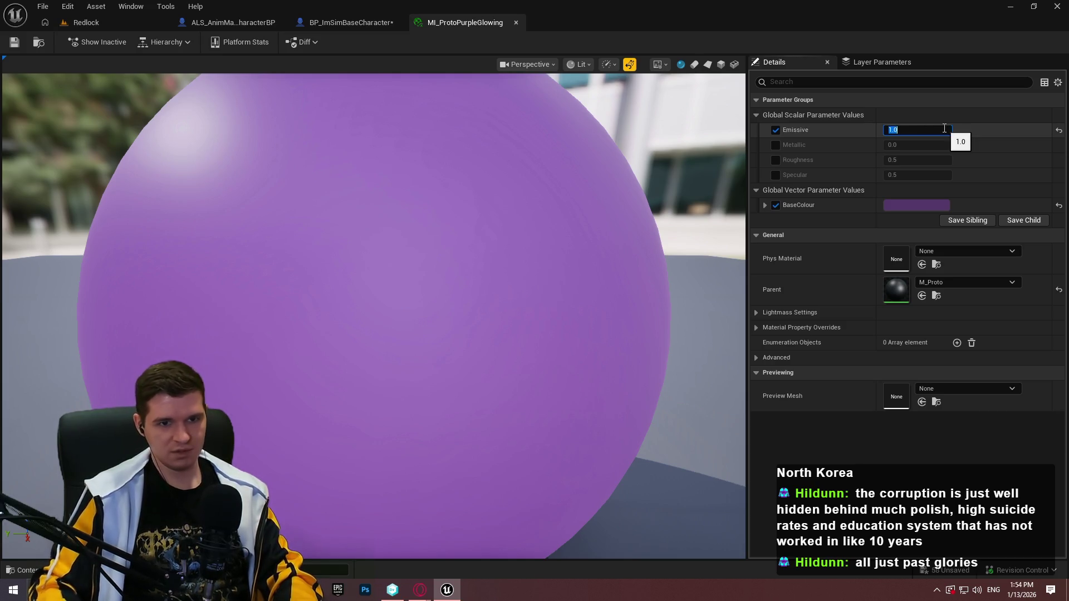
left_click(43, 22)
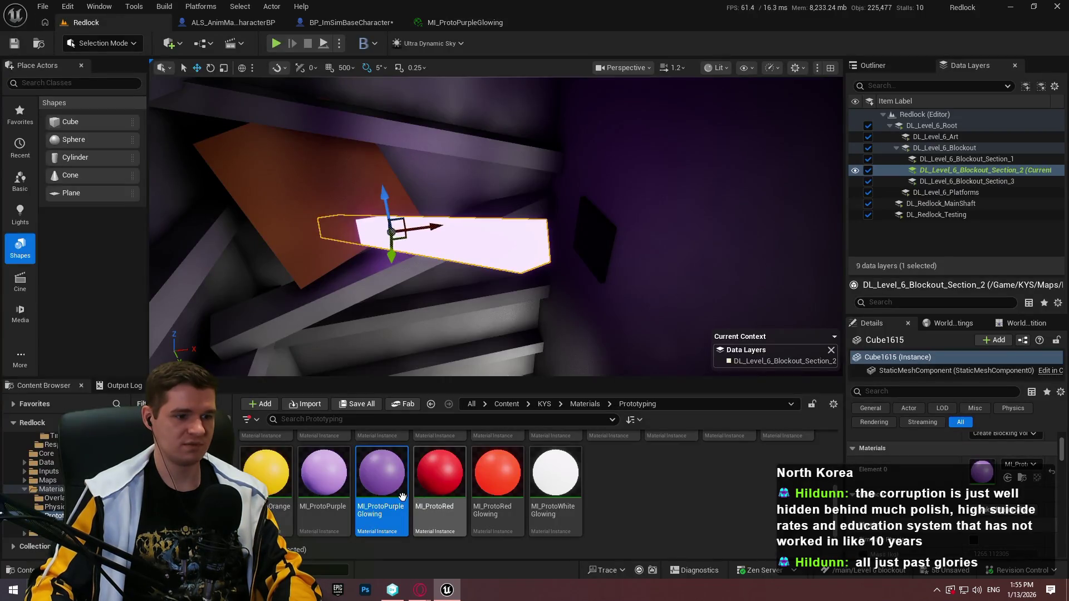
right_click(402, 495)
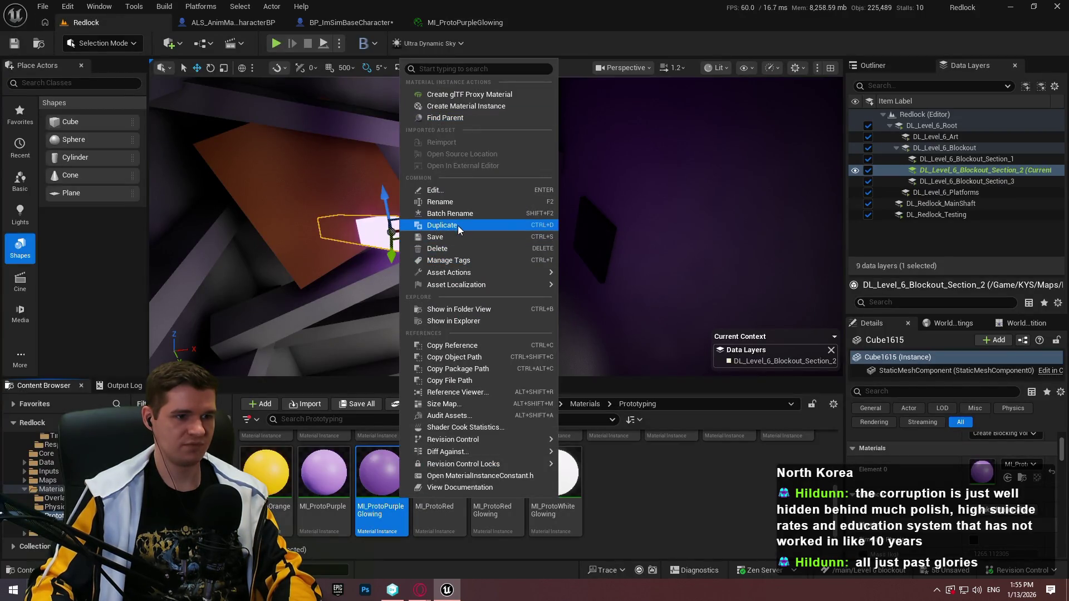
left_click(459, 226)
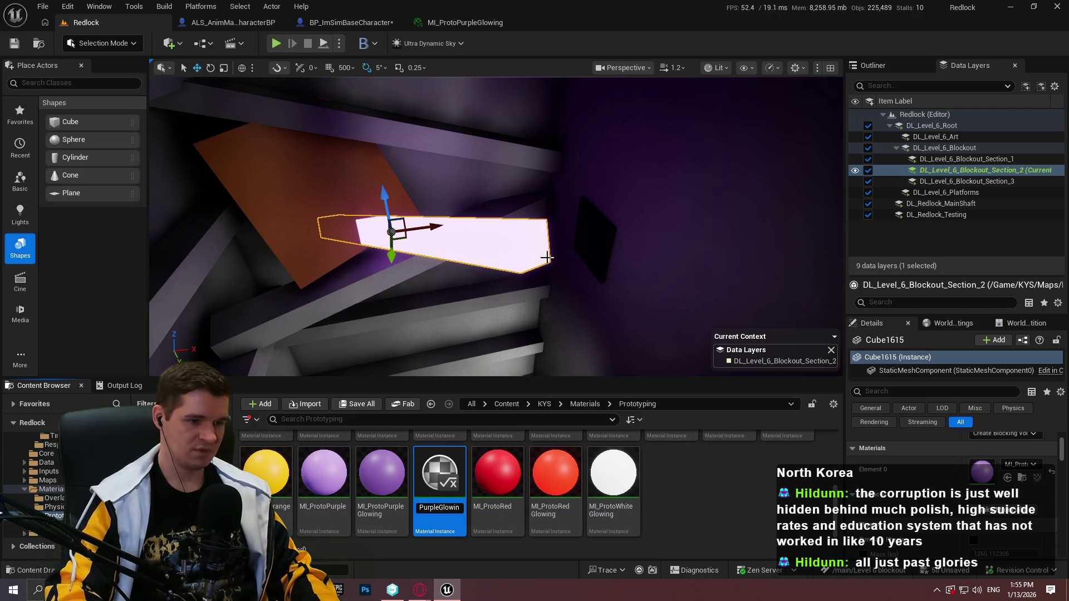
type("gLow")
key("Return")
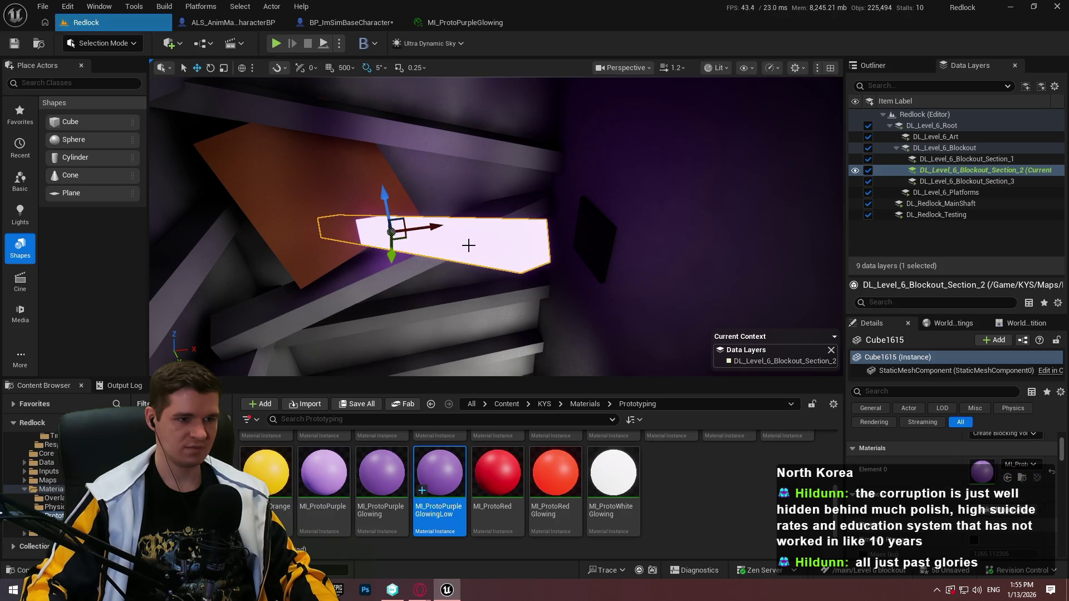
Set MI_ProtoPurpleGlowingLow's Emissive to 0.25, save it, and close its tab.
double_click(458, 502)
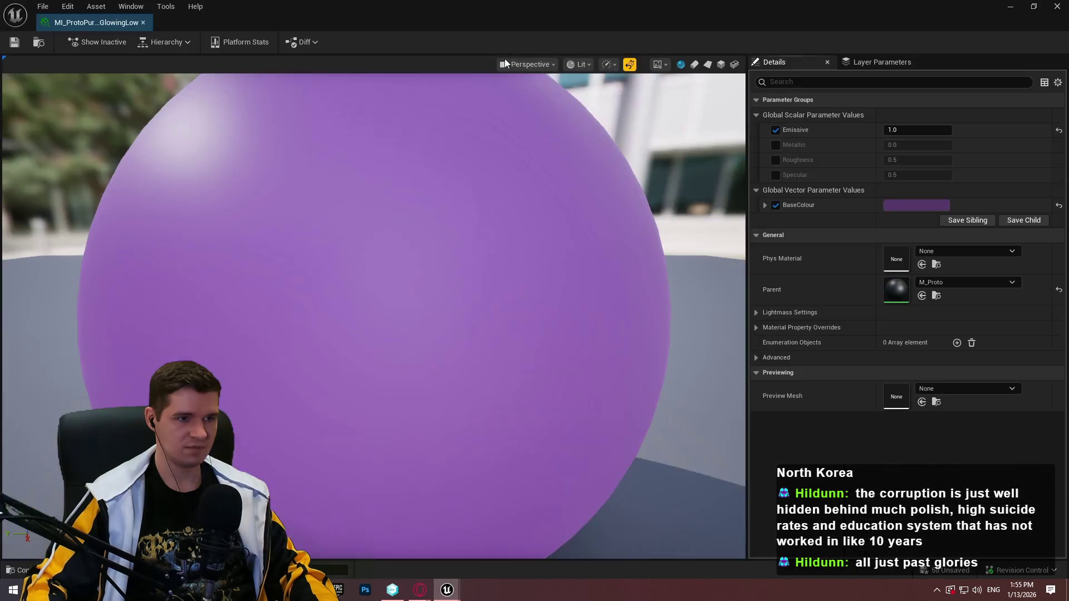
left_click(920, 129)
type("0.025")
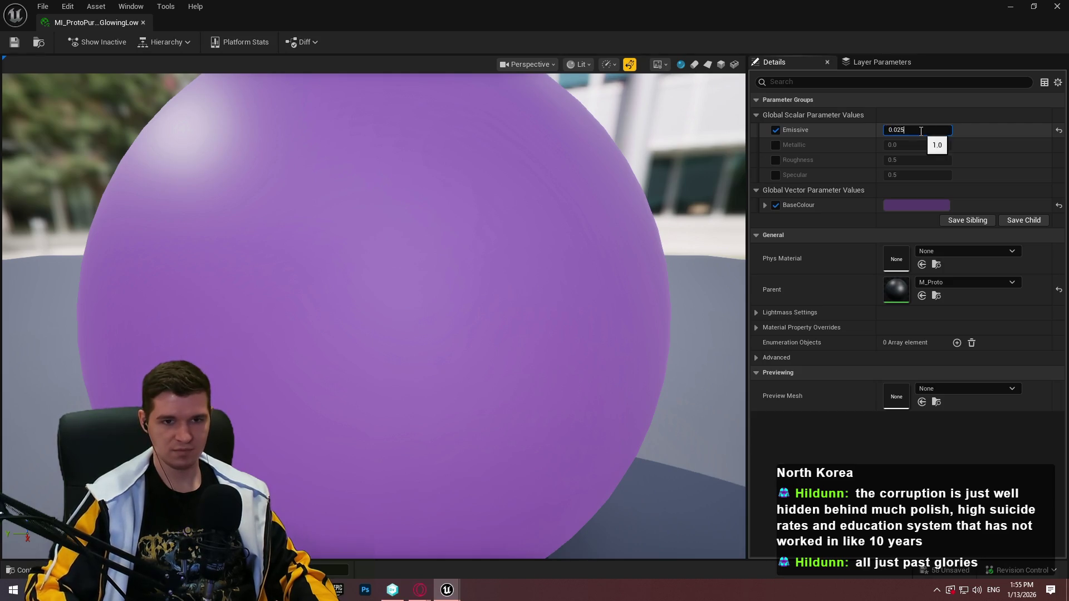
key("Return")
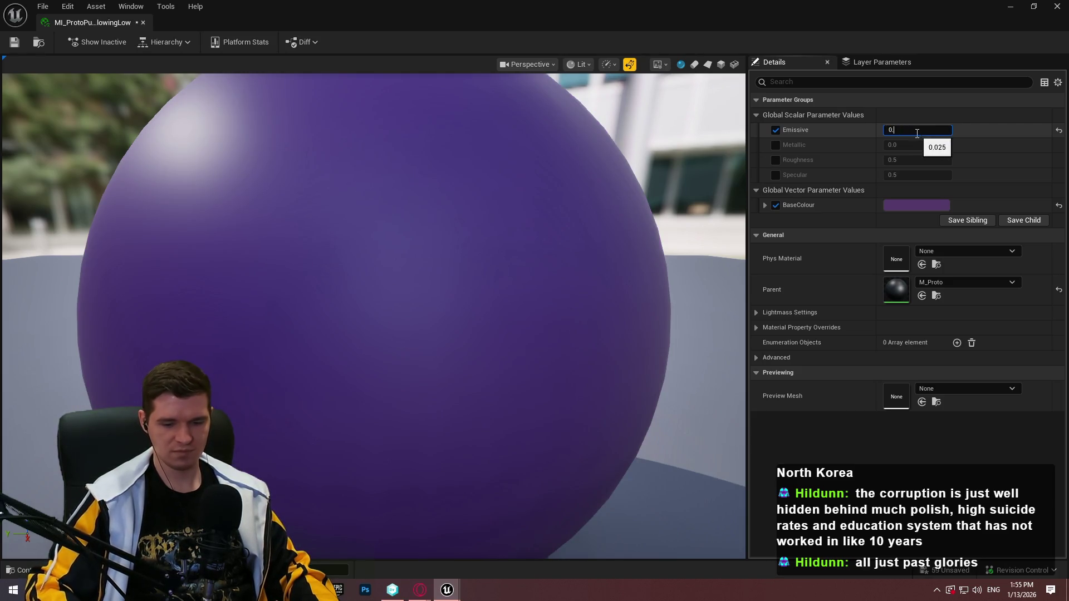
type(".25")
key("Return")
left_click(15, 42)
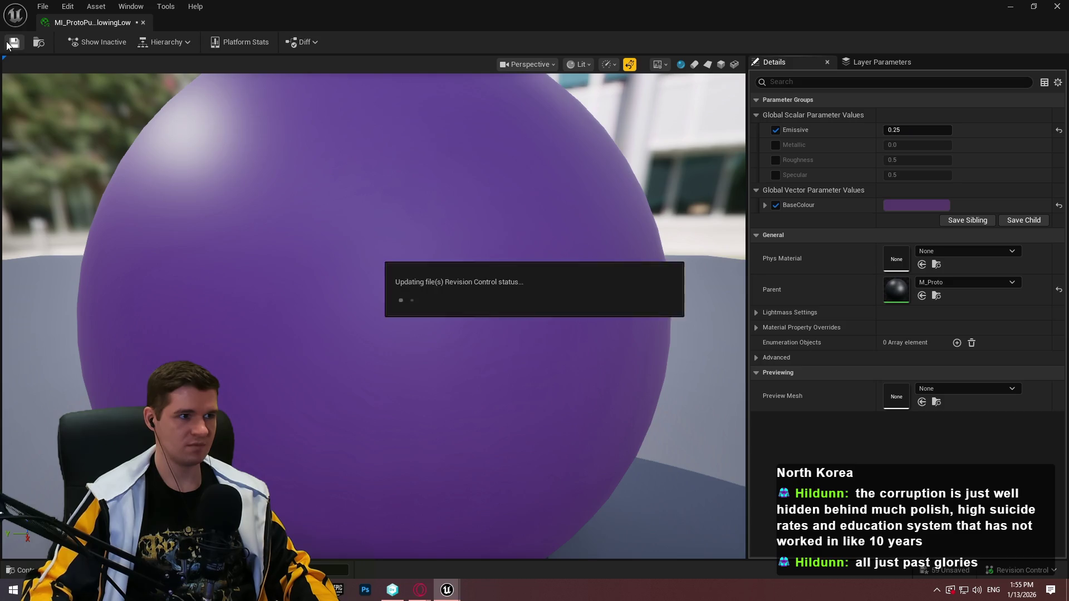
left_click(143, 24)
Select the dark bridge block and rotate it to -95 degrees.
mouse_move(496, 223)
left_mouse_down()
mouse_move(423, 253)
mouse_move(379, 211)
mouse_move(395, 178)
mouse_move(473, 223)
mouse_move(551, 246)
mouse_move(537, 286)
mouse_move(489, 275)
mouse_move(407, 300)
left_mouse_up()
key("F11")
left_click(489, 275)
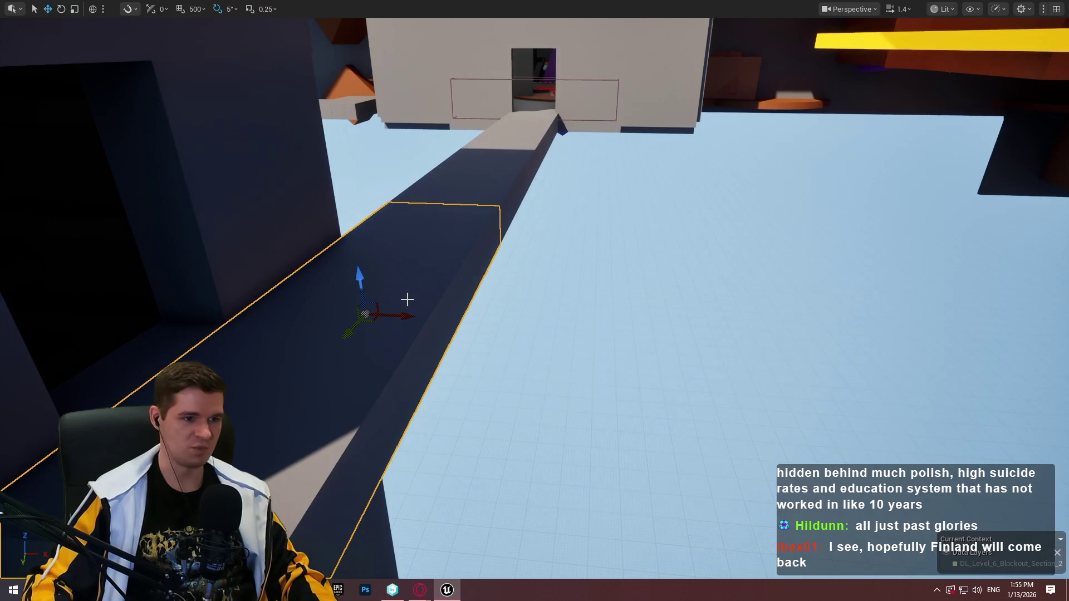
mouse_move(373, 264)
left_mouse_down()
mouse_move(429, 370)
mouse_move(430, 318)
left_mouse_up()
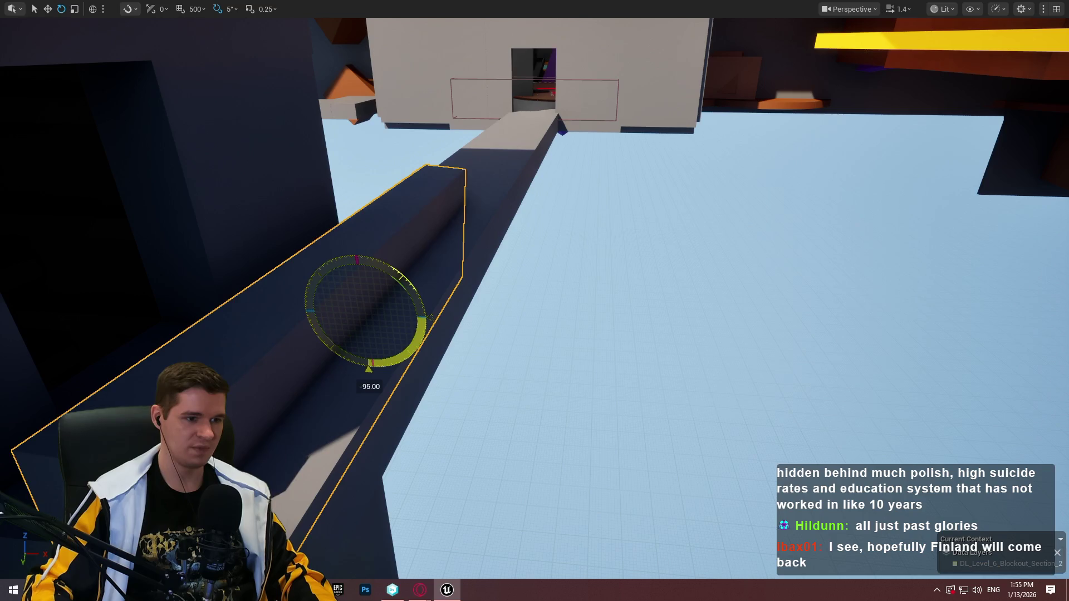
Raise the bridge block and slide it along X into its new spot.
left_click_drag(356, 275, 361, 223)
mouse_move(390, 261)
left_mouse_down()
mouse_move(442, 282)
mouse_move(441, 223)
mouse_move(617, 143)
mouse_move(604, 144)
mouse_move(647, 143)
mouse_move(601, 177)
left_mouse_up()
mouse_move(619, 234)
left_mouse_down()
mouse_move(662, 231)
mouse_move(612, 247)
mouse_move(724, 312)
mouse_move(769, 313)
mouse_move(702, 340)
mouse_move(590, 288)
left_mouse_up()
key("r")
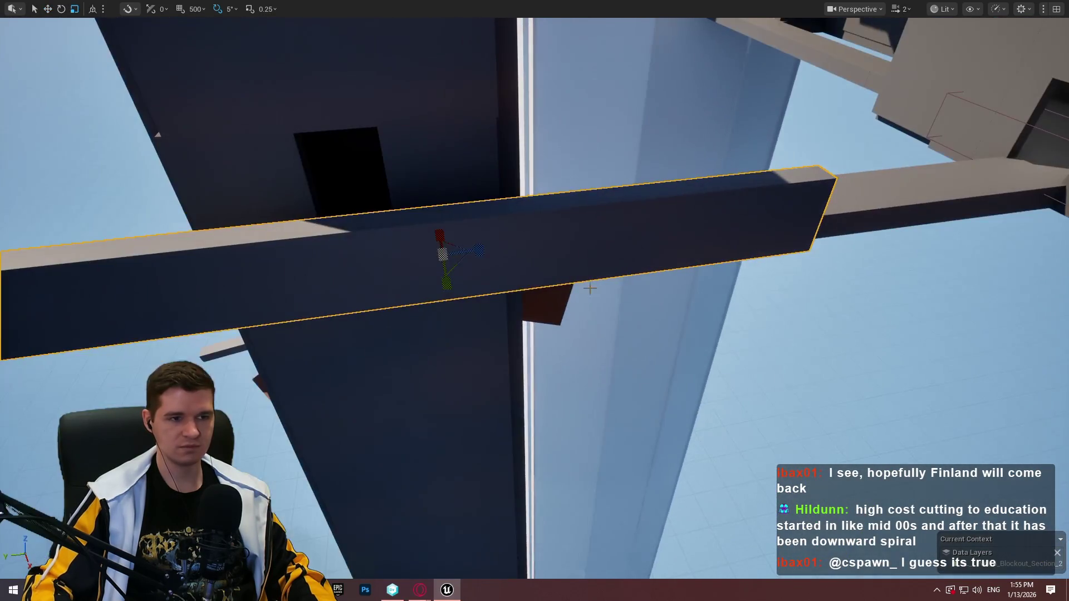
mouse_move(443, 255)
left_mouse_down()
mouse_move(281, 291)
mouse_move(562, 198)
left_mouse_up()
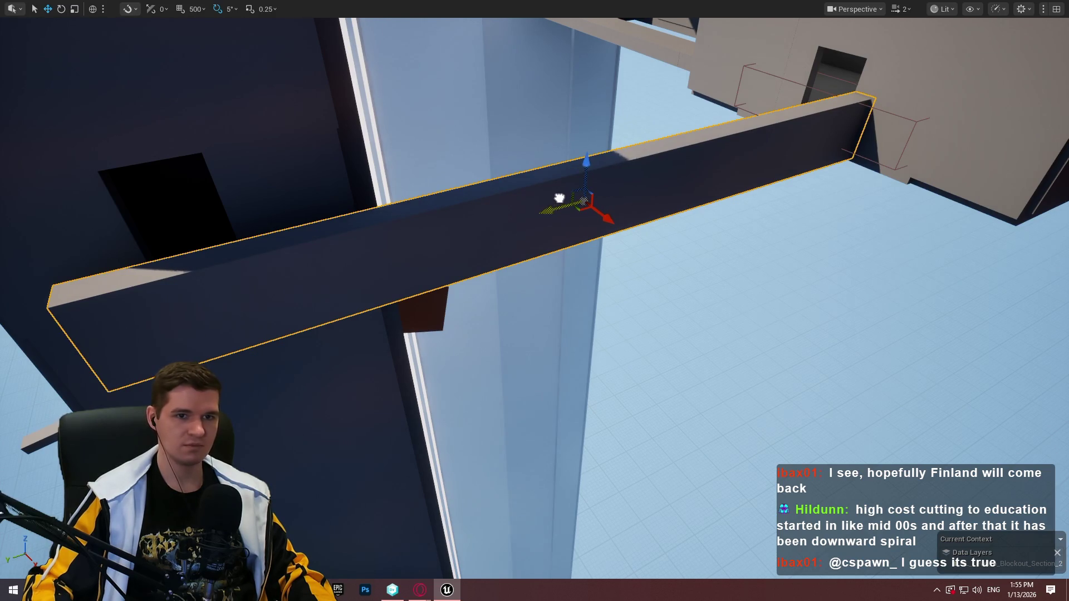
Fly to the dark beam by the tall wall and inspect the doorway beneath it.
key("w")
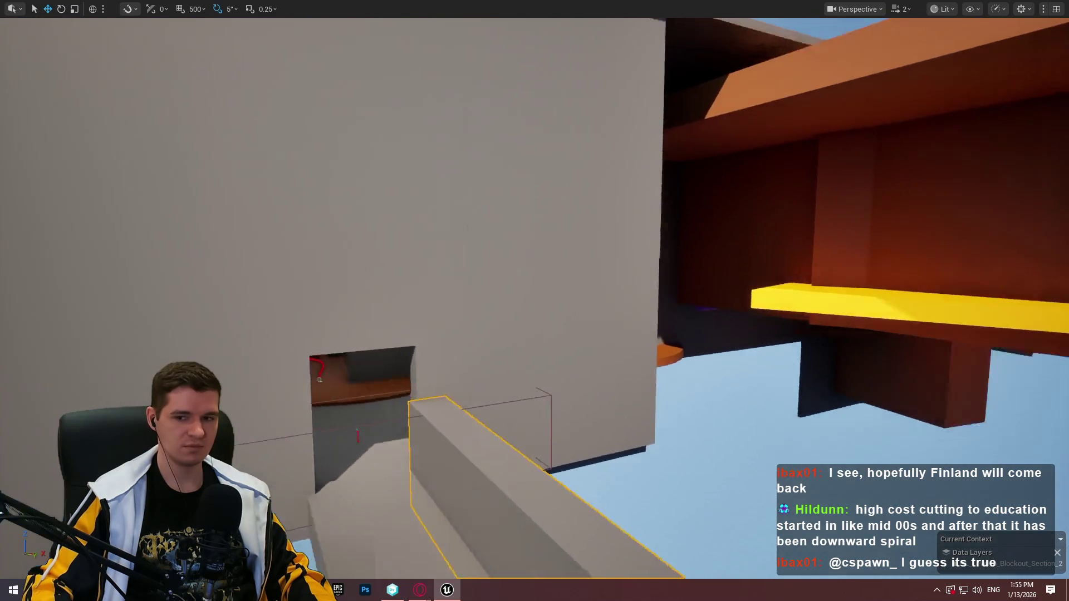
key("w")
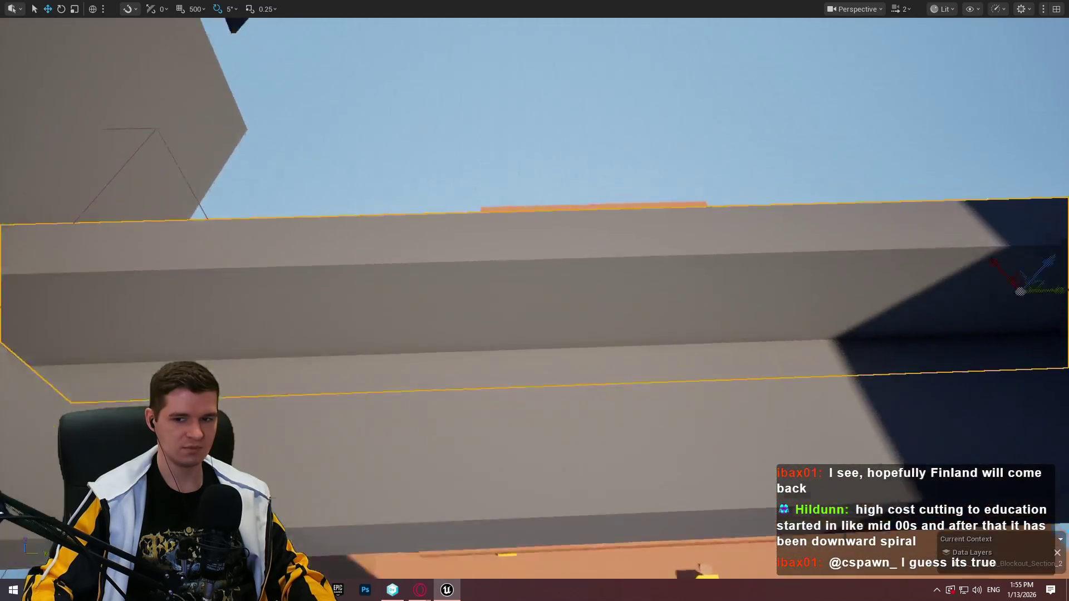
key("w")
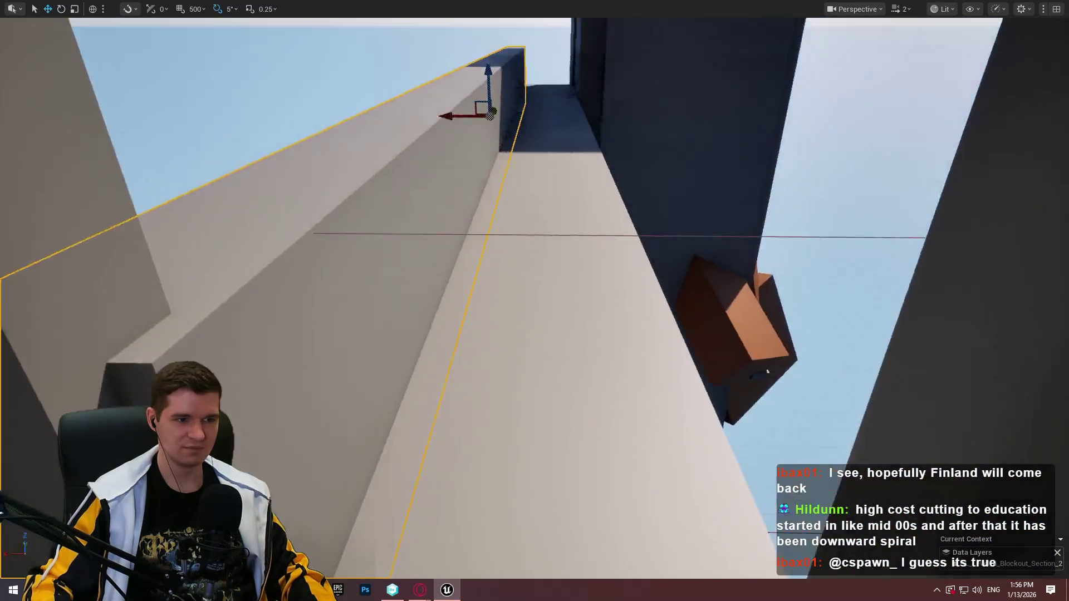
key("s")
mouse_move(488, 195)
left_mouse_down()
mouse_move(468, 196)
mouse_move(618, 199)
mouse_move(575, 200)
left_mouse_up()
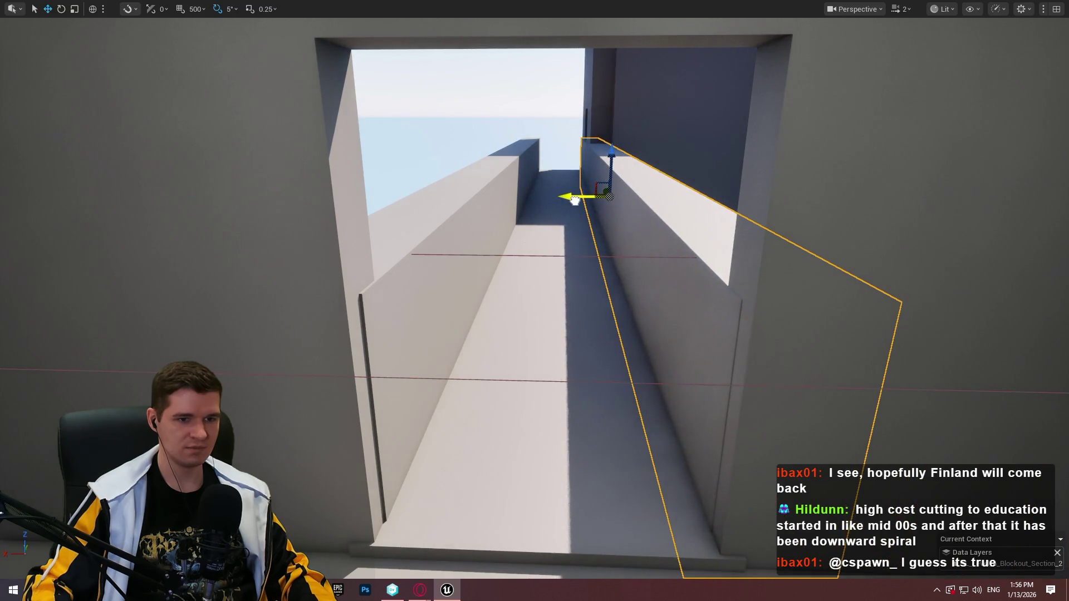
key("w")
scroll(576, 201, "up", 1)
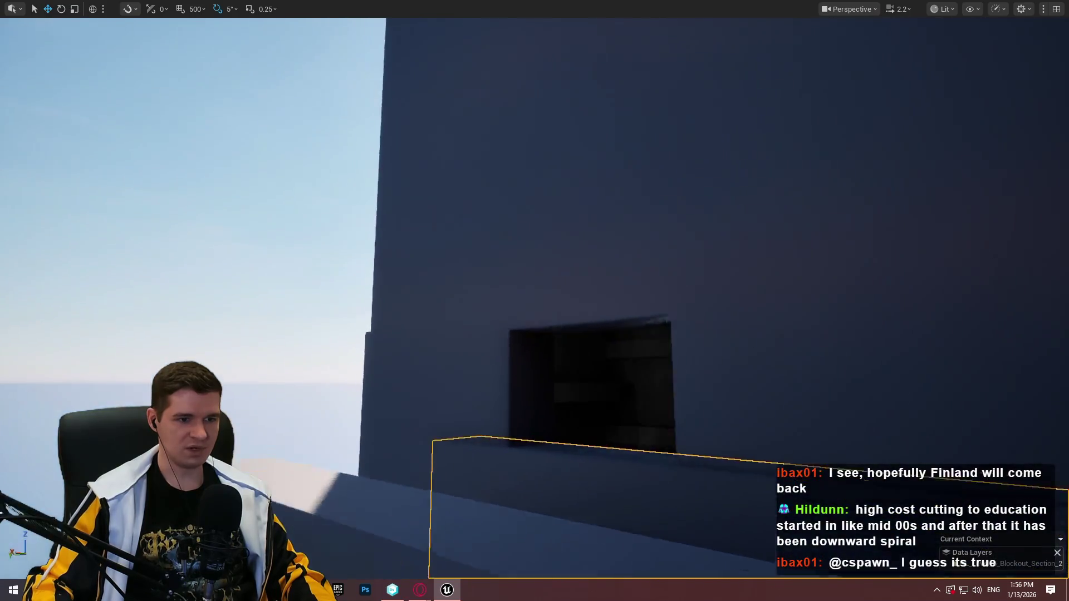
key("w")
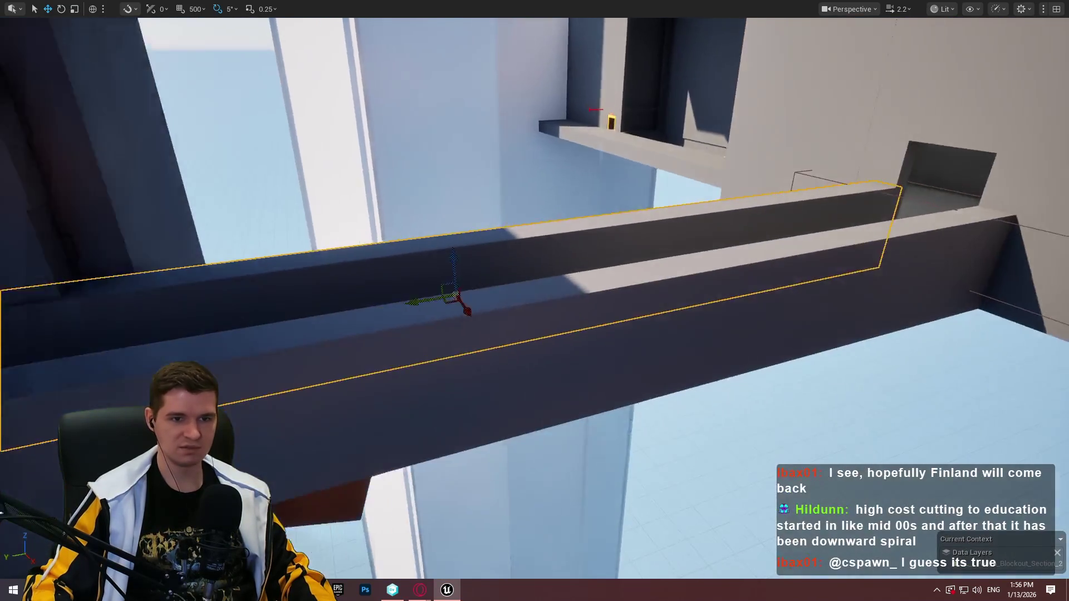
Raise and slightly tilt the beam, then select the long white ledge.
key("r")
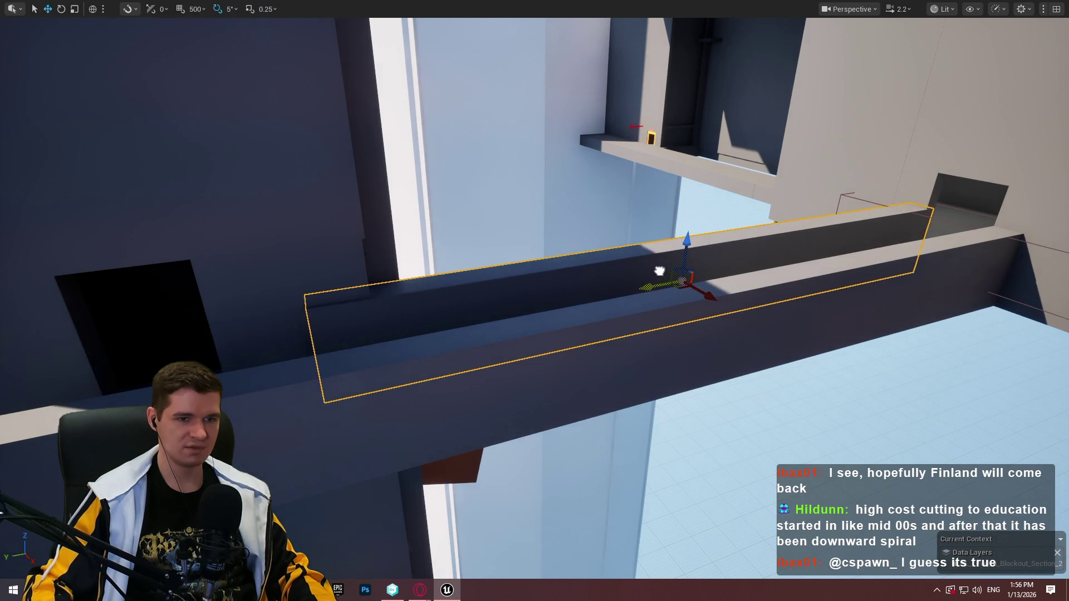
key("w")
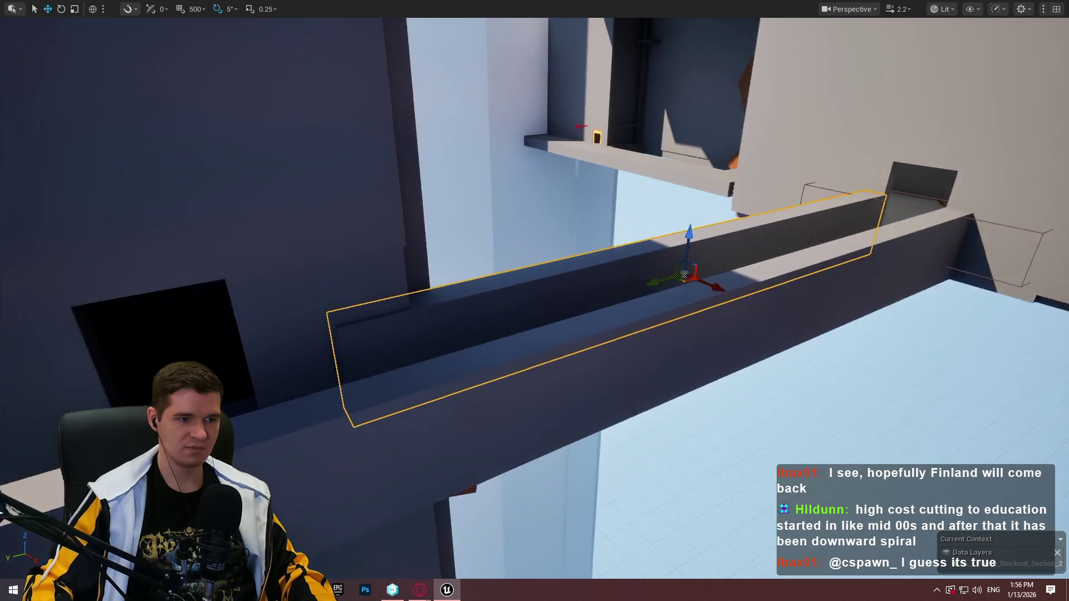
key("e")
mouse_move(911, 204)
left_mouse_down()
mouse_move(949, 127)
mouse_move(897, 240)
left_mouse_up()
key("w")
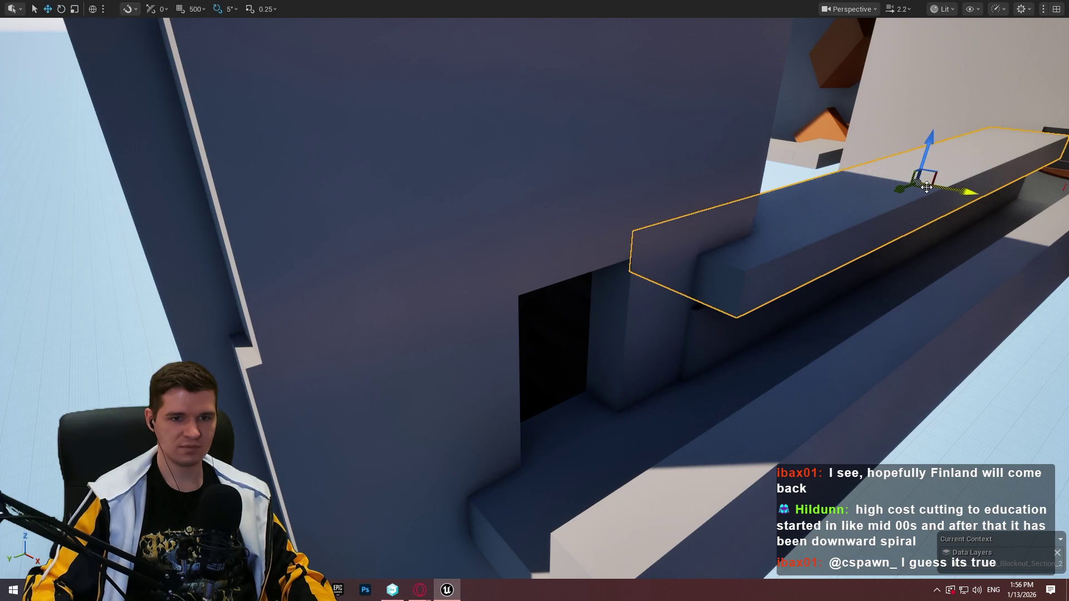
mouse_move(926, 189)
left_mouse_down()
mouse_move(946, 183)
mouse_move(955, 203)
mouse_move(891, 167)
mouse_move(836, 251)
left_mouse_up()
mouse_move(931, 225)
left_mouse_down()
mouse_move(913, 233)
mouse_move(925, 223)
mouse_move(941, 229)
mouse_move(690, 265)
mouse_move(609, 251)
mouse_move(578, 215)
left_mouse_up()
left_click(689, 265)
Scale the white ledge and its neighbouring block taller along Z.
key("r")
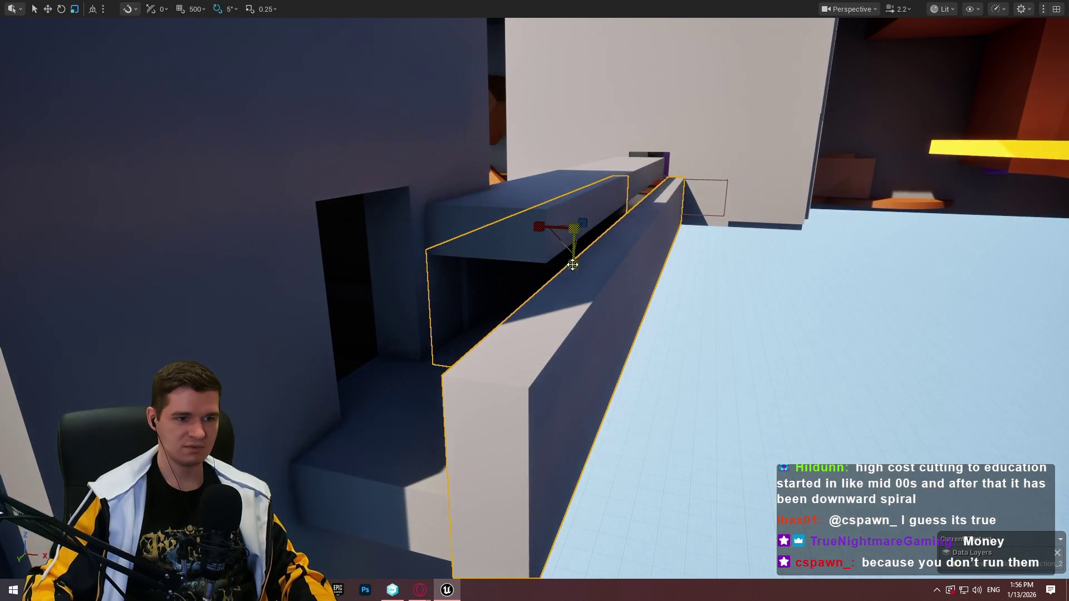
left_click_drag(573, 265, 573, 245)
left_click_drag(620, 188, 636, 230)
mouse_move(546, 310)
left_mouse_down()
mouse_move(538, 306)
mouse_move(543, 321)
left_mouse_up()
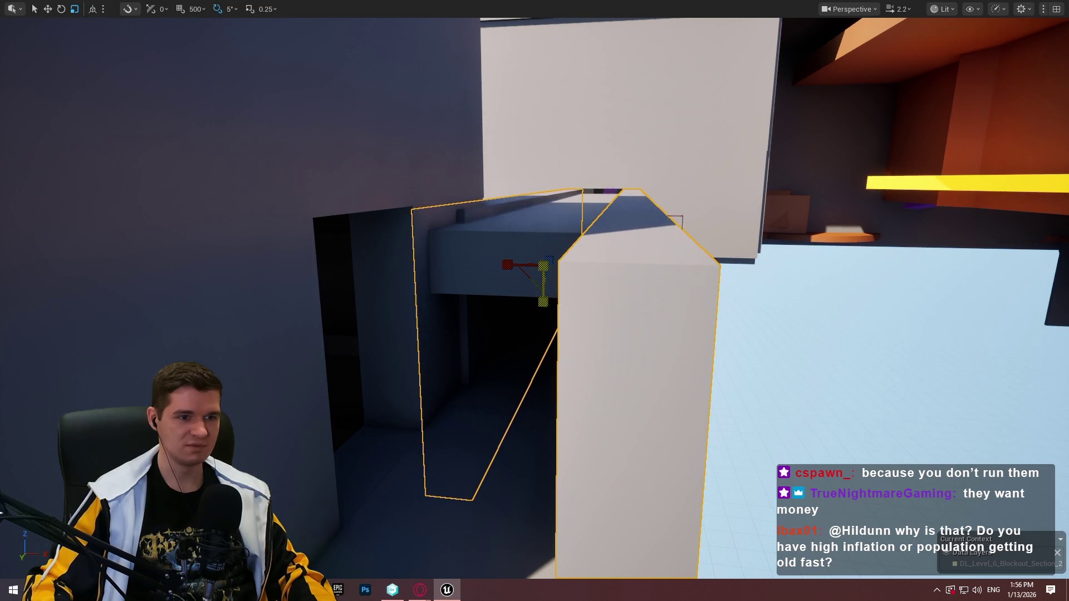
left_click_drag(543, 302, 548, 305)
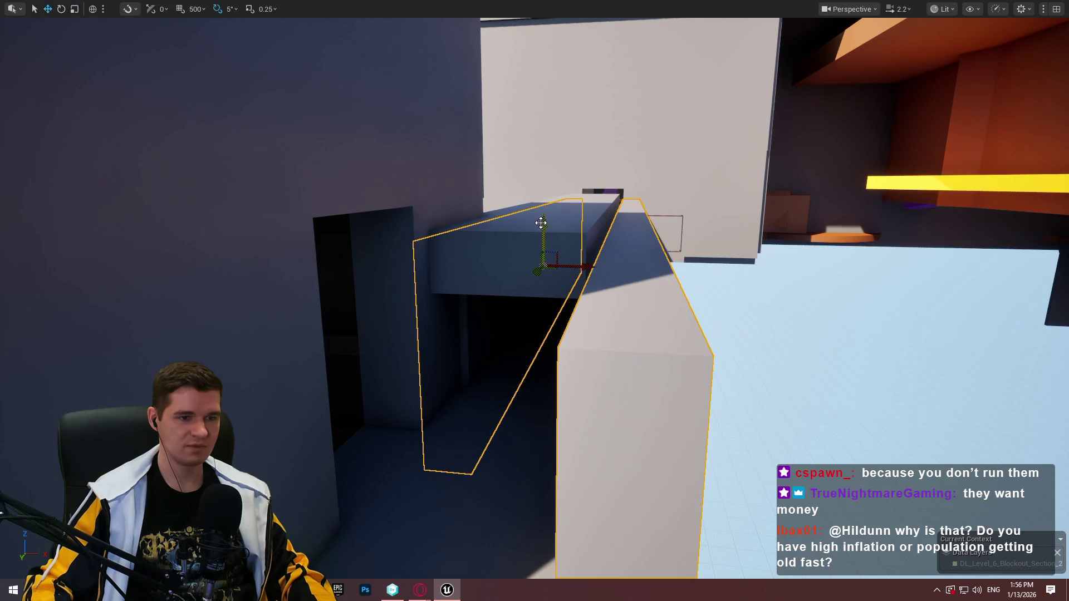
Raise both blocks above the corridor entrance and fly into the corridor.
left_click_drag(541, 222, 543, 192)
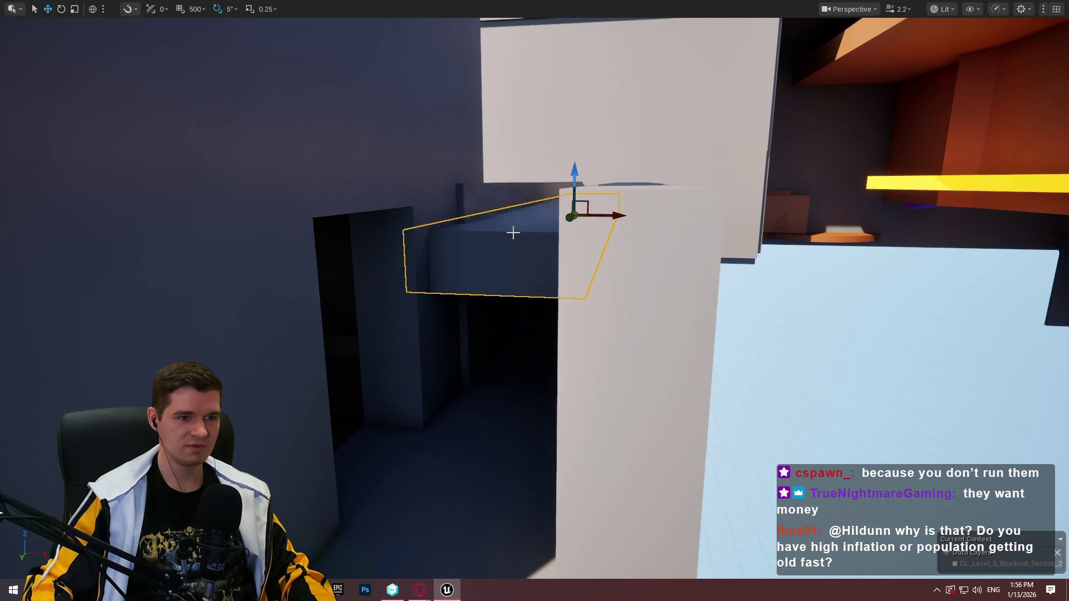
left_click_drag(576, 161, 589, 130)
mouse_move(648, 173)
left_mouse_down()
mouse_move(652, 122)
mouse_move(648, 172)
left_mouse_up()
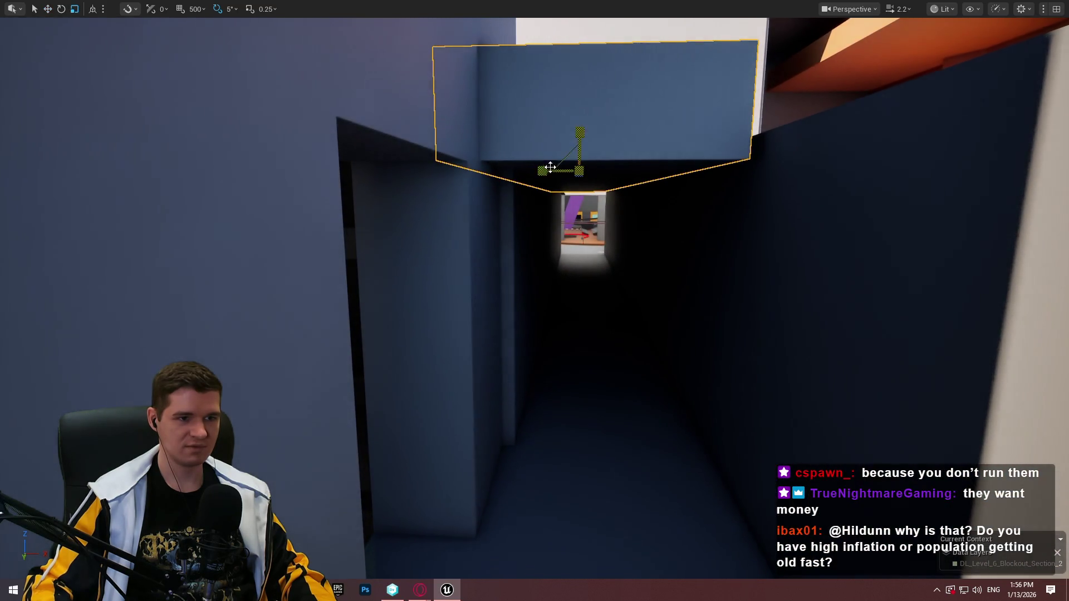
key("w")
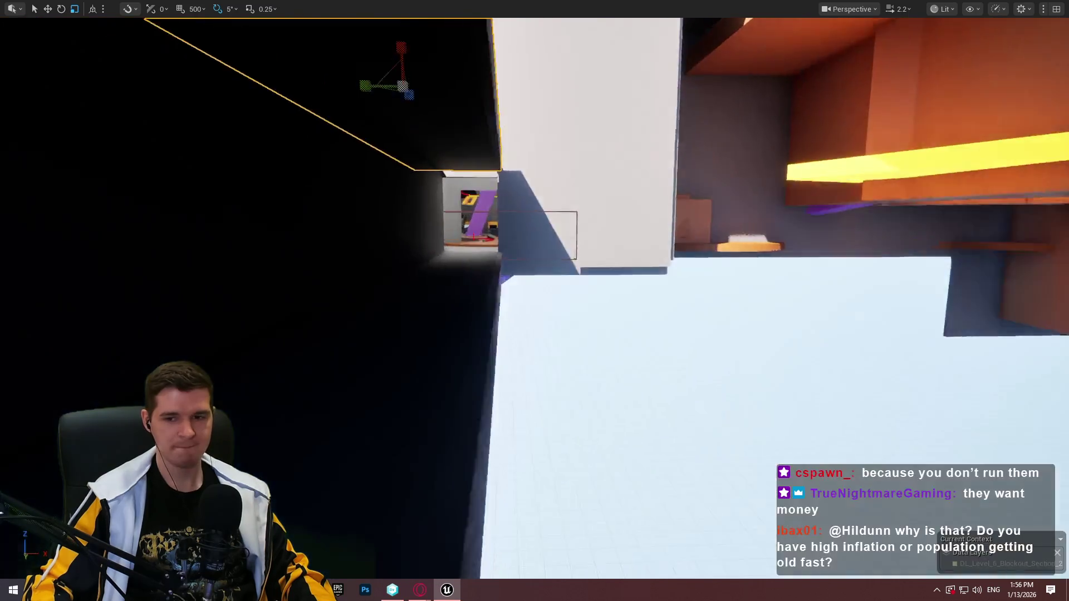
key("w")
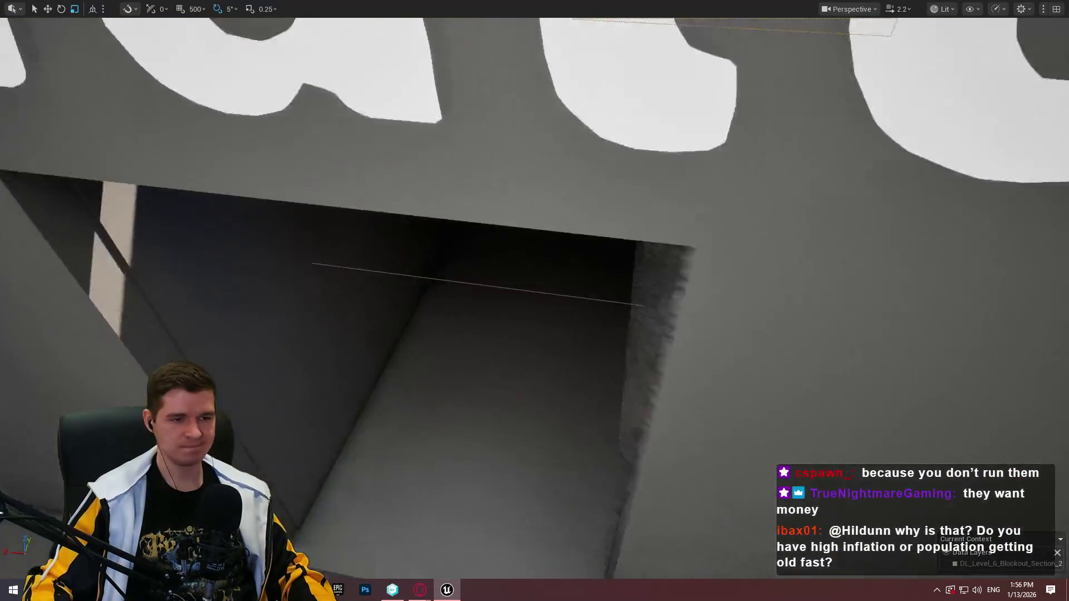
key("w")
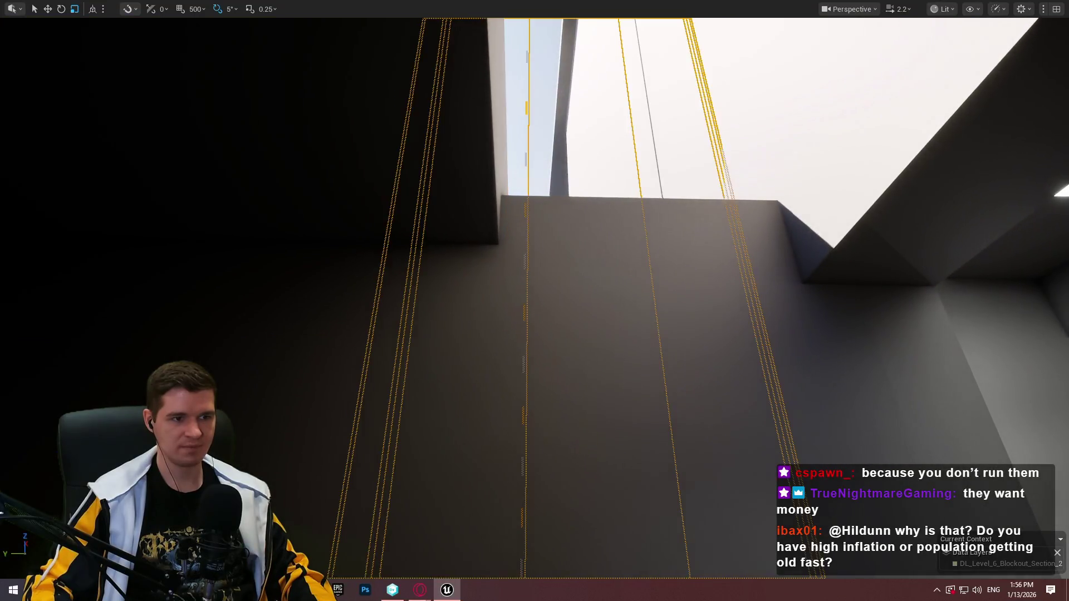
key("w")
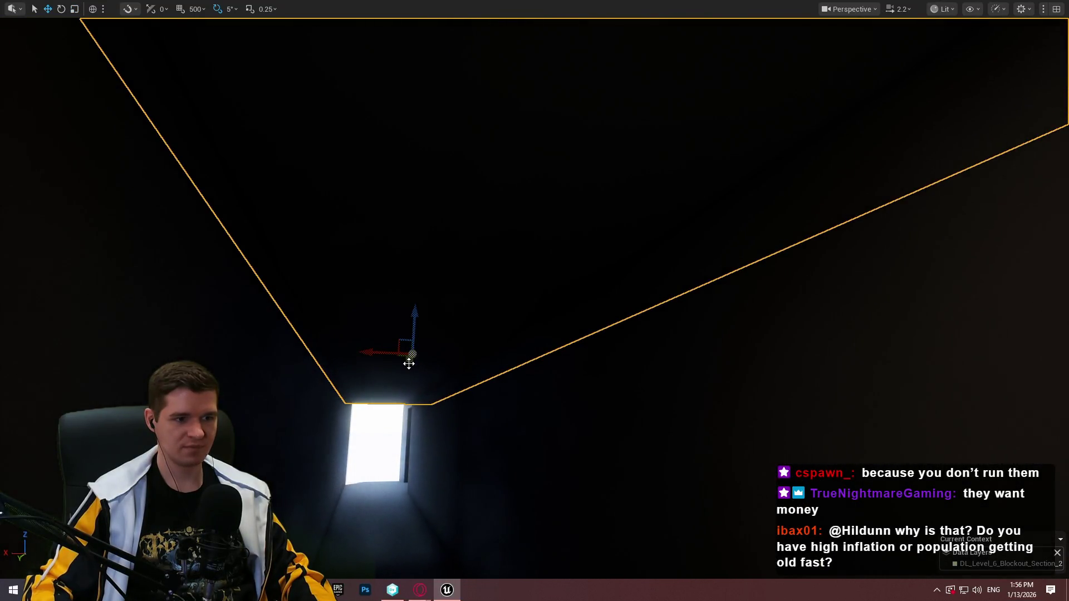
key("w")
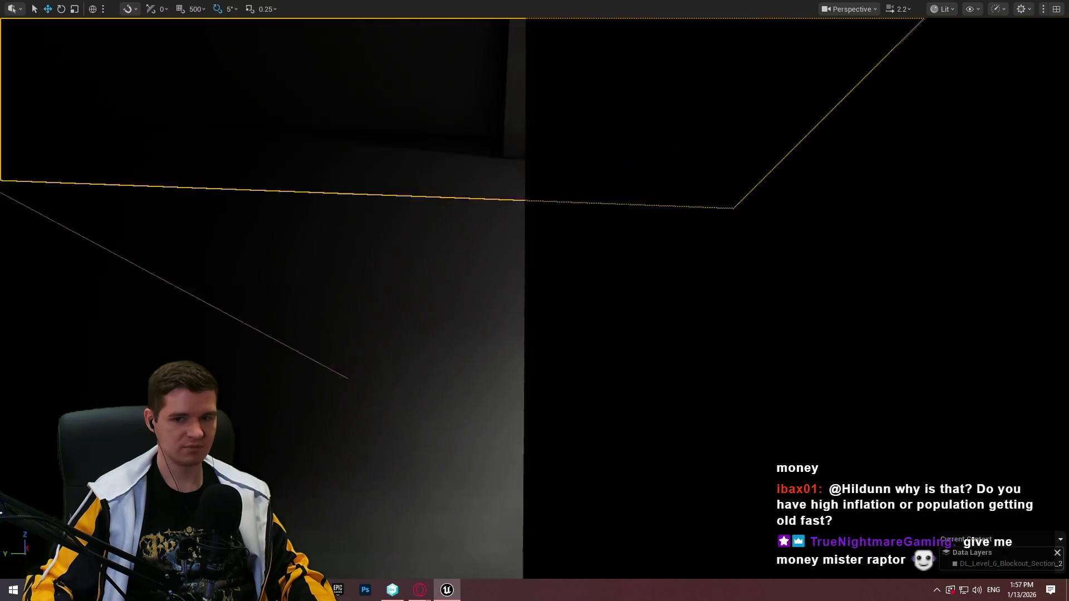
key("w")
key("w")
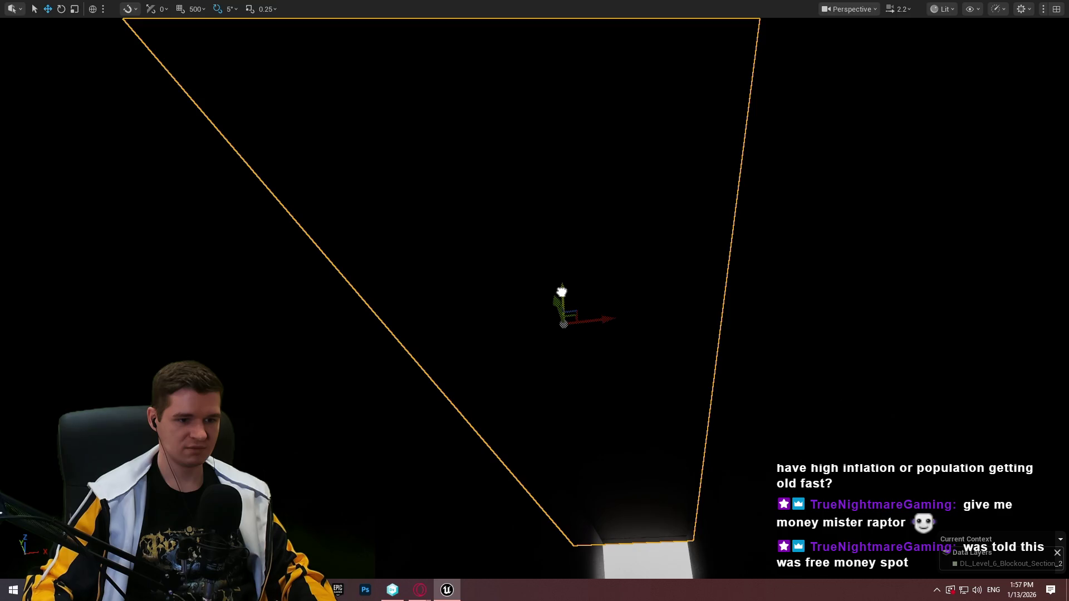
key("f")
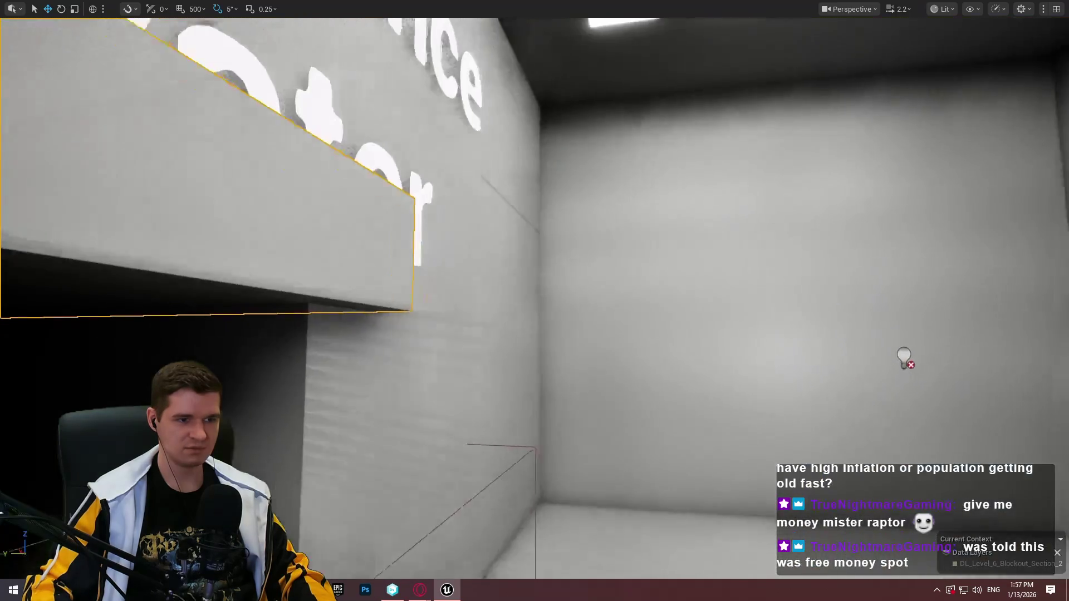
scroll(309, 257, "down", 3)
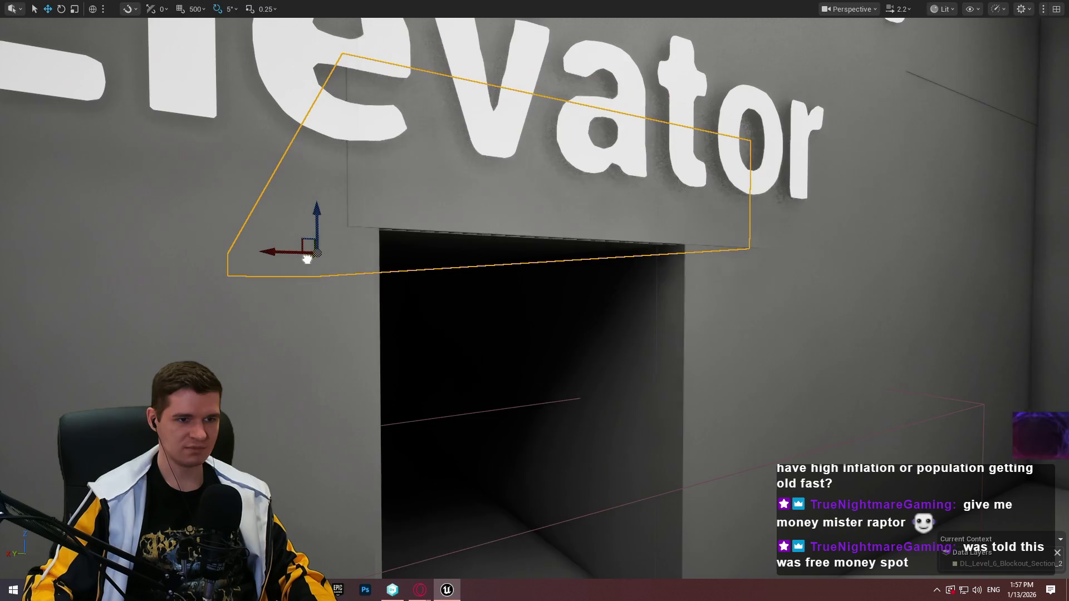
scroll(309, 256, "up", 8)
scroll(310, 257, "down", 3)
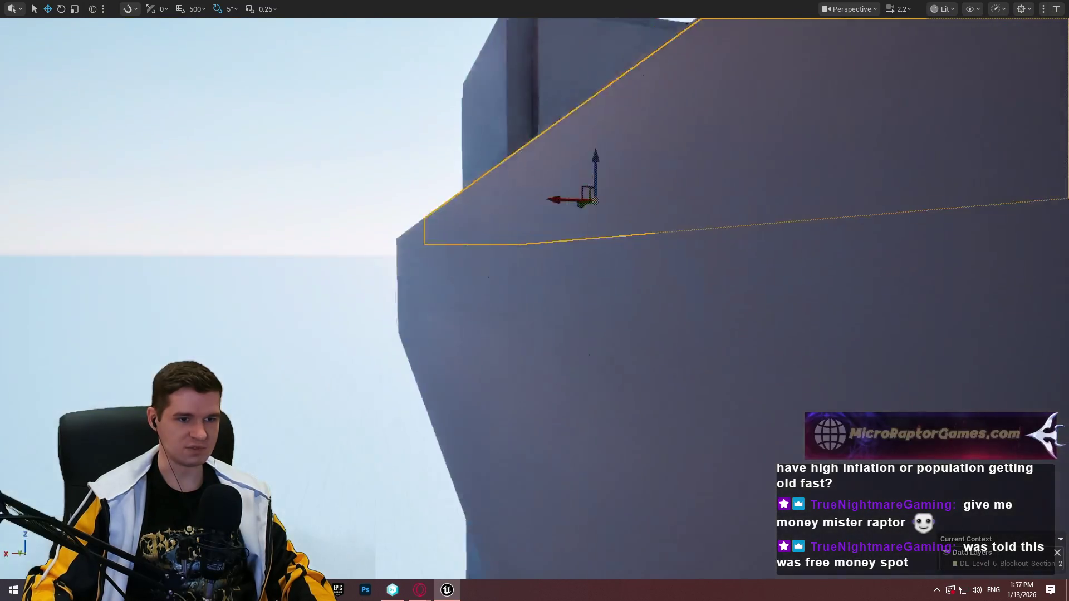
scroll(309, 257, "up", 5)
scroll(477, 269, "down", 5)
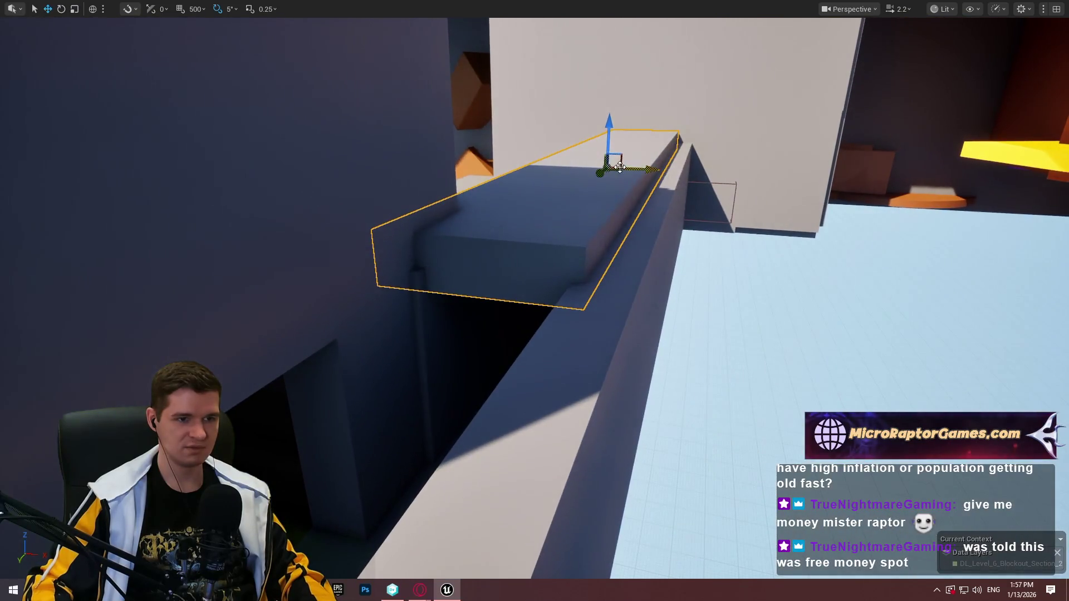
scroll(612, 179, "down", 3)
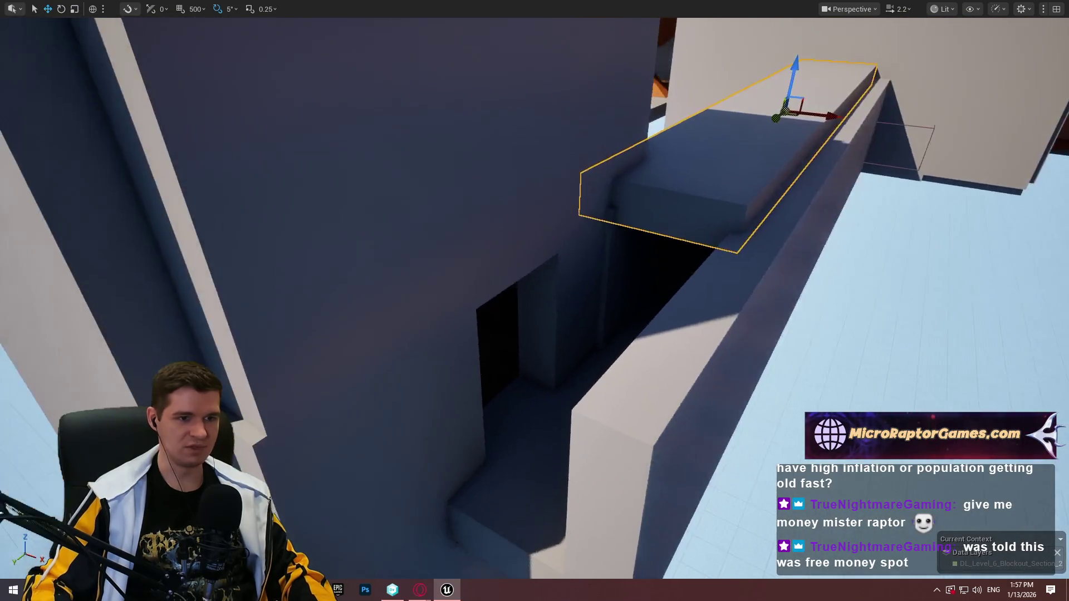
scroll(612, 179, "down", 3)
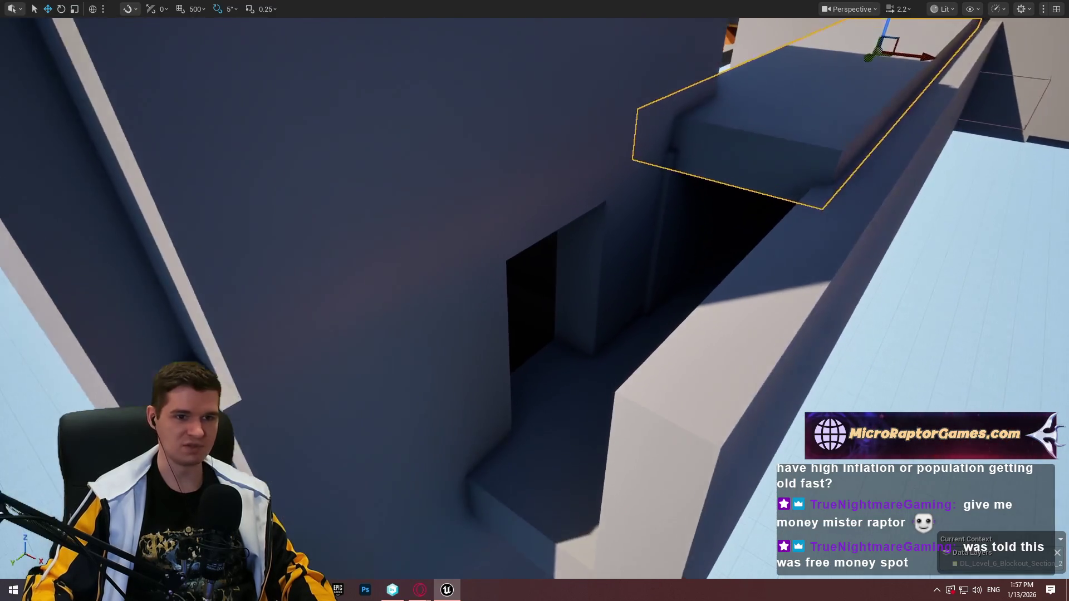
scroll(630, 217, "up", 1)
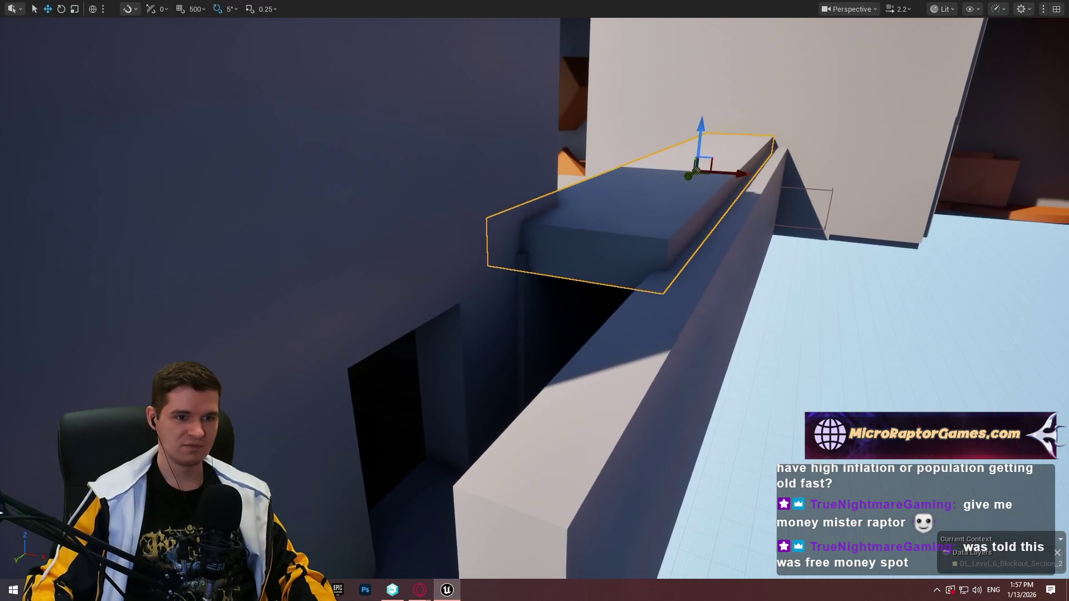
scroll(630, 218, "down", 2)
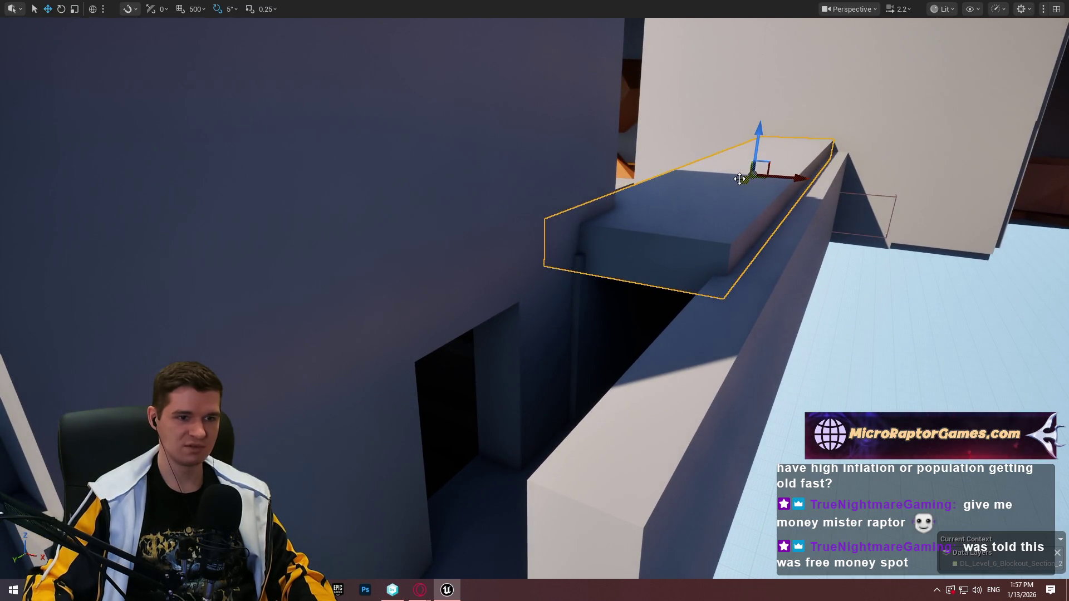
Turn the grey slab 90 degrees into an upright wall and resize it vertically.
scroll(700, 198, "up", 3)
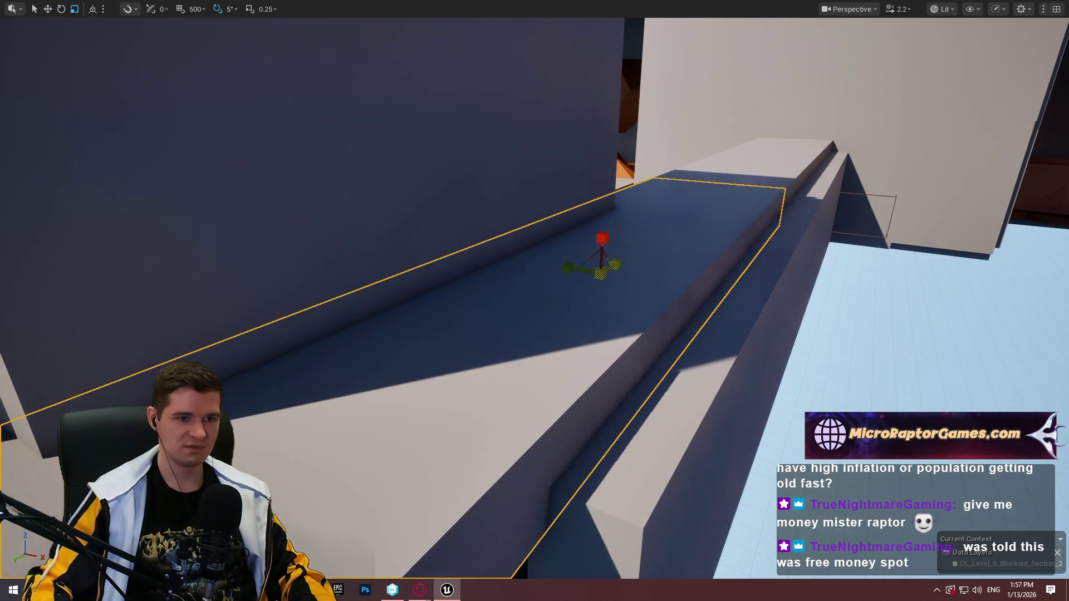
key("ctrl+z")
left_click_drag(586, 236, 569, 293)
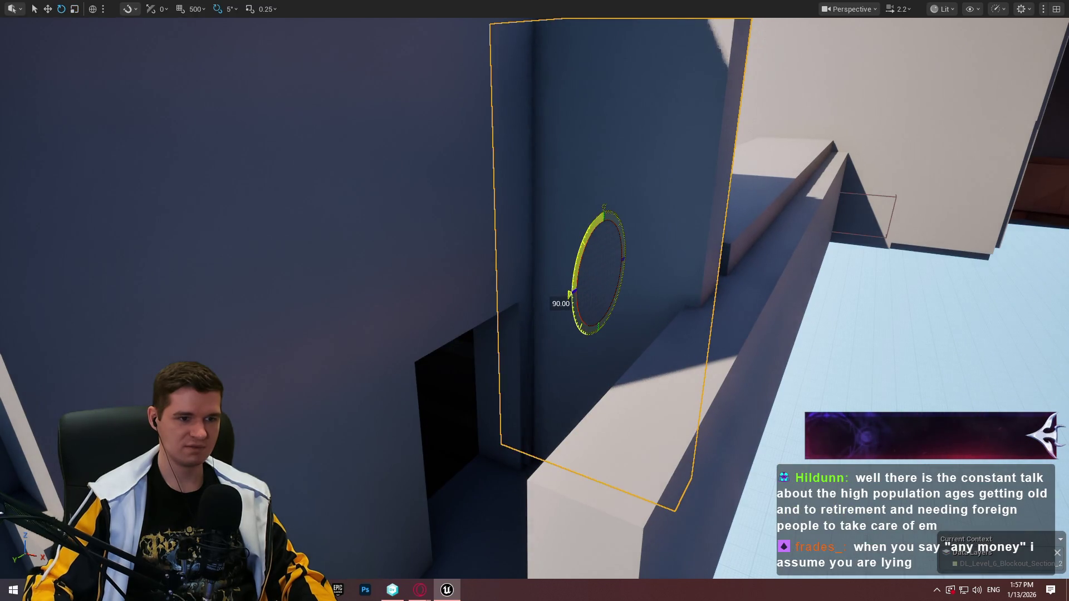
left_click_drag(722, 175, 726, 229)
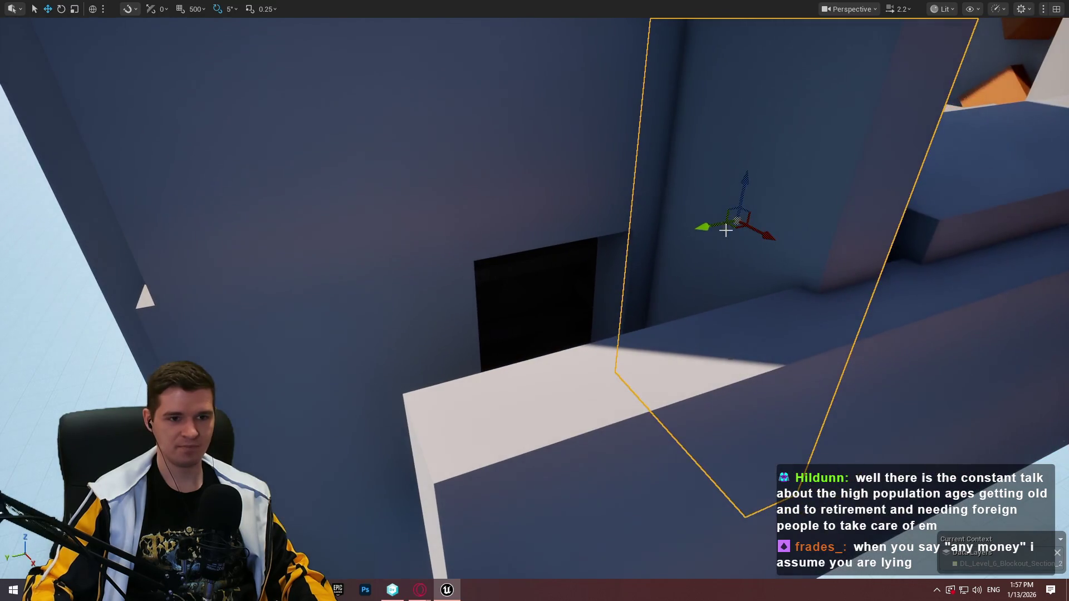
mouse_move(565, 256)
left_mouse_down()
mouse_move(337, 282)
mouse_move(351, 291)
mouse_move(406, 246)
mouse_move(406, 206)
left_mouse_up()
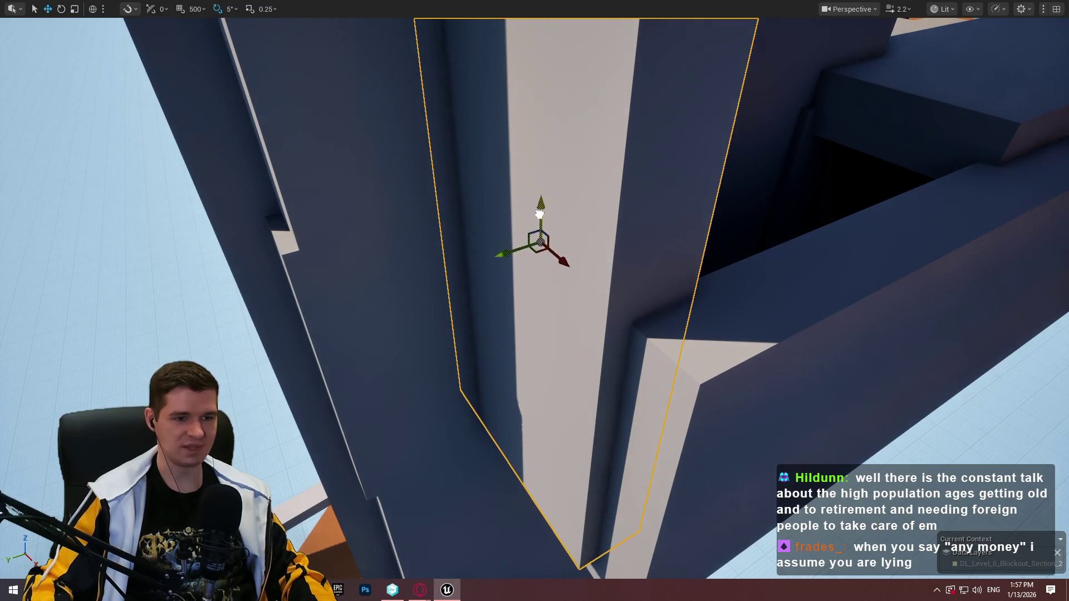
mouse_move(541, 208)
left_mouse_down()
mouse_move(521, 301)
mouse_move(542, 225)
mouse_move(552, 322)
mouse_move(534, 289)
mouse_move(741, 246)
left_mouse_up()
key("w")
key("f")
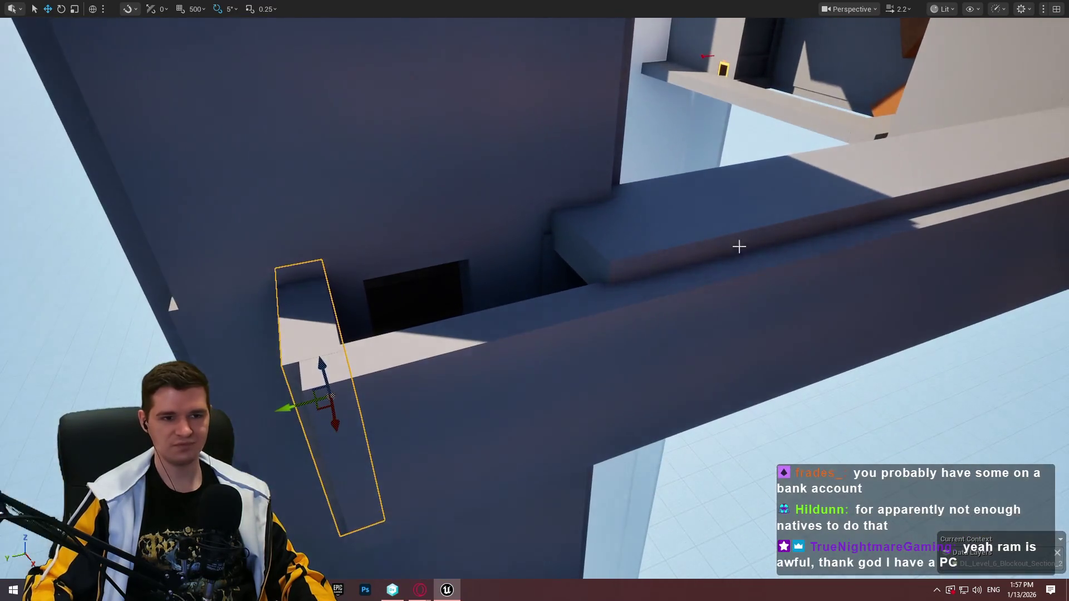
Select the nearby ledge block and shorten it along its length.
left_click(740, 246)
key("f")
mouse_move(633, 259)
left_mouse_down()
mouse_move(475, 306)
mouse_move(649, 289)
mouse_move(446, 306)
left_mouse_up()
key("r")
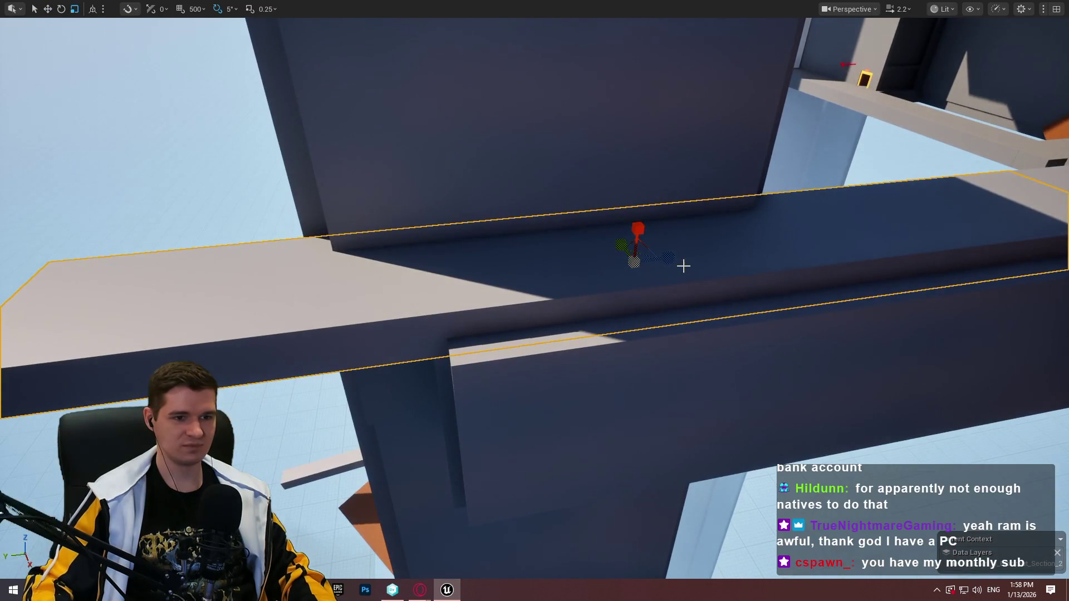
left_click_drag(672, 257, 637, 259)
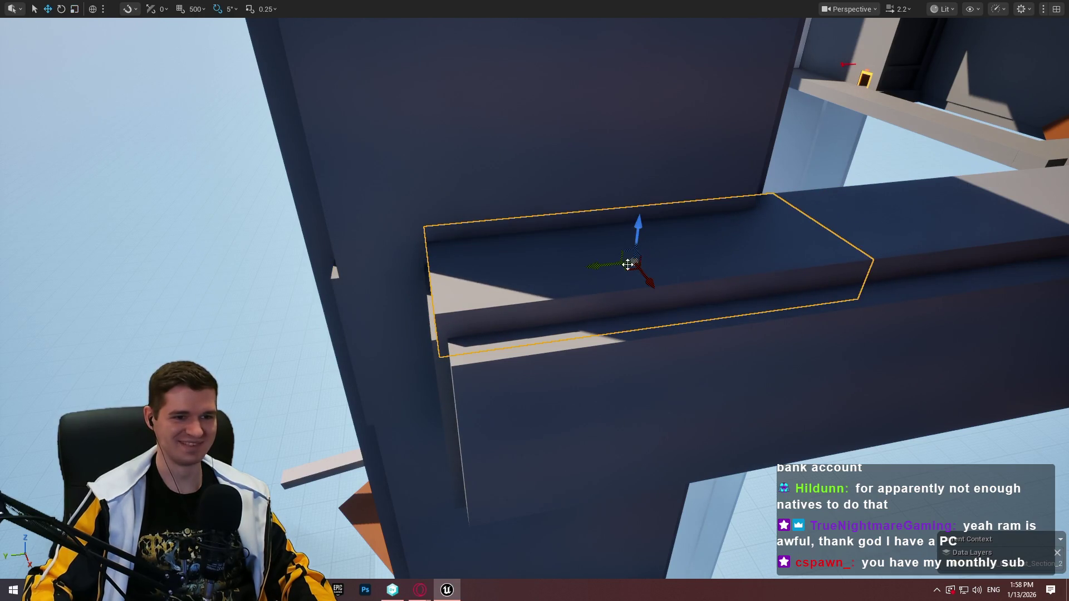
mouse_move(609, 266)
left_mouse_down()
mouse_move(557, 279)
mouse_move(529, 251)
mouse_move(585, 239)
mouse_move(613, 212)
mouse_move(556, 250)
mouse_move(562, 211)
mouse_move(546, 256)
mouse_move(501, 245)
left_mouse_up()
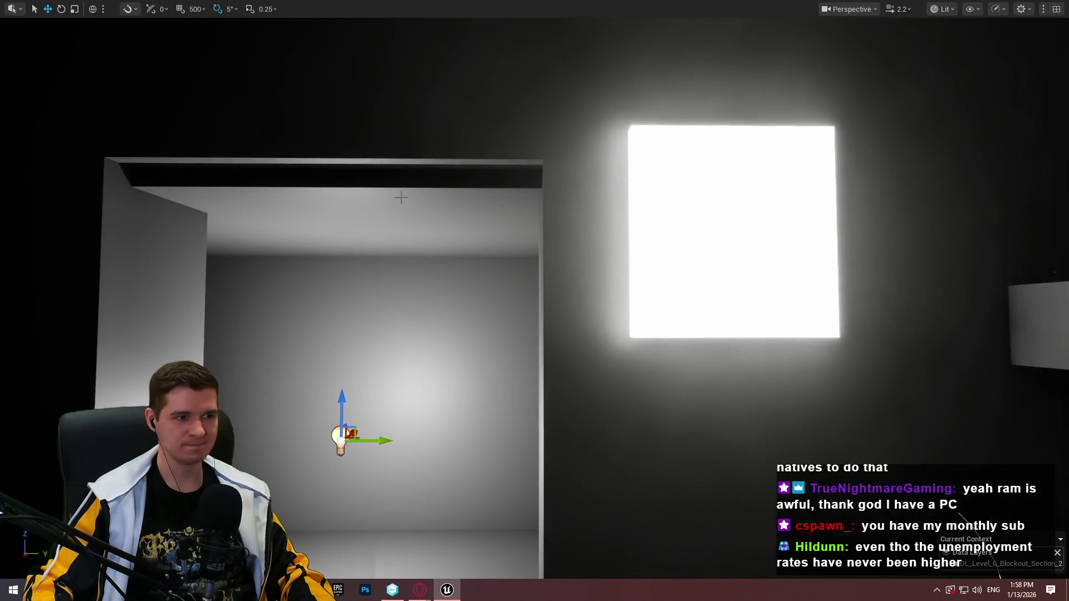
Alt-drag a copy of the glowing panel and apply MI_ProtoRedGlowing to it.
left_click(420, 207)
left_click_drag(420, 207, 390, 239)
left_click_drag(701, 289, 701, 274)
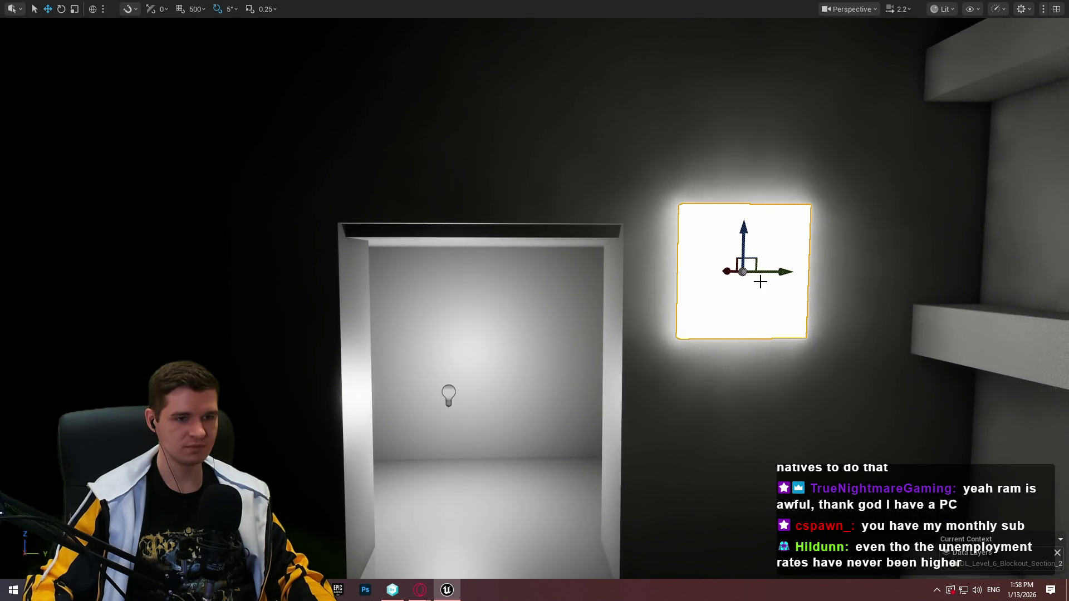
mouse_move(794, 267)
left_mouse_down()
mouse_move(513, 267)
mouse_move(535, 261)
left_mouse_up()
key("F11")
mouse_move(556, 490)
left_mouse_down()
mouse_move(589, 186)
mouse_move(616, 209)
left_mouse_up()
Scale the red copy into a thin strip and nudge it above the doorway.
key("F11")
key("r")
scroll(625, 215, "down", 3)
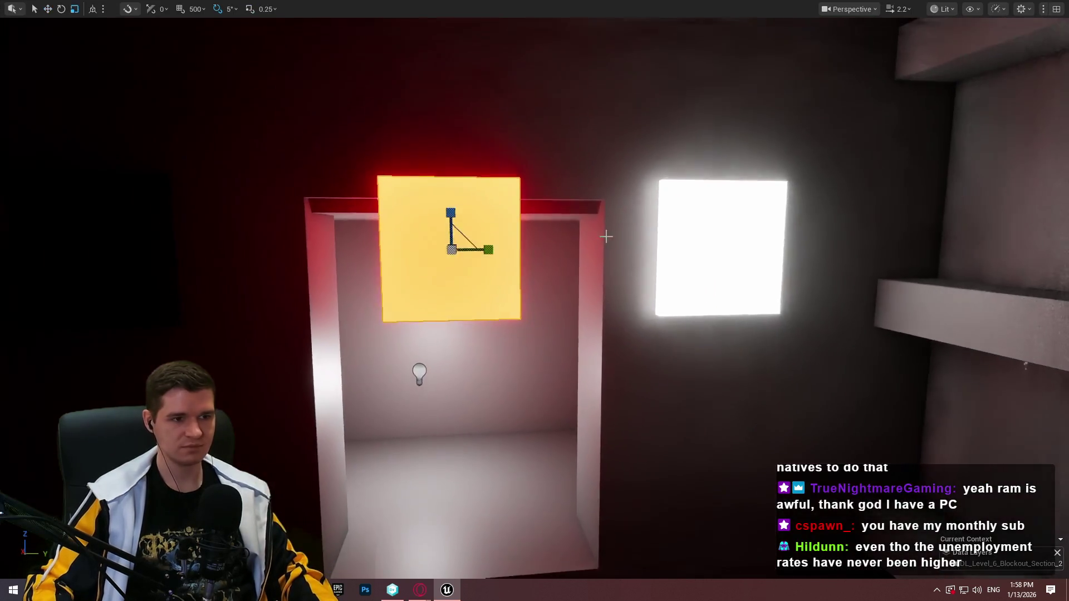
mouse_move(448, 212)
left_mouse_down()
mouse_move(447, 240)
mouse_move(452, 136)
left_mouse_up()
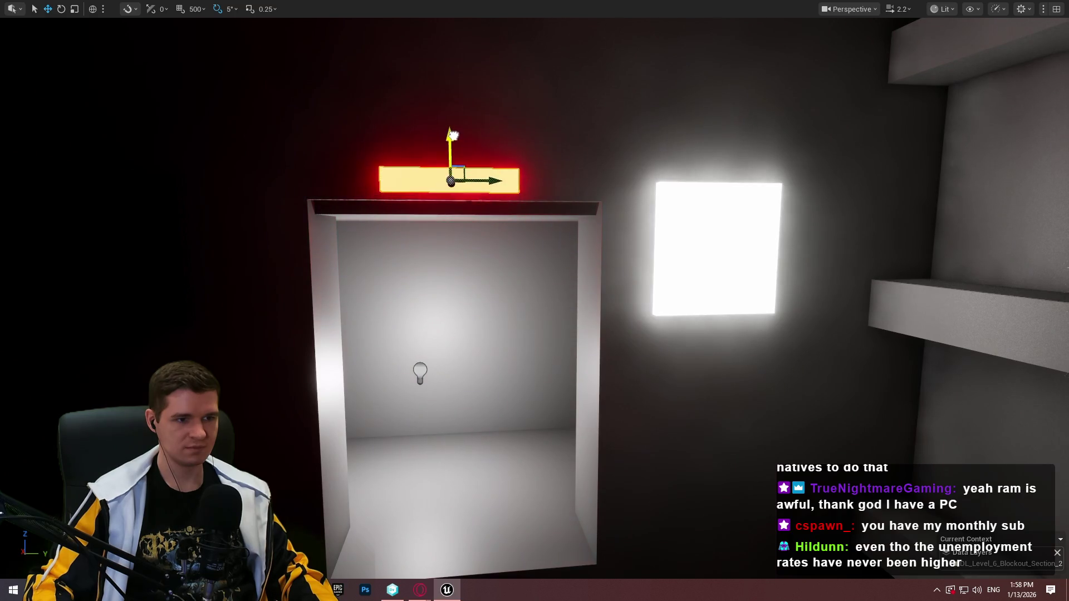
left_click_drag(754, 247, 524, 430)
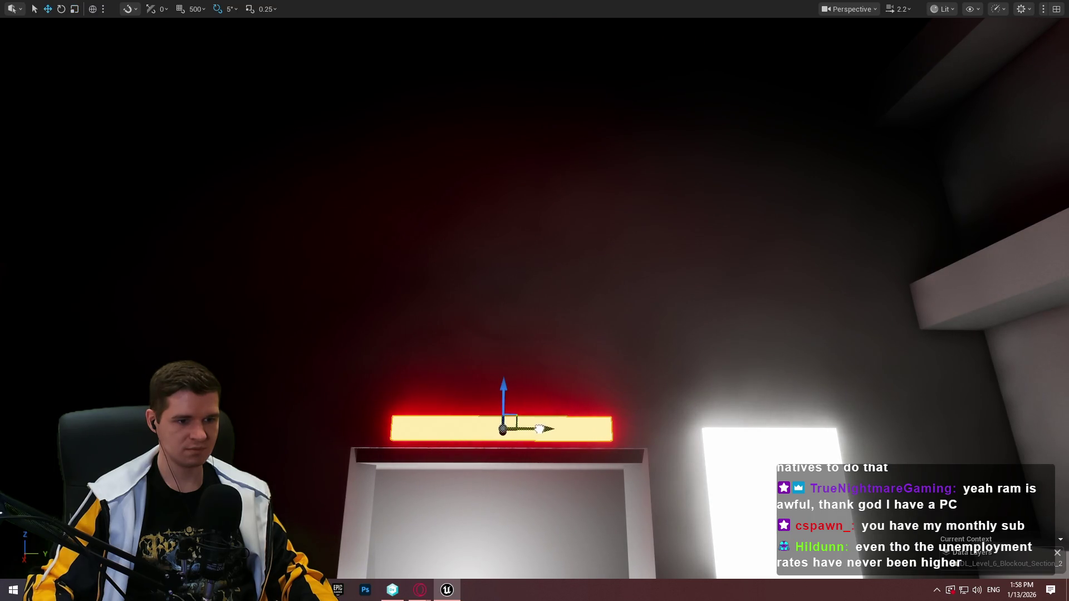
left_click_drag(539, 429, 543, 429)
Apply MI_ProtoWhiteGlowing to the flat wall panel Cube903.
left_click_drag(588, 369, 588, 370)
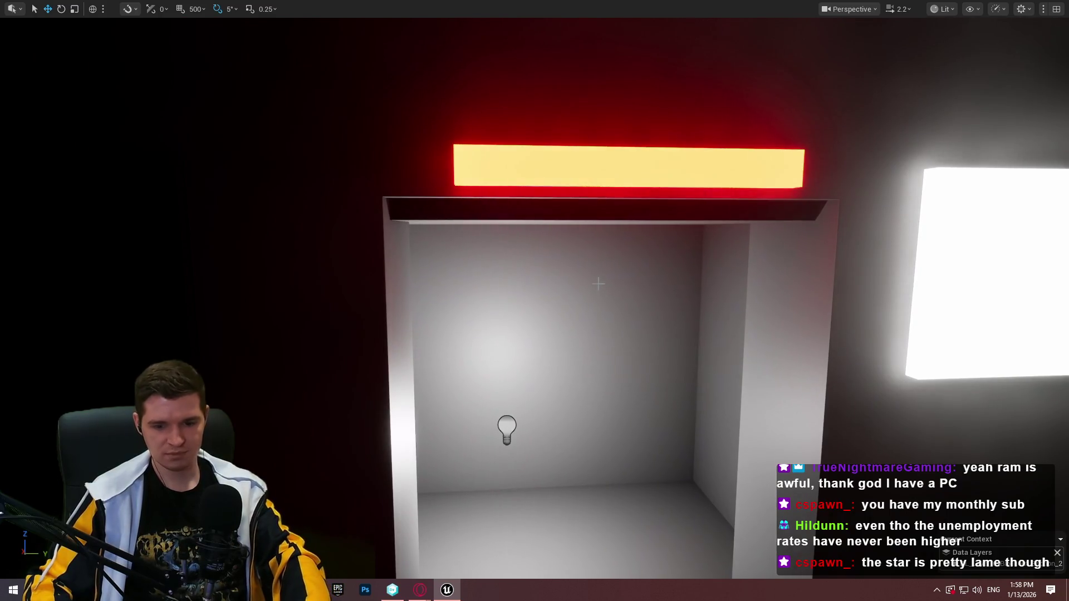
key("F11")
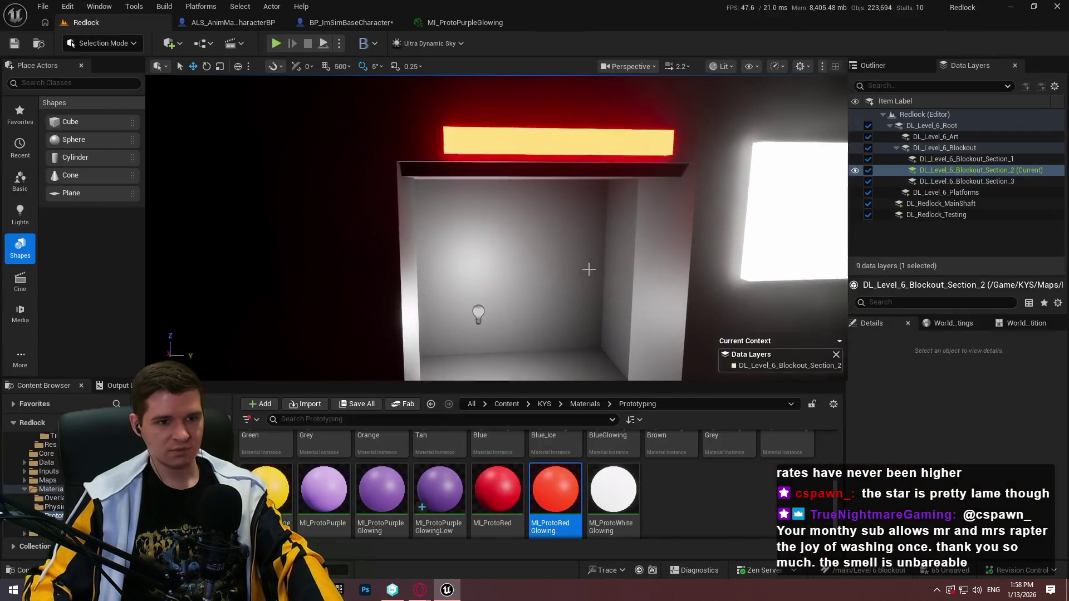
left_click_drag(588, 369, 588, 370)
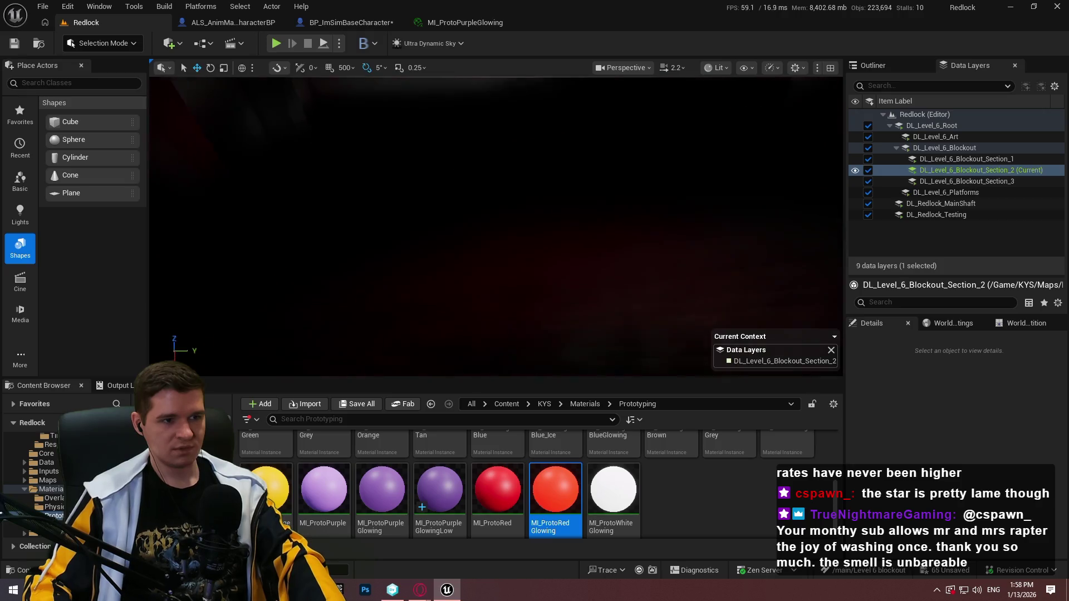
left_click(429, 211)
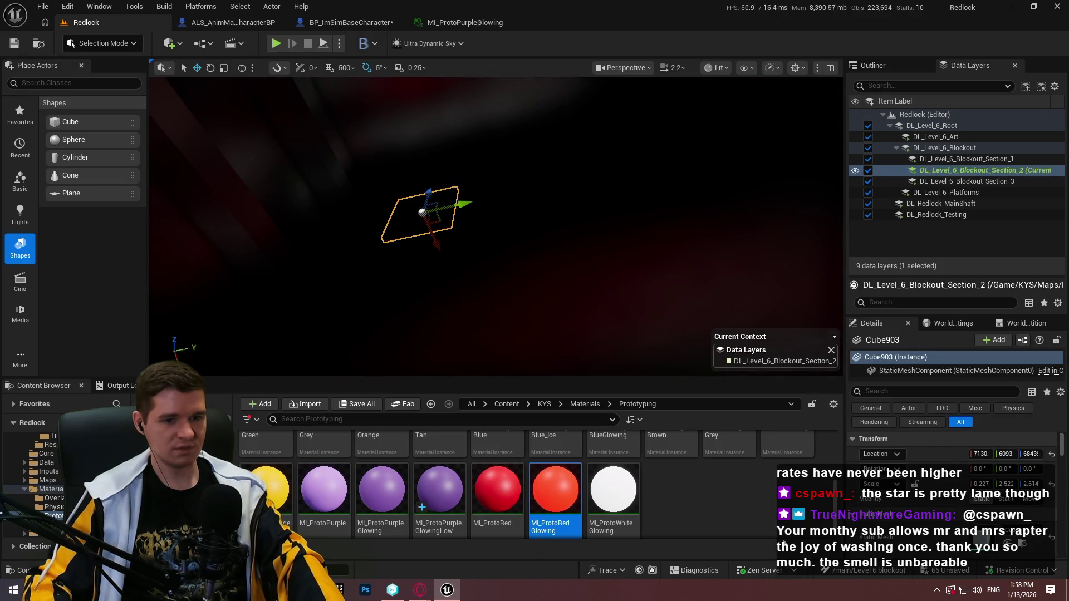
scroll(915, 485, "down", 5)
left_click(612, 490)
left_click_drag(613, 490, 983, 543)
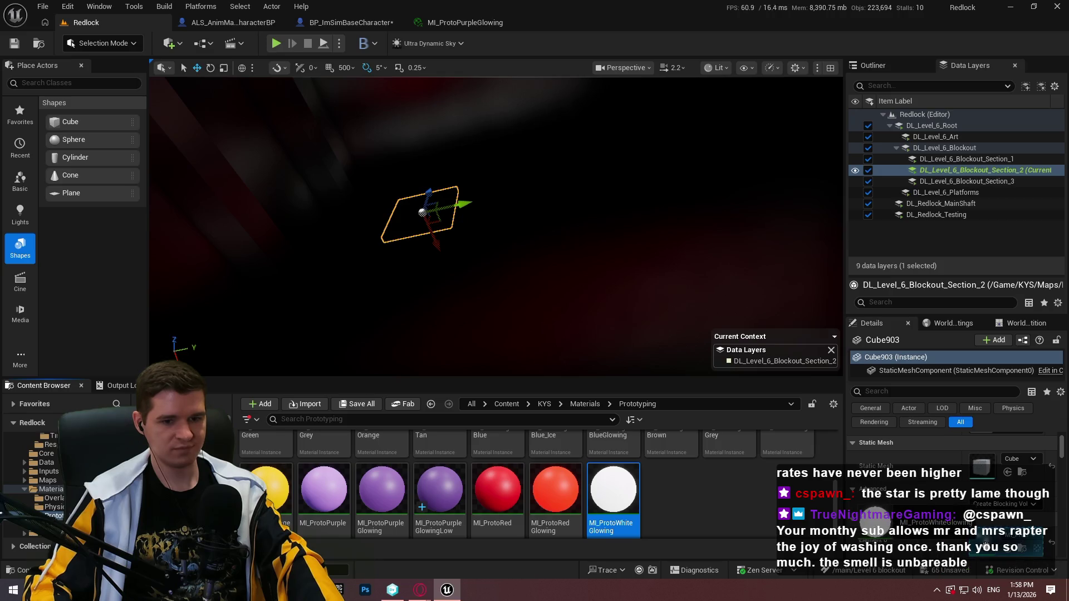
Duplicate the white glowing panel to add another one on the wall.
left_click_drag(579, 304, 579, 304)
key("ctrl+d")
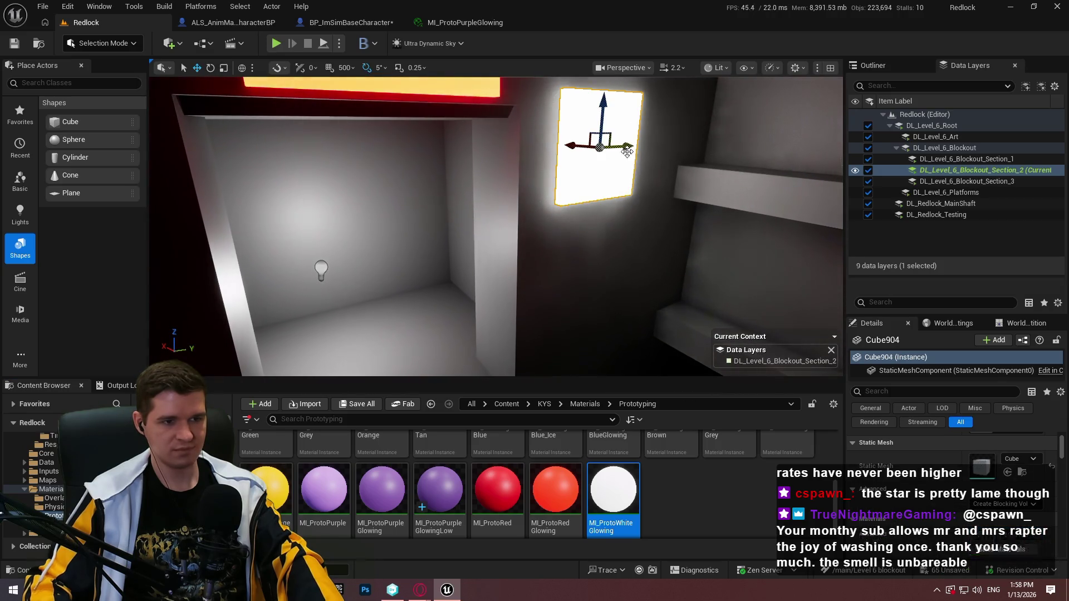
key("F11")
left_click_drag(664, 250, 637, 182)
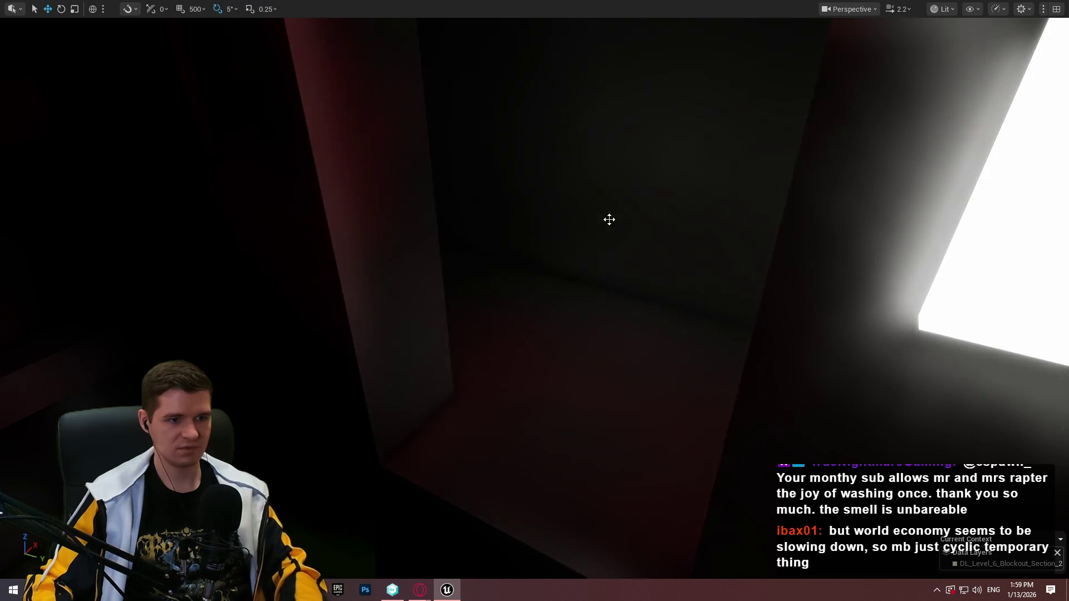
left_click_drag(610, 219, 609, 220)
Play From Here on the pink box, run the mannequin up the pink ramp, then stop.
left_click_drag(606, 394, 607, 394)
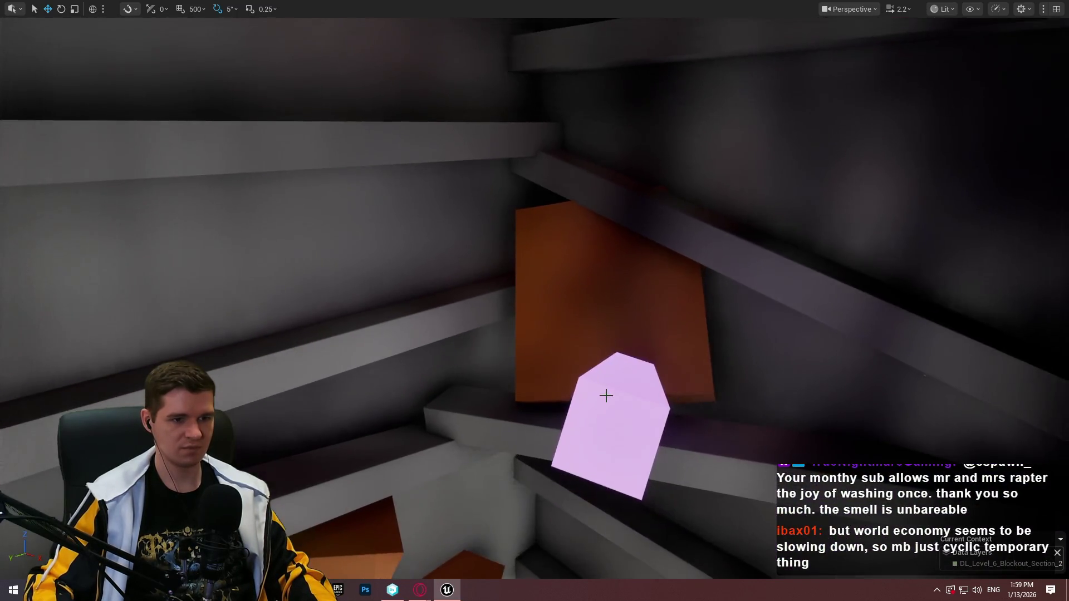
right_click(633, 430)
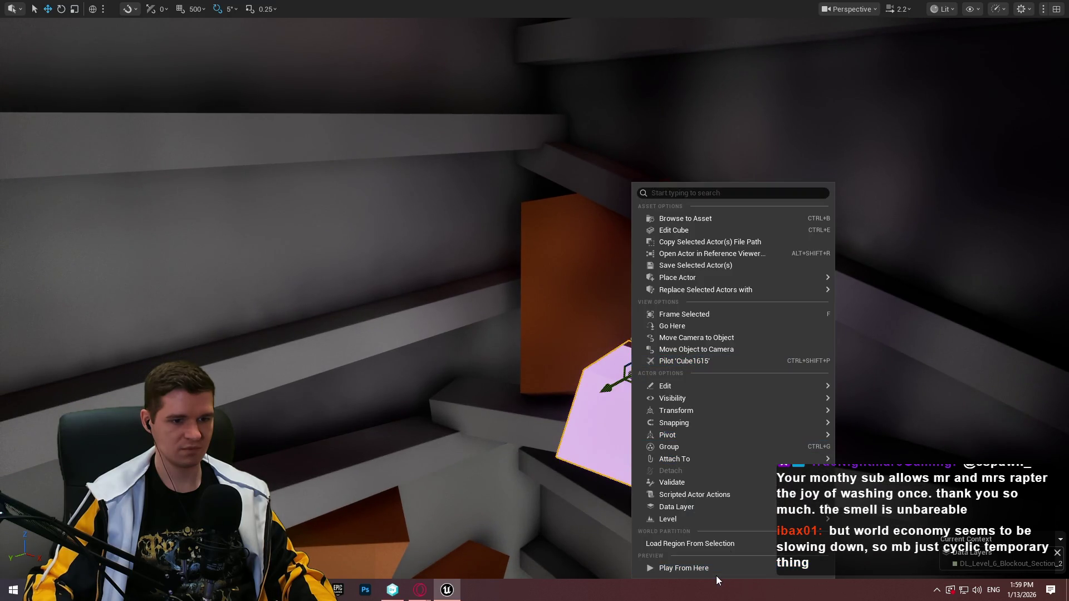
left_click(723, 538)
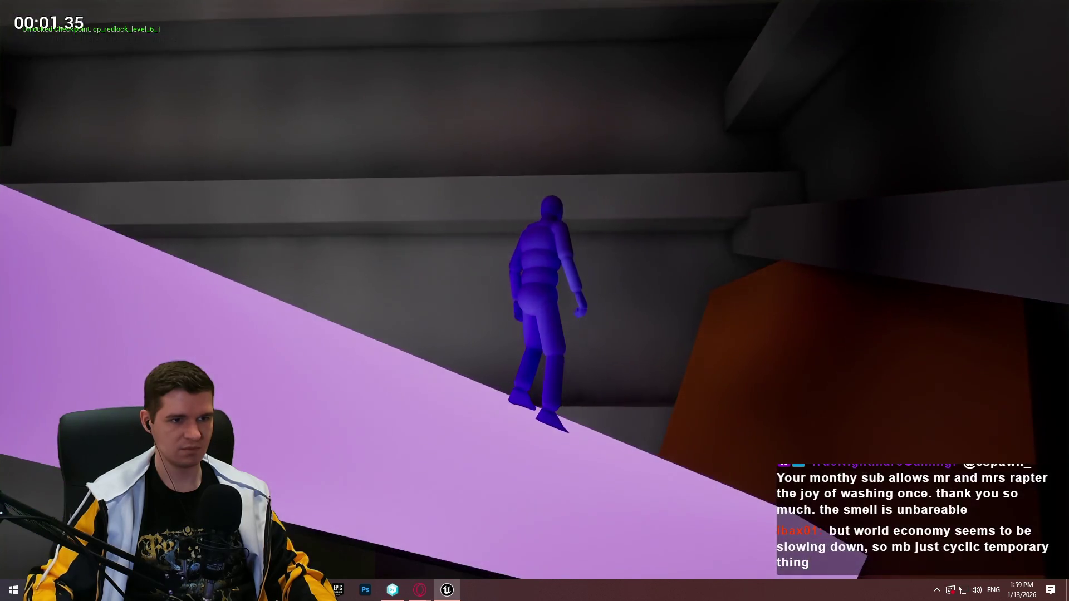
key("w")
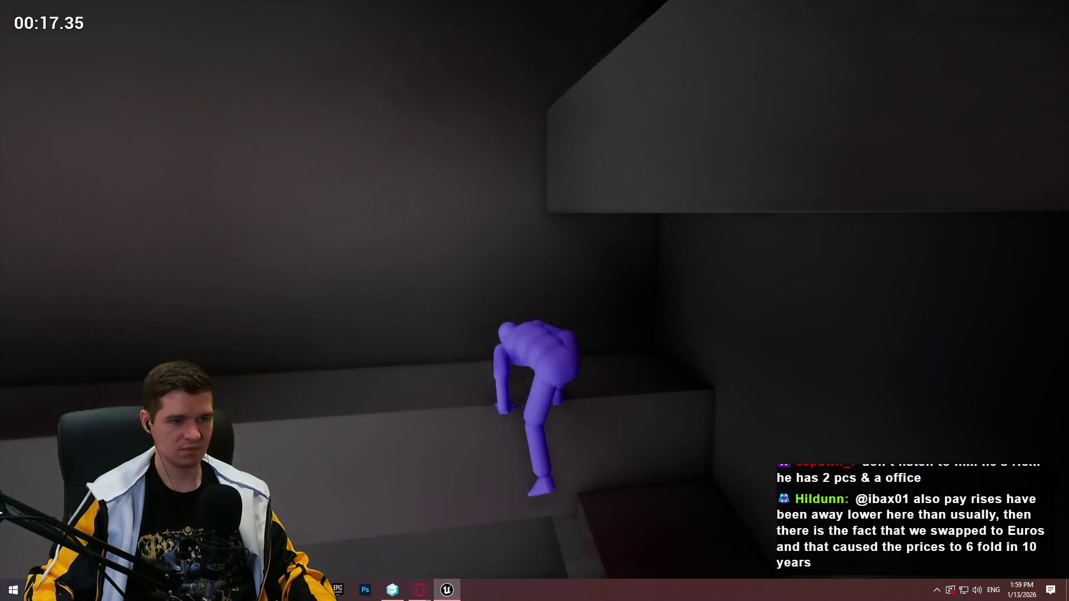
key("Escape")
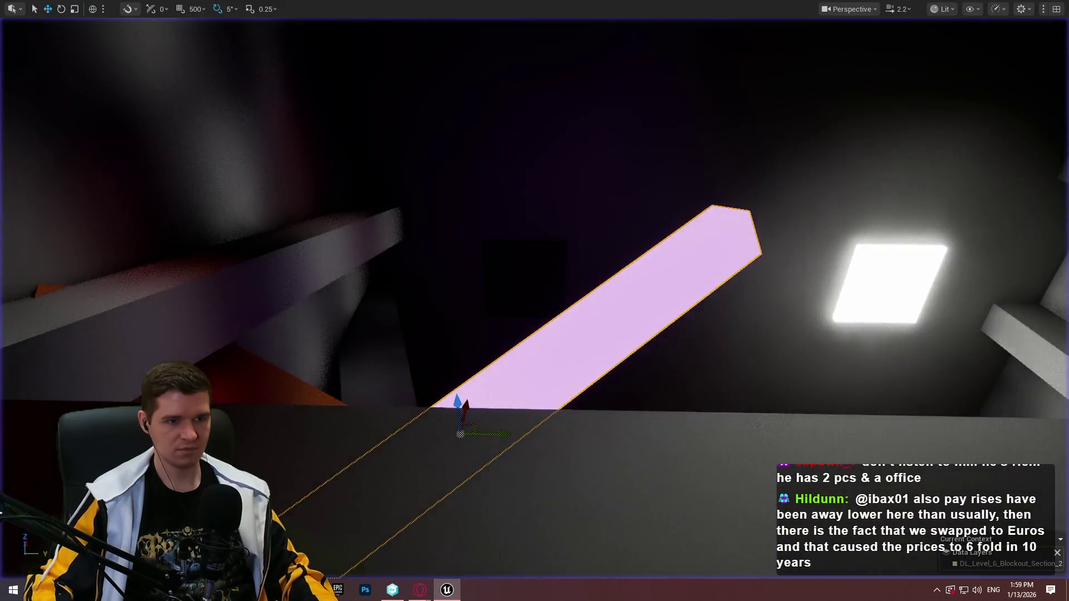
Frame the pink beam for a close look, then type 'aion walts he forest' into Opera.
key("f")
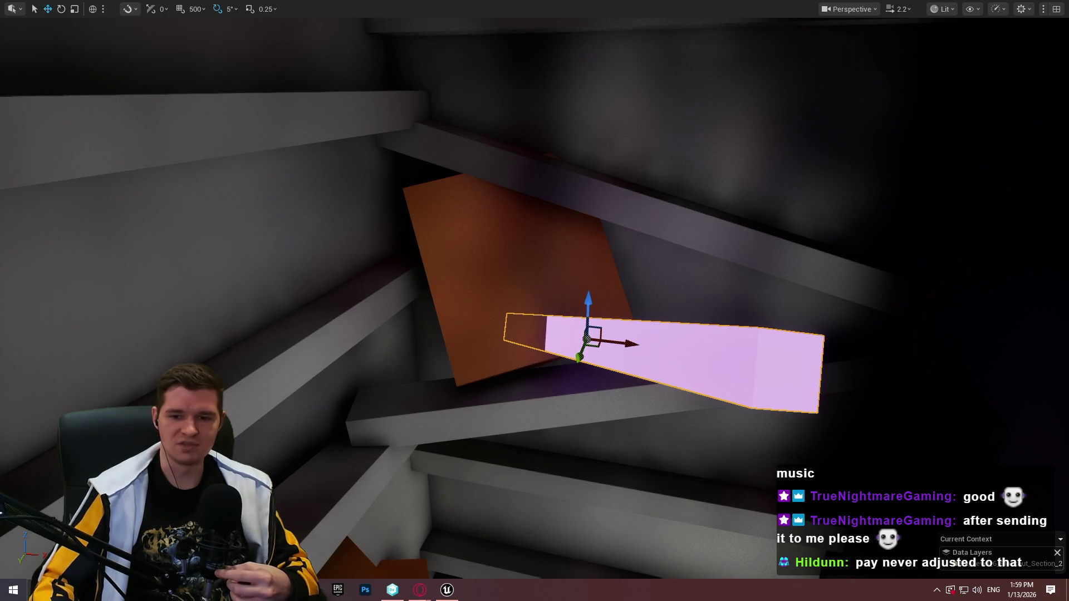
mouse_move(526, 262)
left_mouse_down()
mouse_move(512, 290)
mouse_move(529, 264)
left_mouse_up()
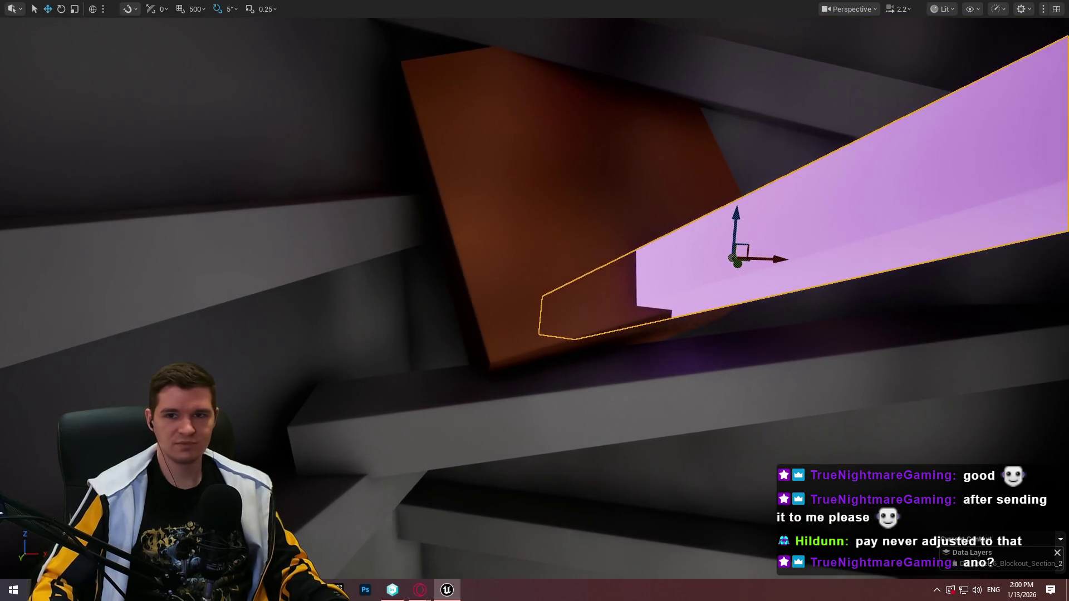
type("a")
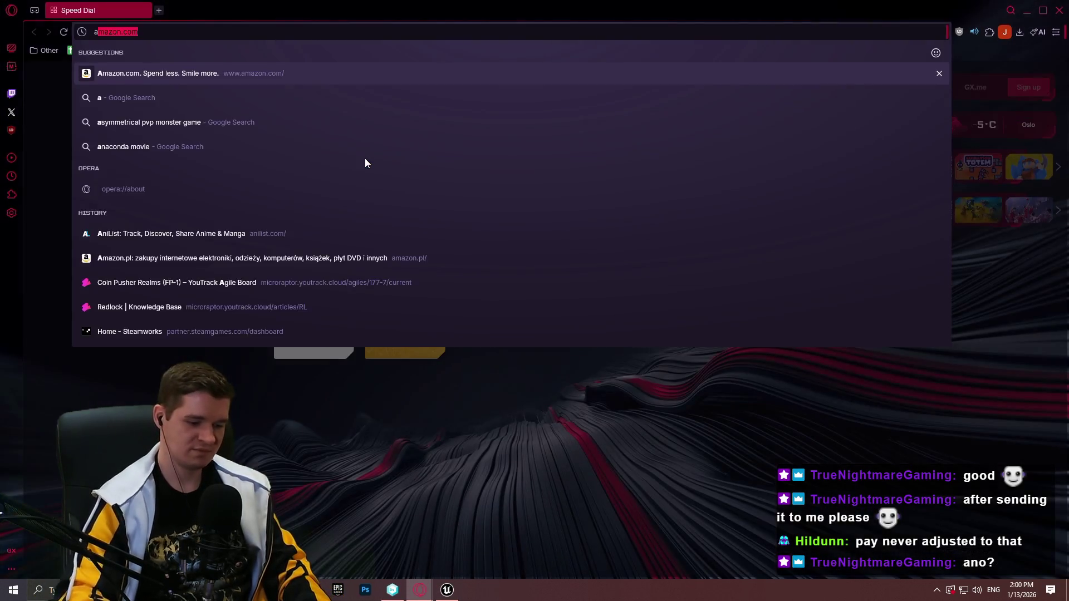
type("ion walts ")
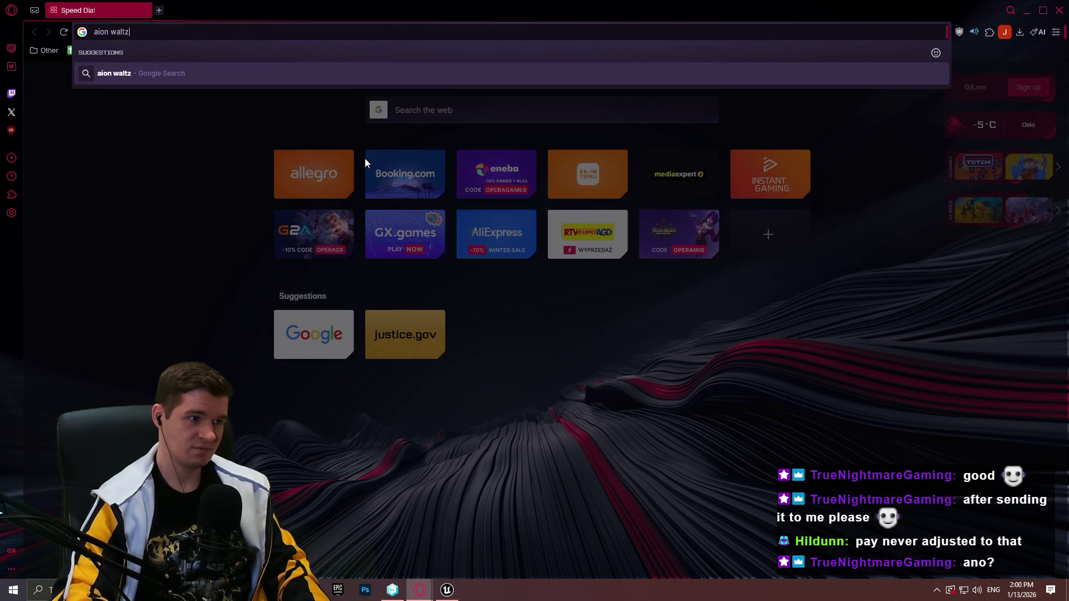
type("he forest")
Search Google for 'aion waltz in the forest', browse the results, and close Opera.
key("Return")
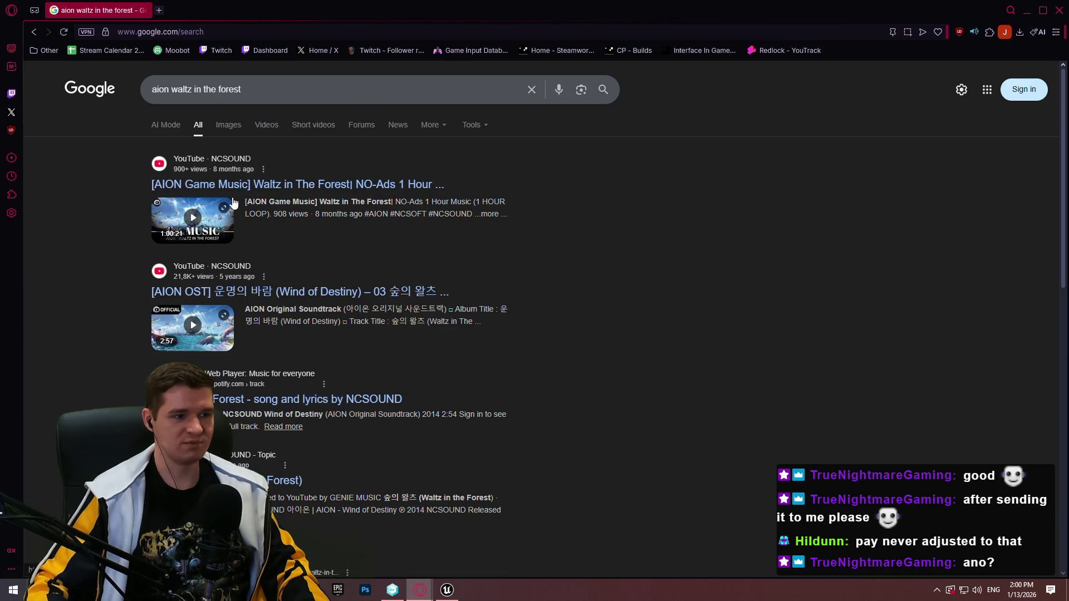
scroll(583, 189, "down", 1)
scroll(572, 246, "up", 1)
scroll(459, 267, "down", 2)
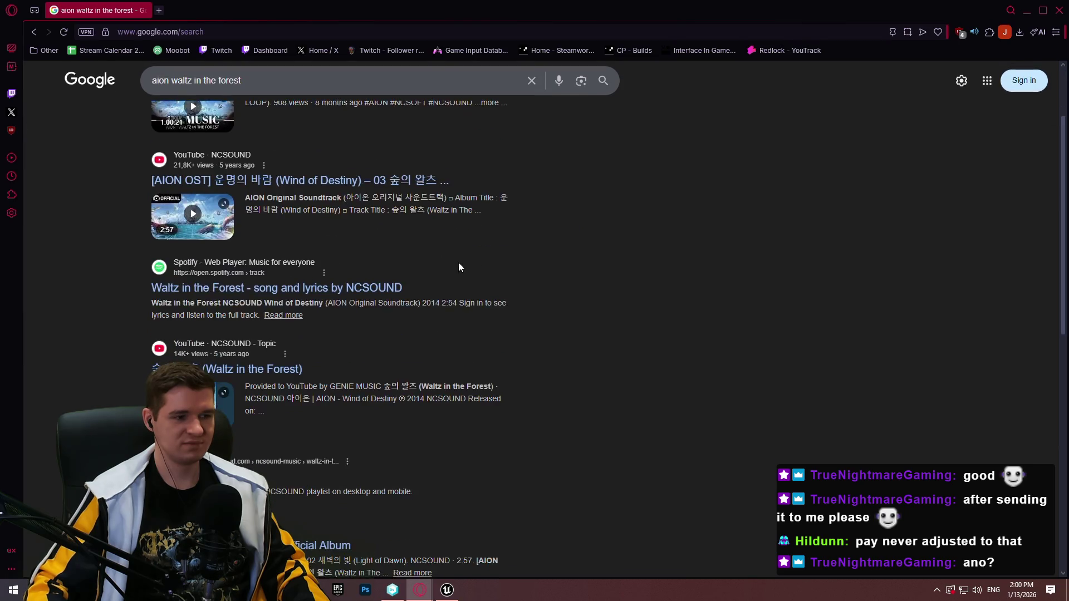
scroll(678, 146, "down", 3)
scroll(913, 158, "up", 5)
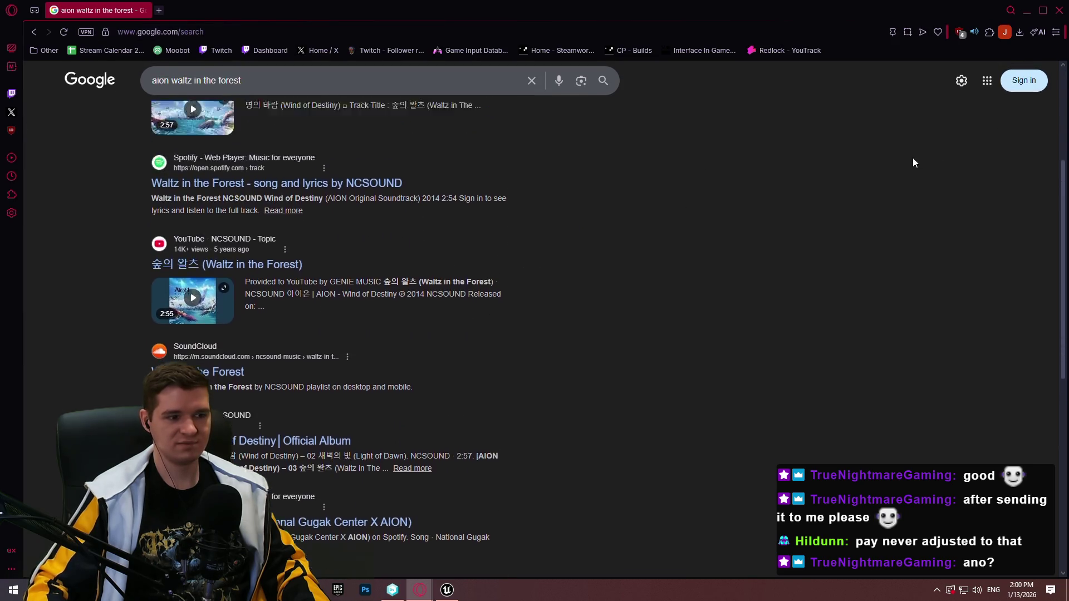
left_click(1056, 15)
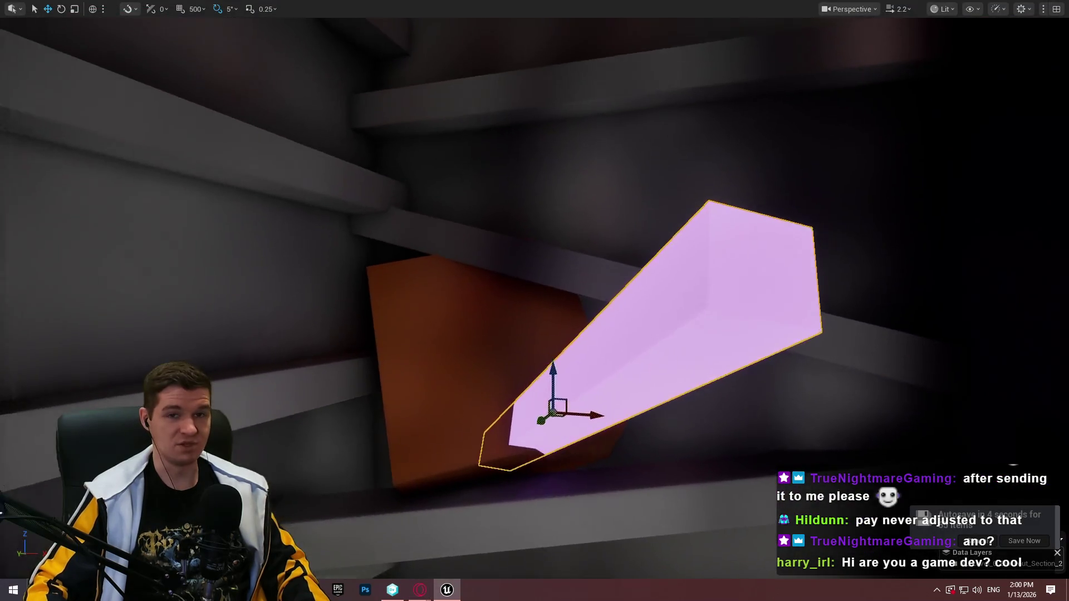
Tilt the purple beam 15° across the orange slab and select the second purple beam.
scroll(578, 255, "down", 3)
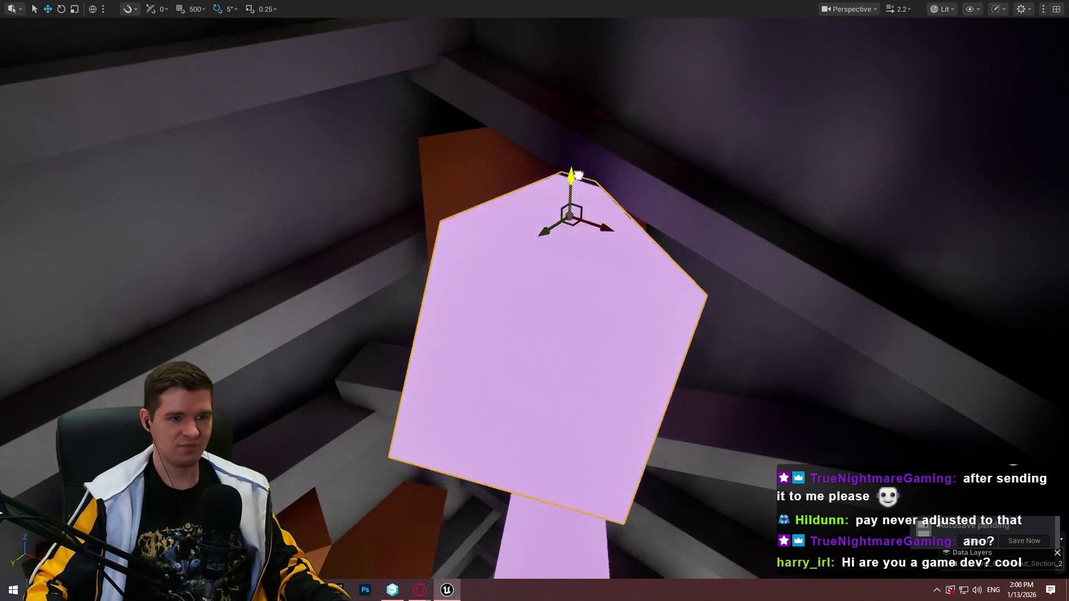
key("e")
mouse_move(590, 229)
left_mouse_down()
mouse_move(617, 236)
mouse_move(405, 185)
mouse_move(401, 194)
left_mouse_up()
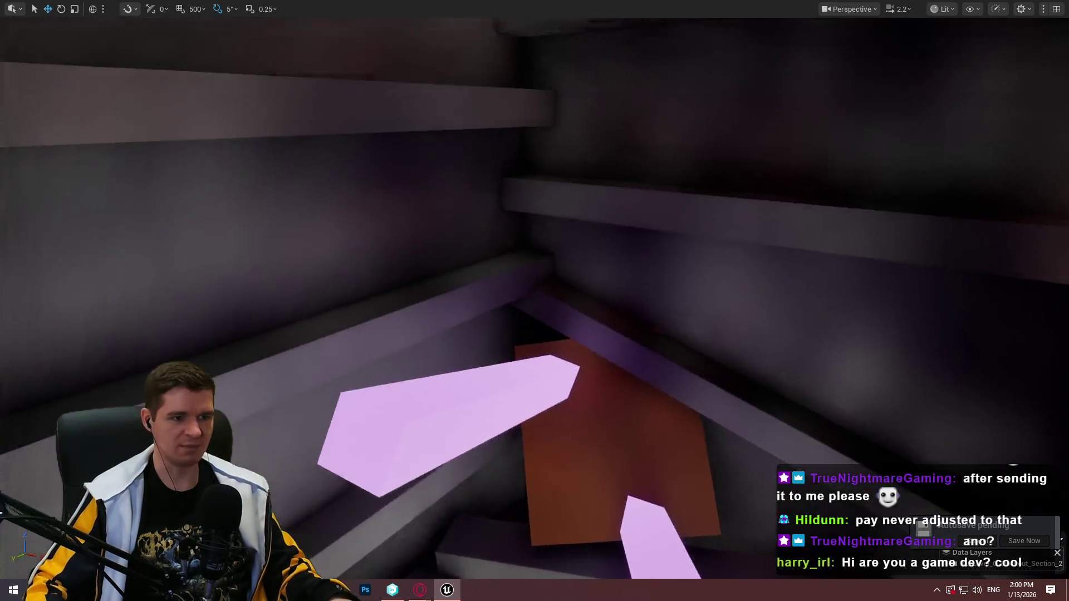
left_click(573, 232)
key("r")
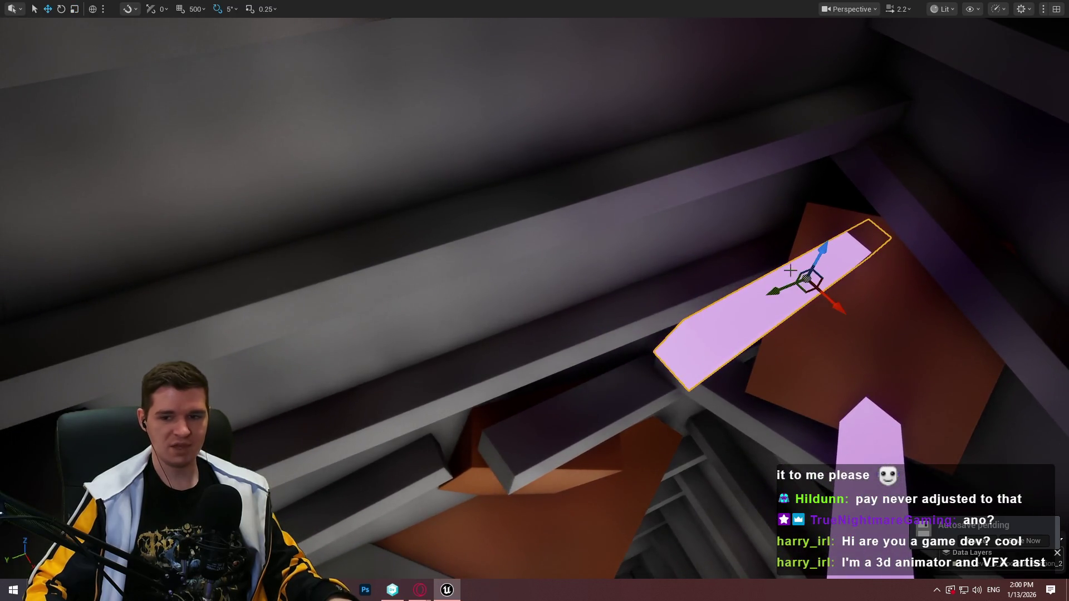
mouse_move(790, 270)
left_mouse_down()
mouse_move(759, 296)
mouse_move(780, 295)
mouse_move(780, 329)
mouse_move(772, 303)
mouse_move(698, 324)
left_mouse_up()
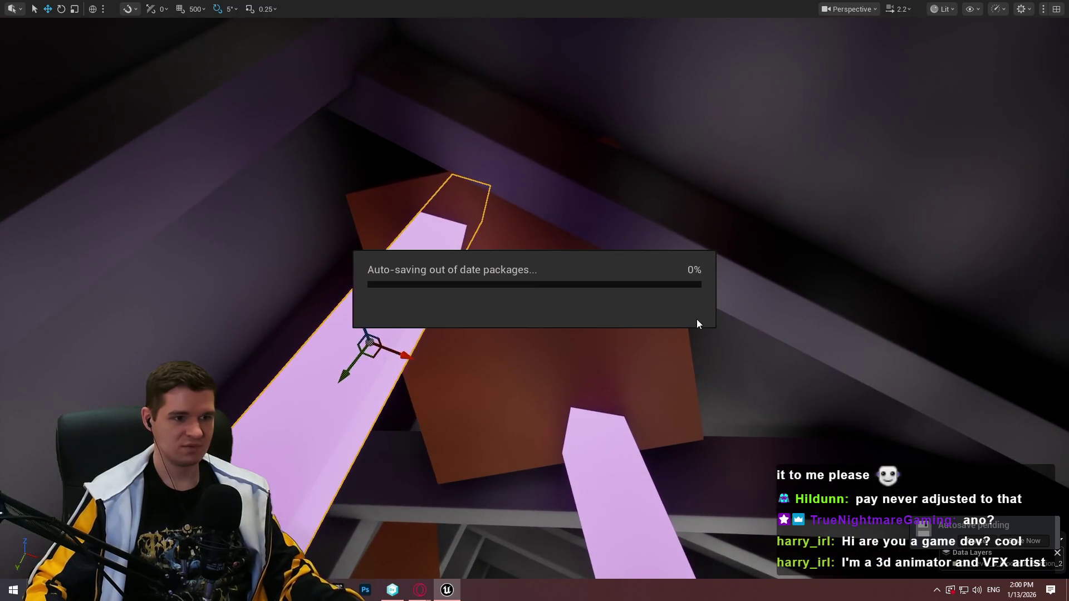
Check out the modified assets and bring the orange slab into view.
left_click_drag(618, 352, 532, 339)
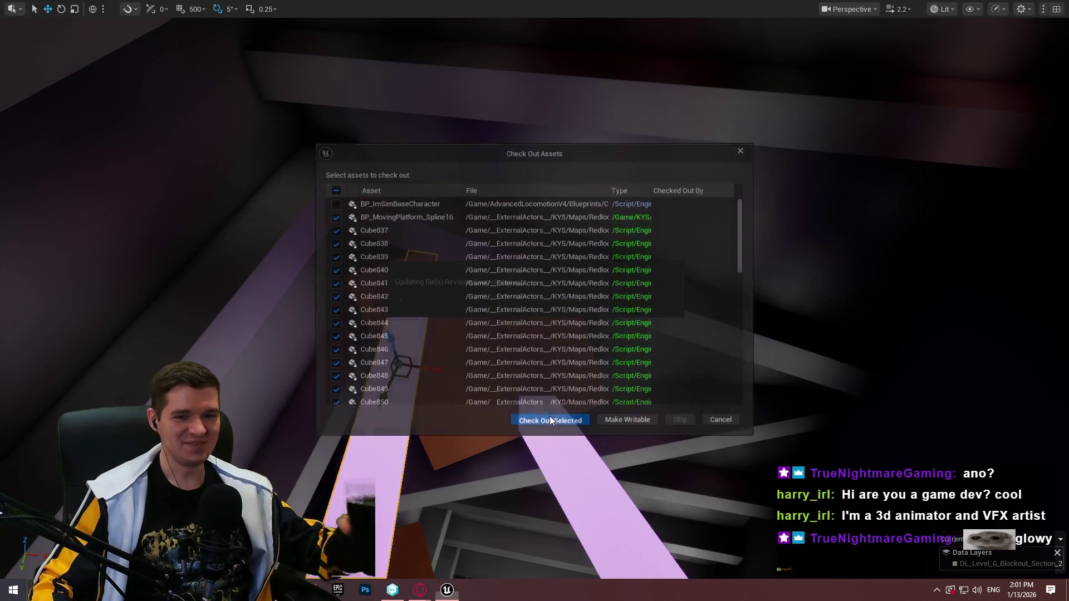
left_click(551, 420)
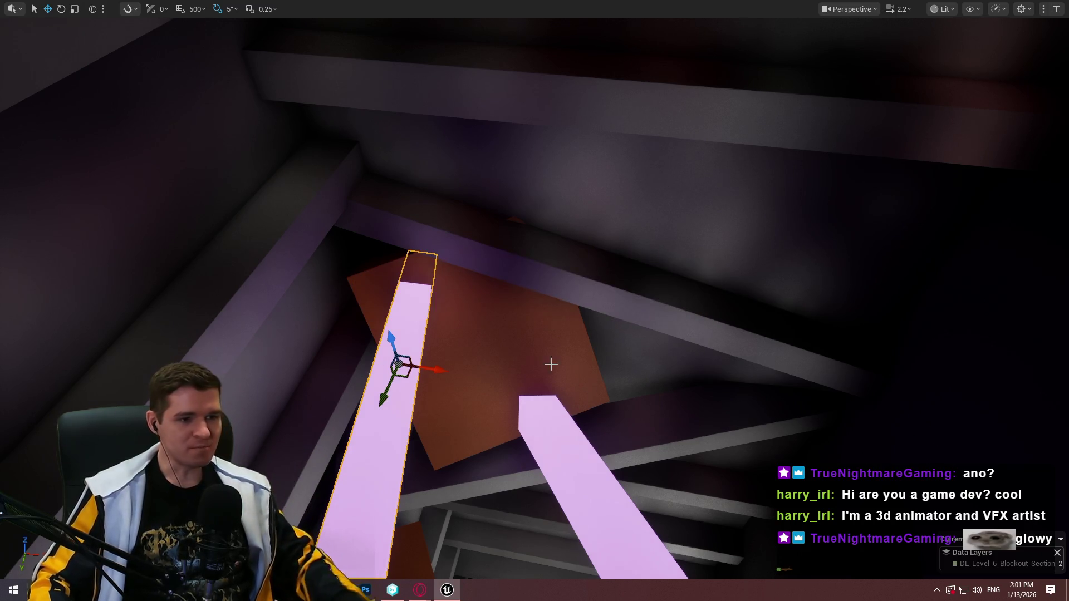
mouse_move(607, 328)
left_mouse_down()
mouse_move(556, 312)
mouse_move(546, 345)
mouse_move(590, 334)
mouse_move(580, 301)
mouse_move(535, 357)
mouse_move(524, 334)
mouse_move(534, 312)
mouse_move(546, 334)
mouse_move(529, 186)
left_mouse_up()
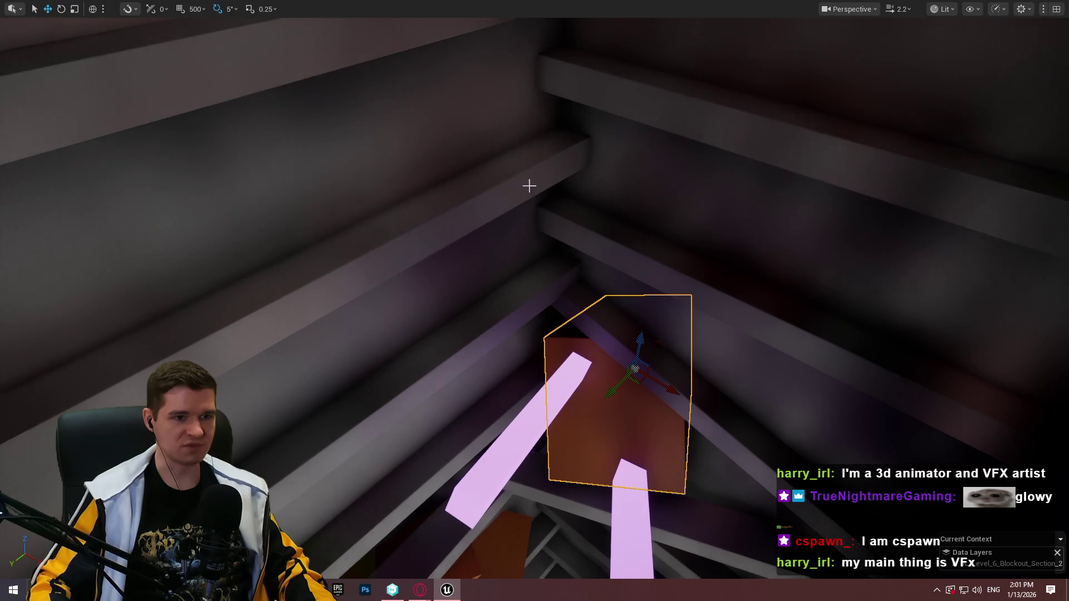
left_click_drag(713, 114, 687, 255)
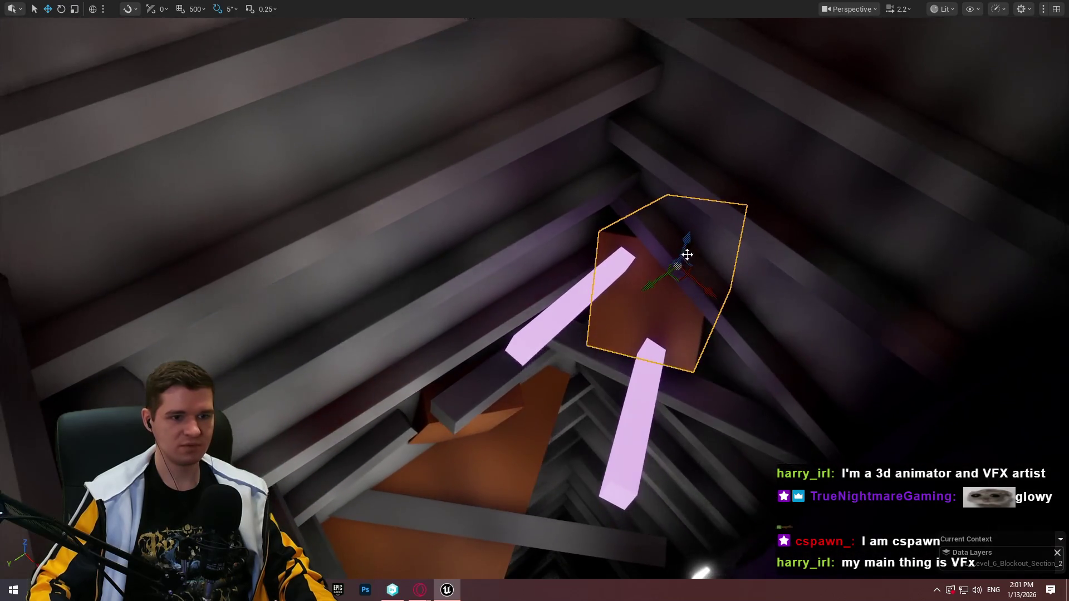
left_click_drag(685, 146, 742, 213)
left_click_drag(753, 127, 780, 90)
left_click_drag(753, 255, 752, 255)
left_click_drag(672, 309, 672, 309)
left_click_drag(825, 423, 658, 423)
Shift the grey beam up and right, lower it slightly, and rotate it about 25°.
key("e")
mouse_move(569, 317)
left_mouse_down()
mouse_move(593, 312)
mouse_move(527, 299)
mouse_move(579, 300)
left_mouse_up()
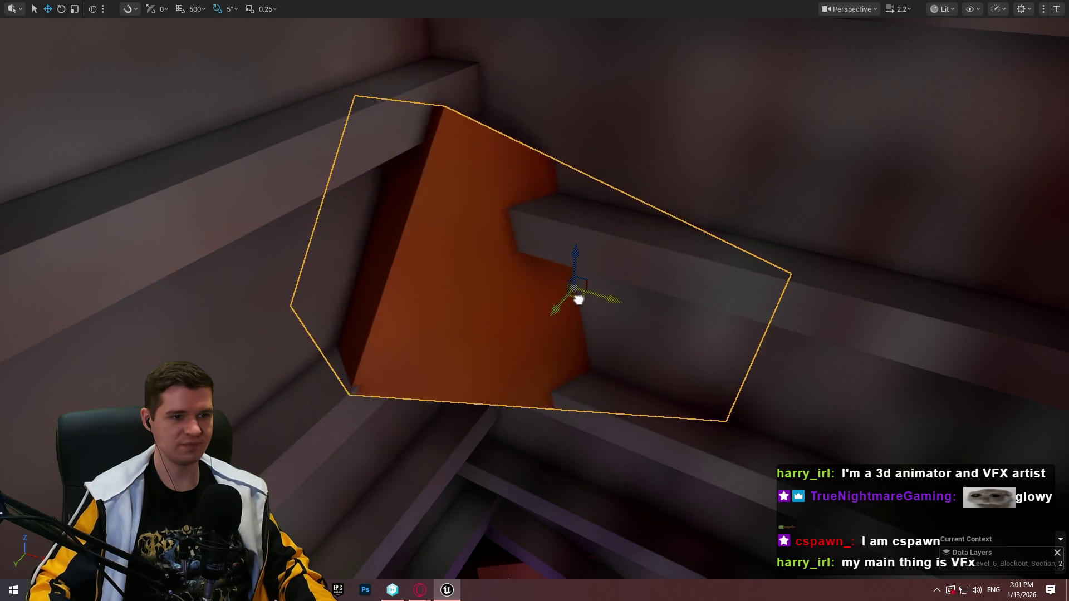
key("e")
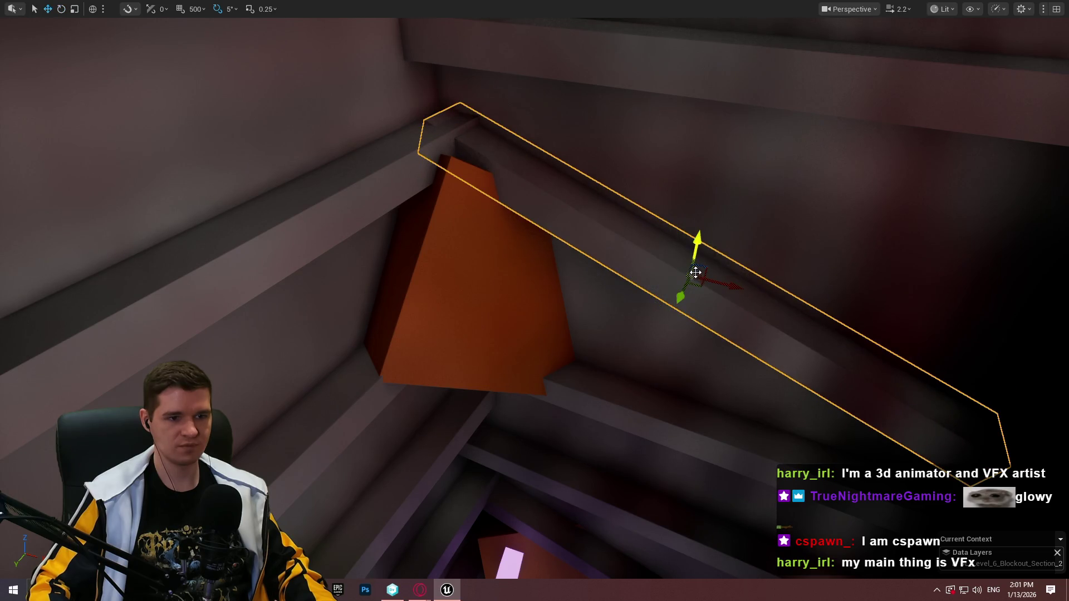
mouse_move(703, 270)
left_mouse_down()
mouse_move(764, 234)
mouse_move(754, 257)
mouse_move(771, 286)
mouse_move(711, 368)
mouse_move(699, 191)
mouse_move(779, 187)
left_mouse_up()
key("e")
left_click_drag(707, 154, 708, 170)
mouse_move(733, 267)
left_mouse_down()
mouse_move(674, 259)
mouse_move(618, 273)
mouse_move(646, 278)
mouse_move(645, 260)
left_mouse_up()
key("r")
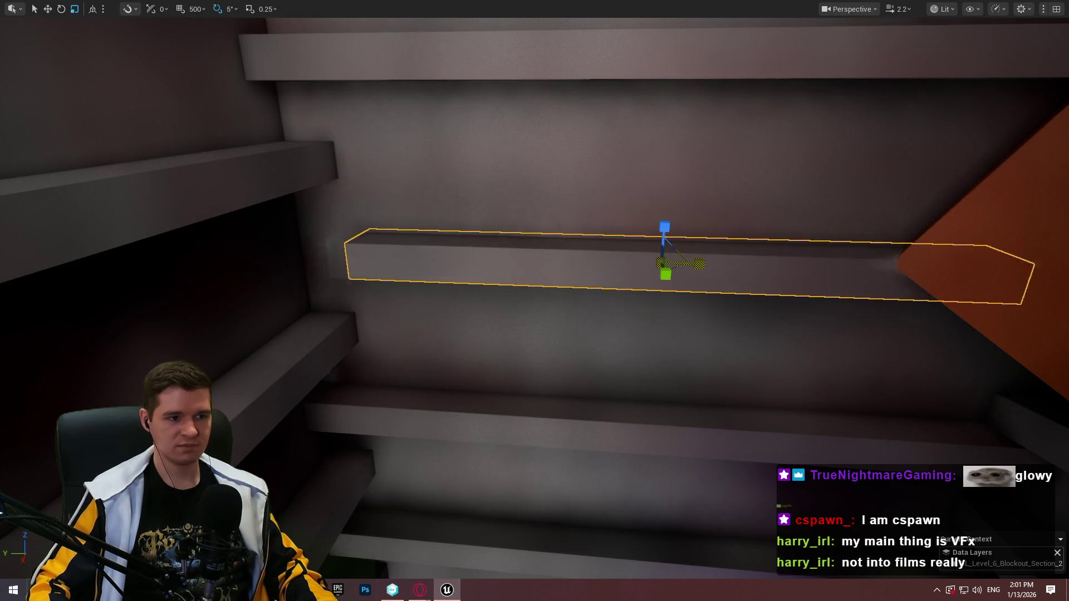
mouse_move(652, 282)
left_mouse_down()
mouse_move(685, 283)
mouse_move(509, 304)
mouse_move(780, 265)
left_mouse_up()
Select a ceiling beam, then the upper purple beam, and open a grey beam's actions.
mouse_move(666, 191)
left_mouse_down()
mouse_move(662, 210)
mouse_move(610, 190)
mouse_move(607, 209)
mouse_move(390, 290)
mouse_move(668, 208)
left_mouse_up()
left_click(661, 210)
key("e")
left_click(669, 208)
left_click_drag(645, 293, 645, 294)
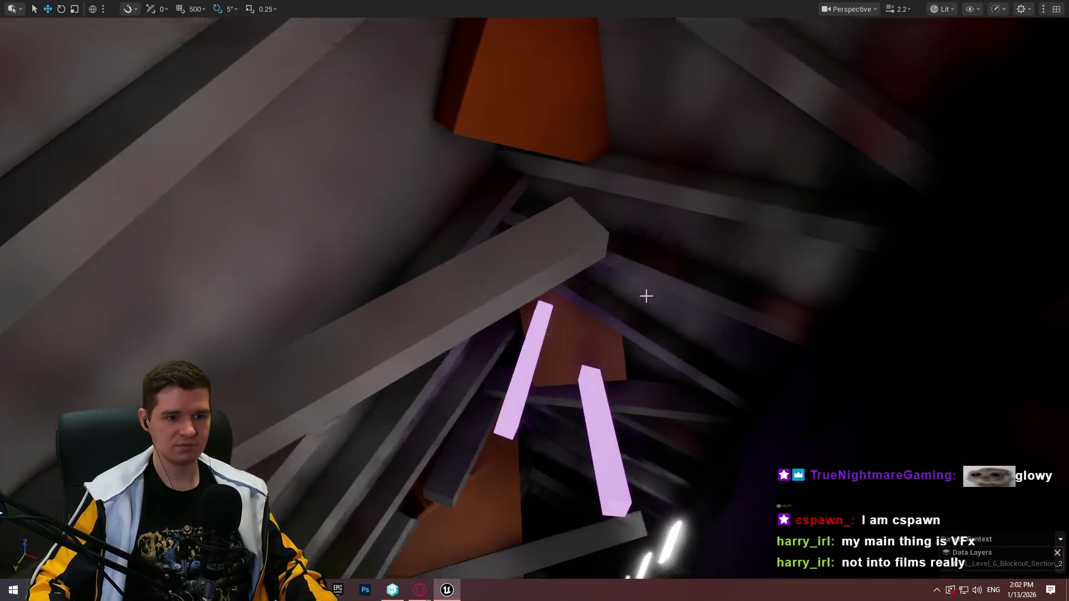
left_click(595, 378)
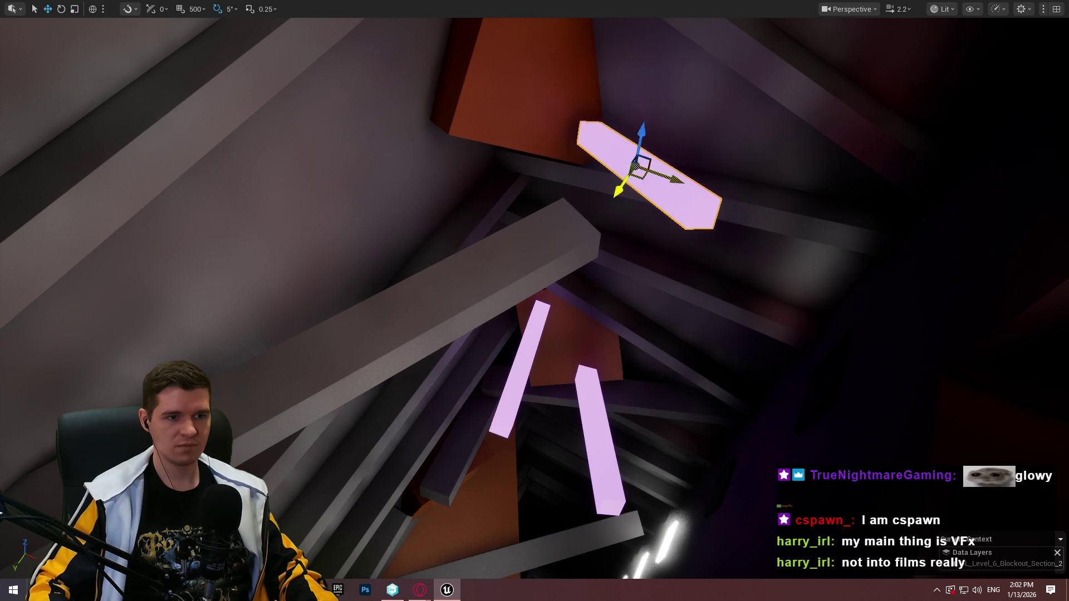
left_click_drag(716, 162, 735, 175)
left_click_drag(804, 381, 738, 288)
right_click(655, 183)
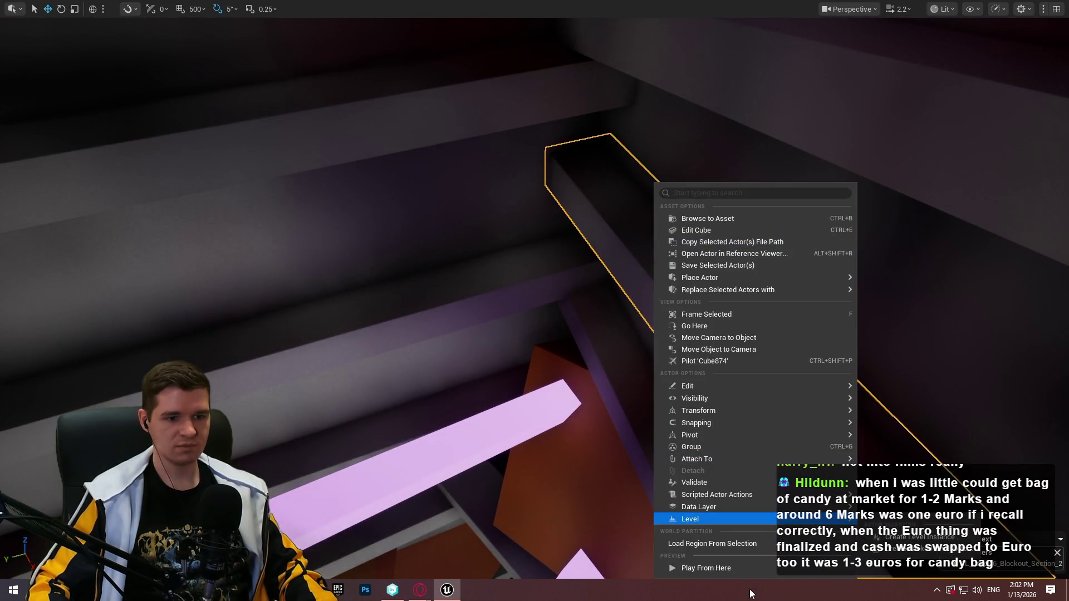
Play from the grey beam, run the mannequin down the corridor, and jump up successive ledges.
left_click_drag(547, 406, 649, 574)
right_click(649, 574)
left_click(724, 463)
key("alt+p")
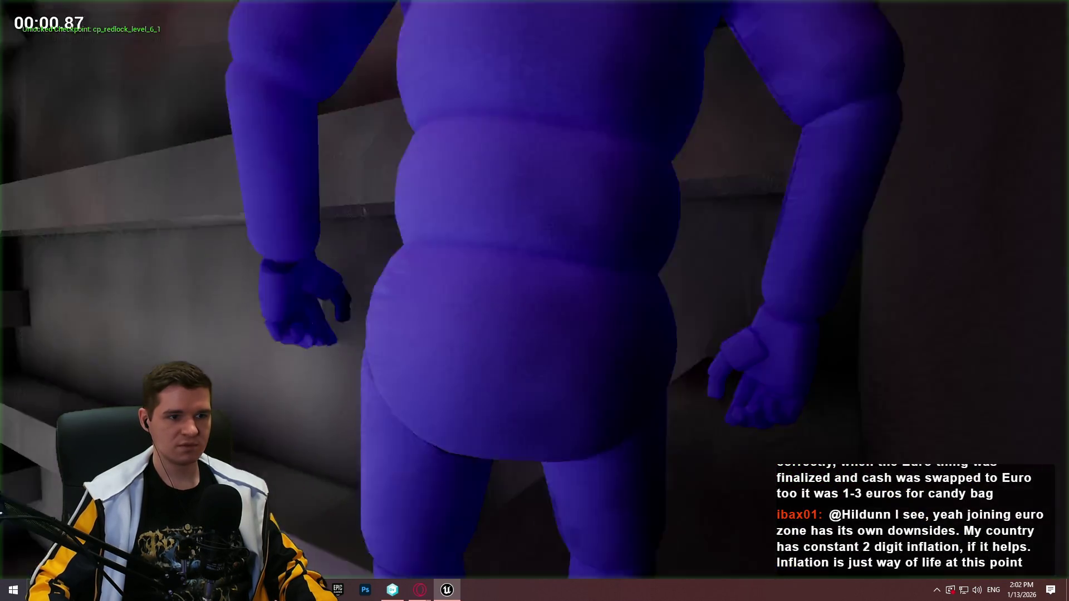
key("w")
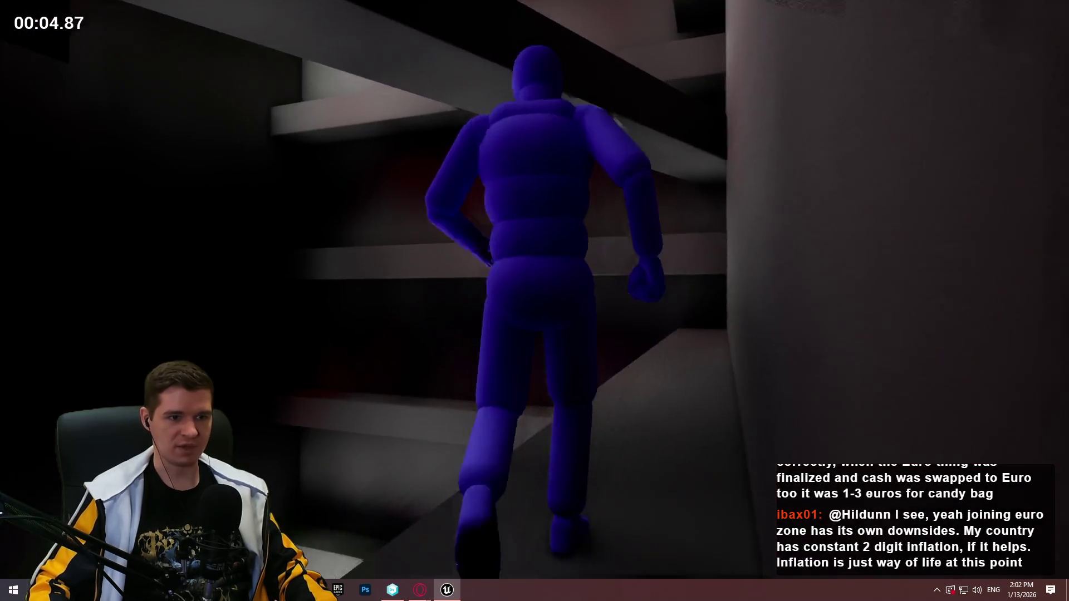
key("space")
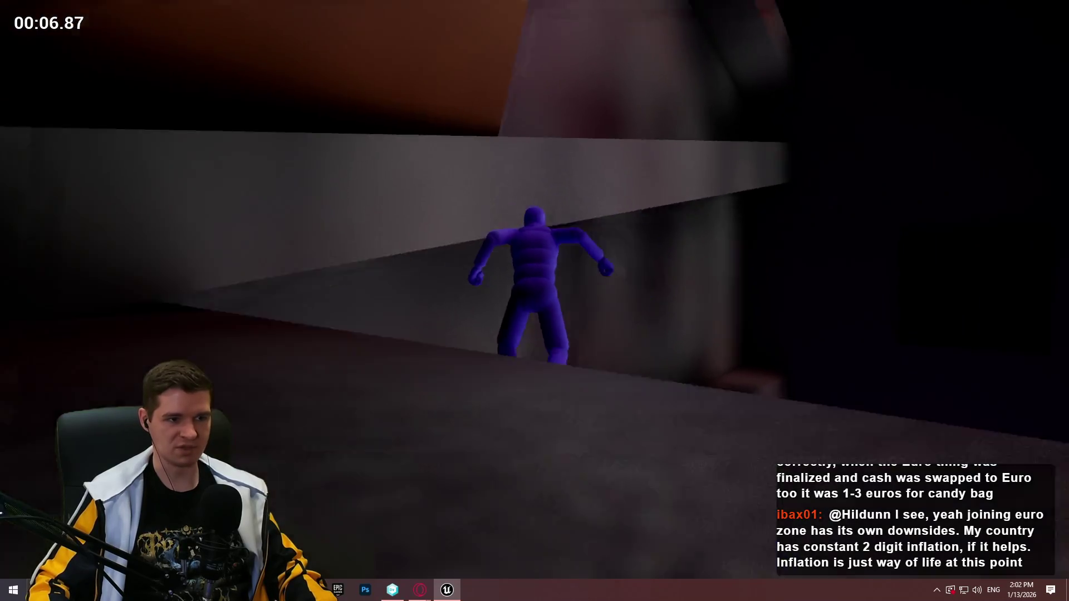
key("space")
key("space")
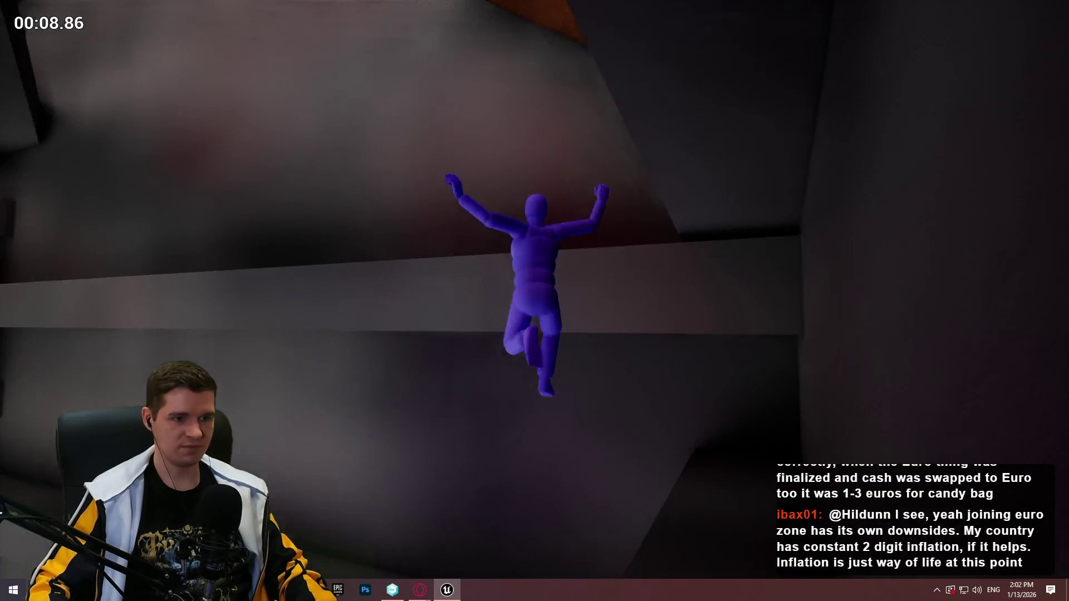
key("space")
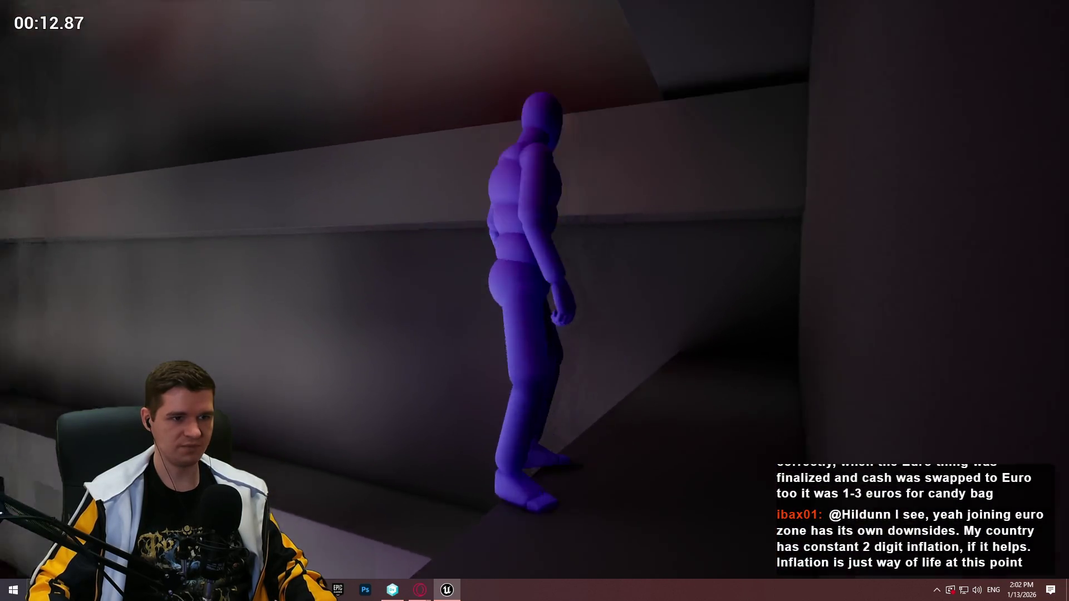
key("space")
key("space")
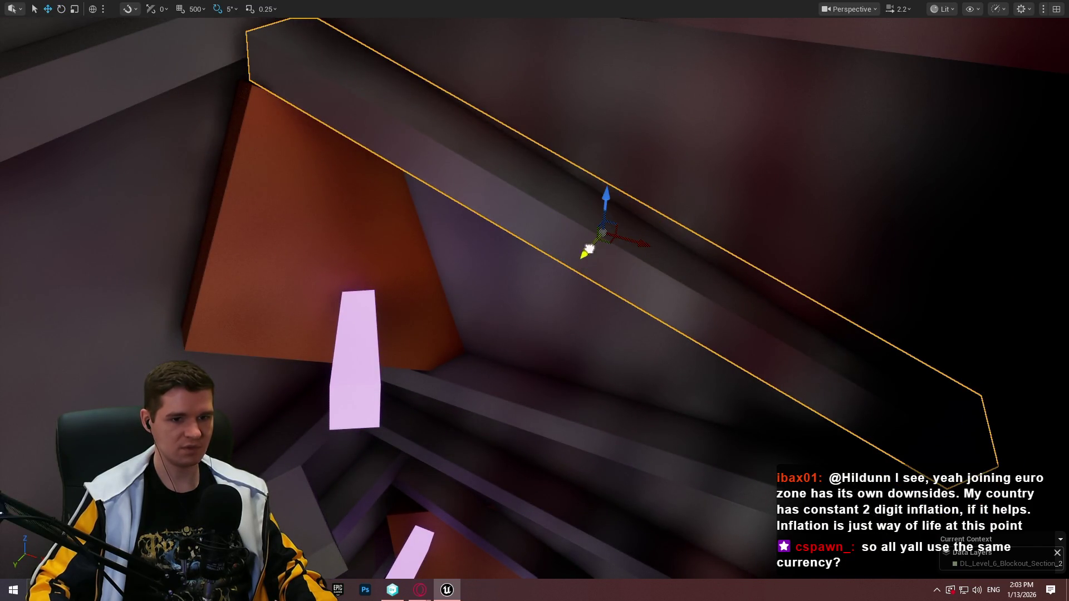
Nudge the grey beam, playtest from it up the shaft into the red room, then stop.
left_click_drag(589, 249, 572, 265)
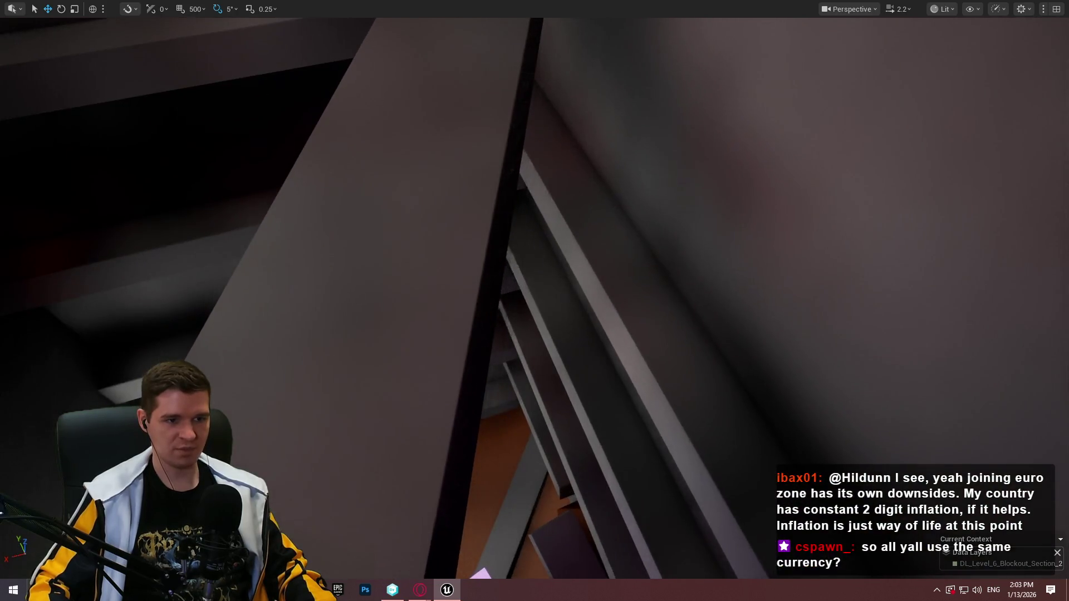
right_click(607, 345)
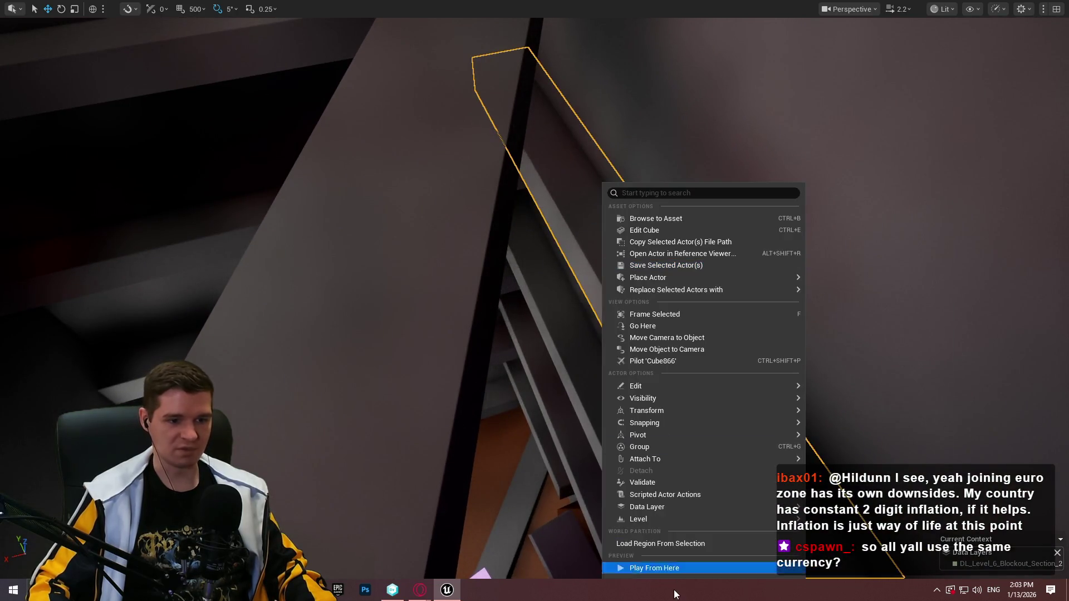
left_click(673, 574)
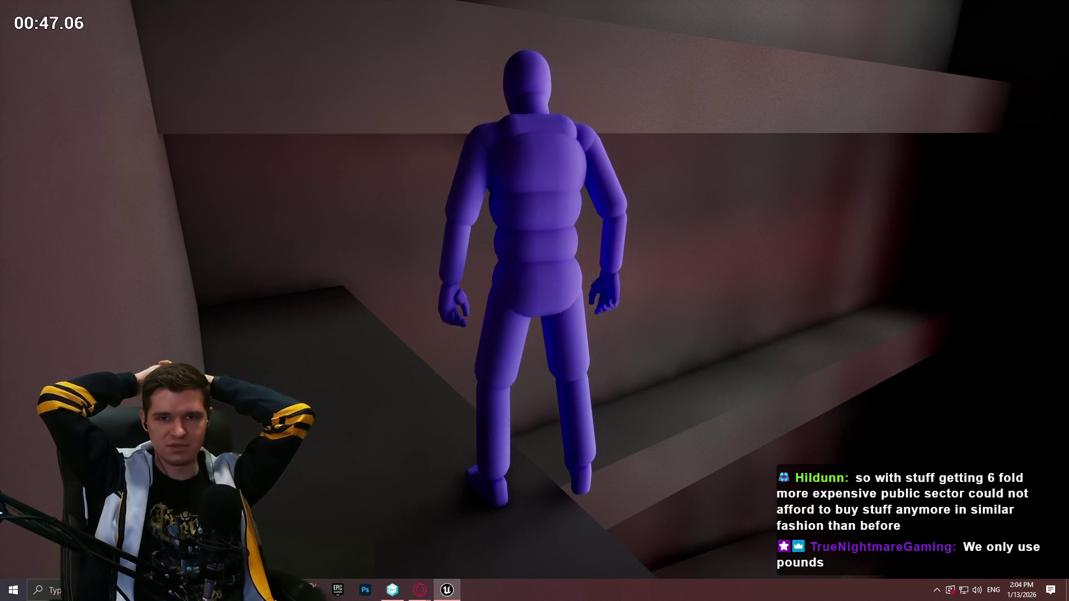
key("w")
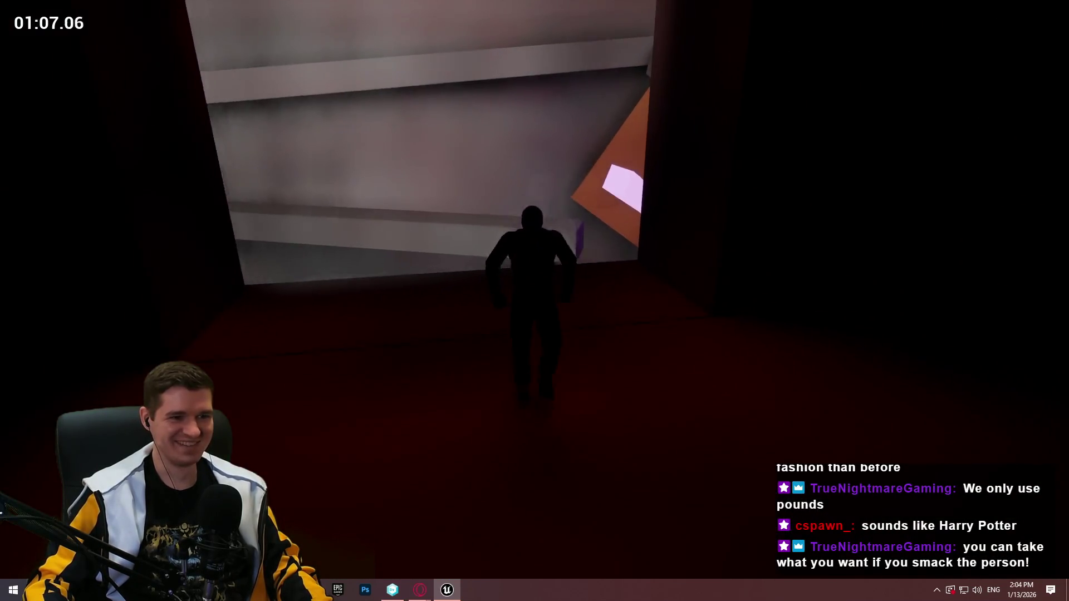
key("Escape")
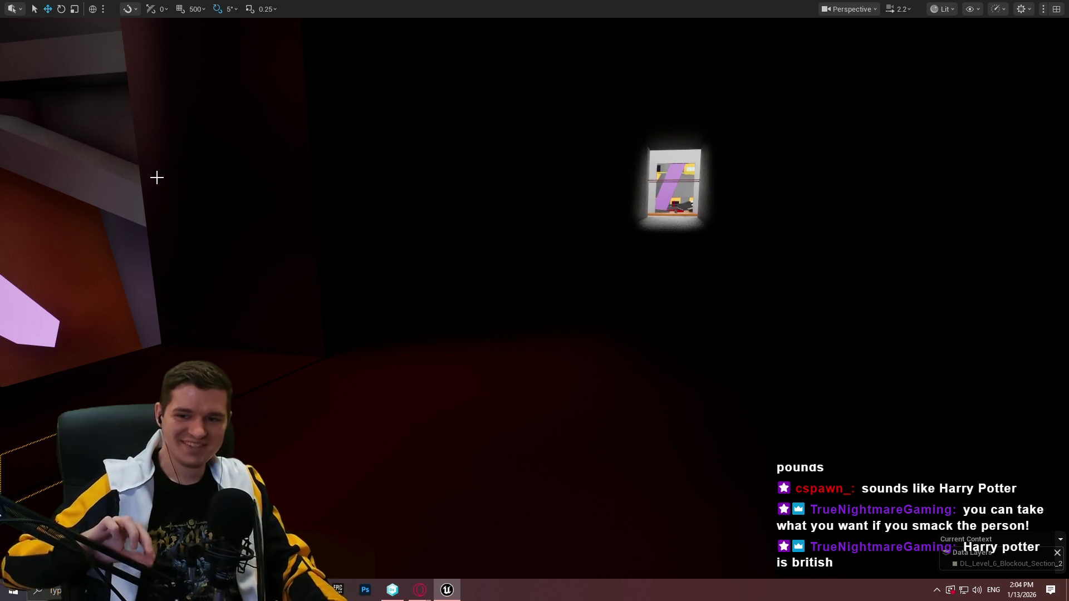
Rotate the orange slab to 75°, then move it up-left and along Y among the beams.
key("f")
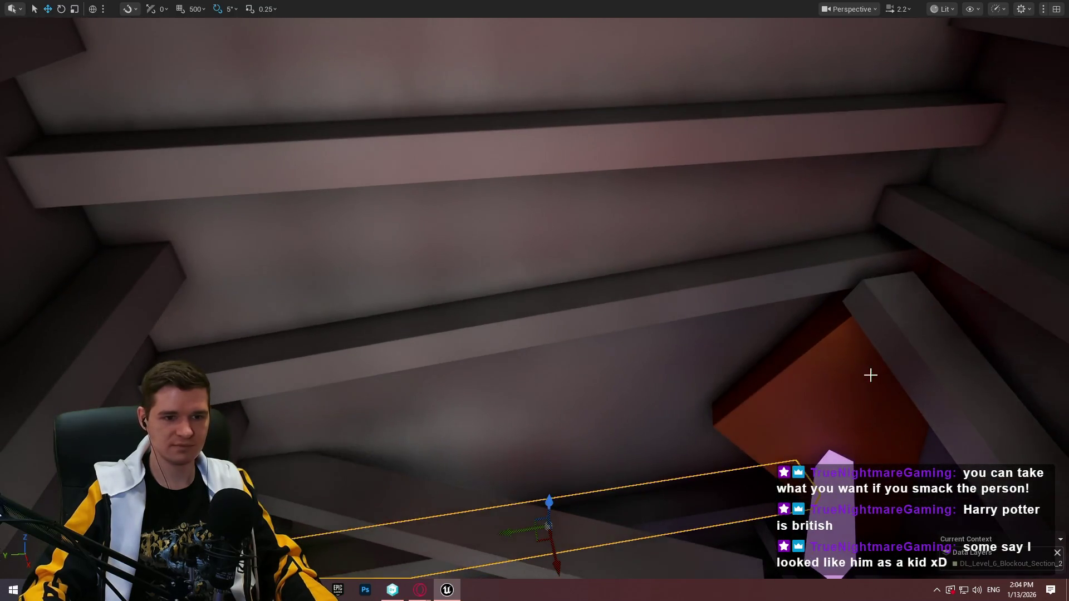
mouse_move(907, 465)
left_mouse_down()
mouse_move(609, 494)
mouse_move(594, 96)
mouse_move(560, 126)
left_mouse_up()
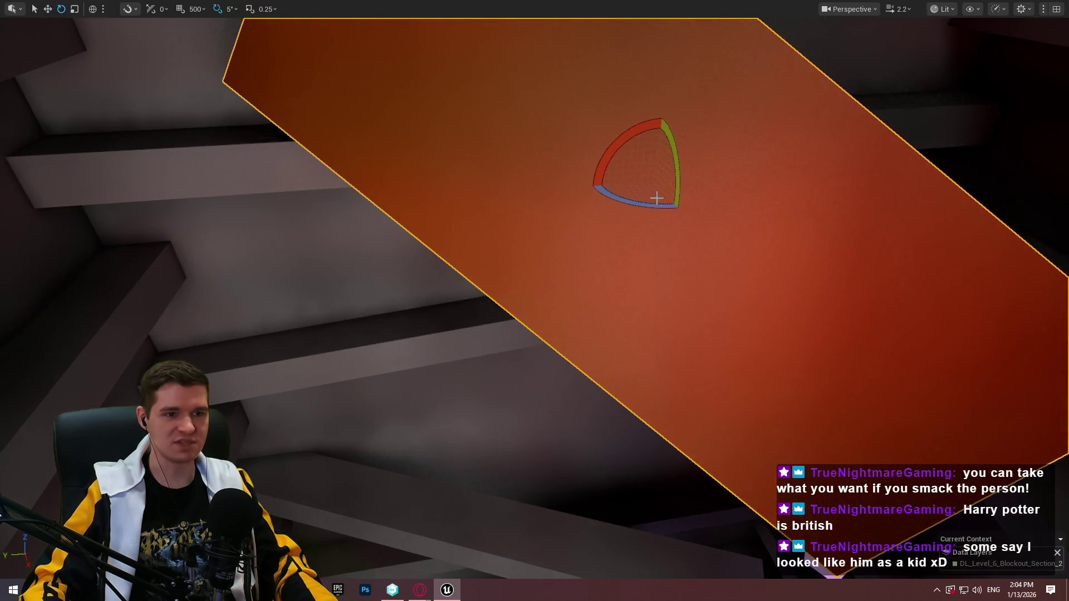
mouse_move(681, 210)
left_mouse_down()
mouse_move(604, 204)
mouse_move(676, 151)
mouse_move(682, 137)
mouse_move(669, 119)
left_mouse_up()
mouse_move(643, 175)
left_mouse_down()
mouse_move(432, 143)
mouse_move(388, 121)
mouse_move(644, 191)
mouse_move(566, 100)
mouse_move(186, 121)
mouse_move(513, 214)
mouse_move(713, 248)
mouse_move(749, 214)
left_mouse_up()
mouse_move(624, 221)
left_mouse_down()
mouse_move(690, 150)
mouse_move(692, 162)
mouse_move(557, 167)
mouse_move(613, 162)
mouse_move(557, 140)
mouse_move(696, 178)
mouse_move(612, 184)
mouse_move(619, 190)
left_mouse_up()
mouse_move(561, 255)
left_mouse_down()
mouse_move(490, 256)
mouse_move(507, 258)
left_mouse_up()
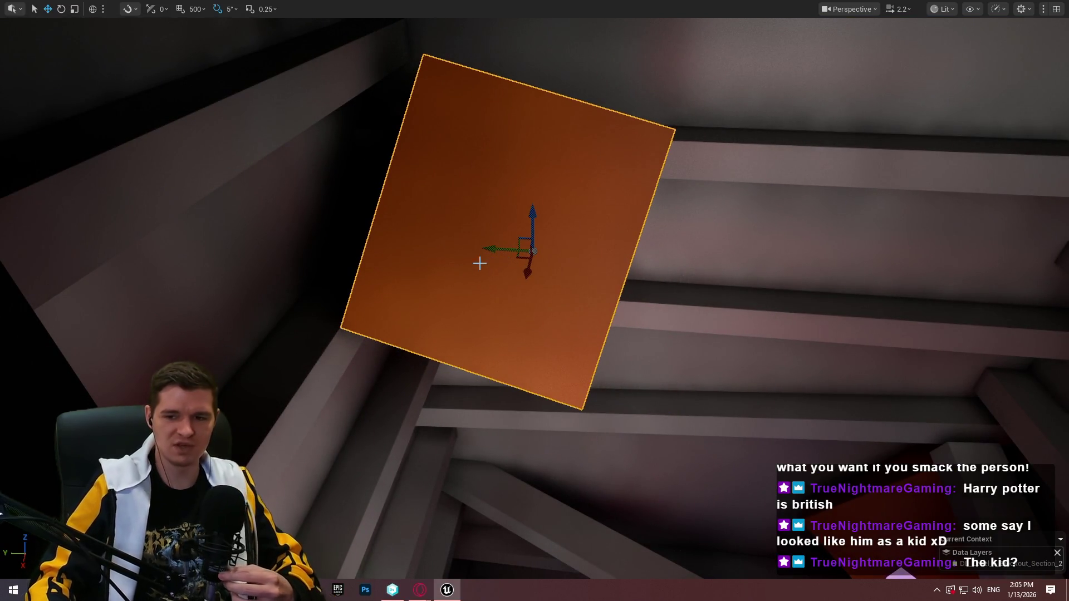
left_click(696, 156)
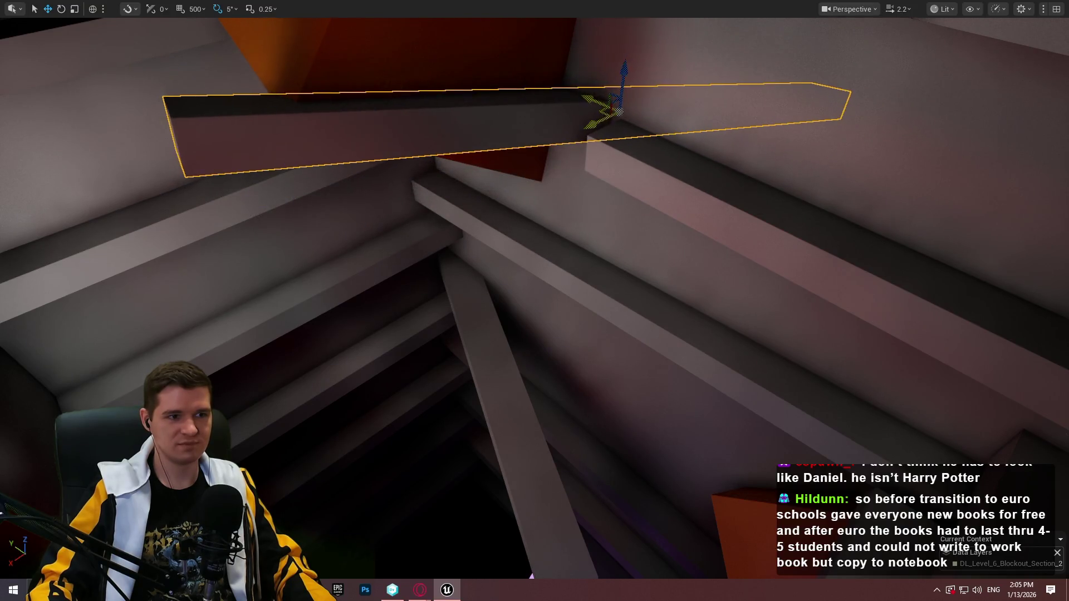
Shorten the selected long grey beam with the scale gizmo.
scroll(683, 144, "down", 3)
key("r")
mouse_move(706, 165)
left_mouse_down()
mouse_move(632, 208)
mouse_move(573, 217)
mouse_move(609, 221)
mouse_move(634, 199)
mouse_move(580, 186)
mouse_move(553, 241)
mouse_move(570, 210)
left_mouse_up()
key("w")
scroll(634, 199, "up", 1)
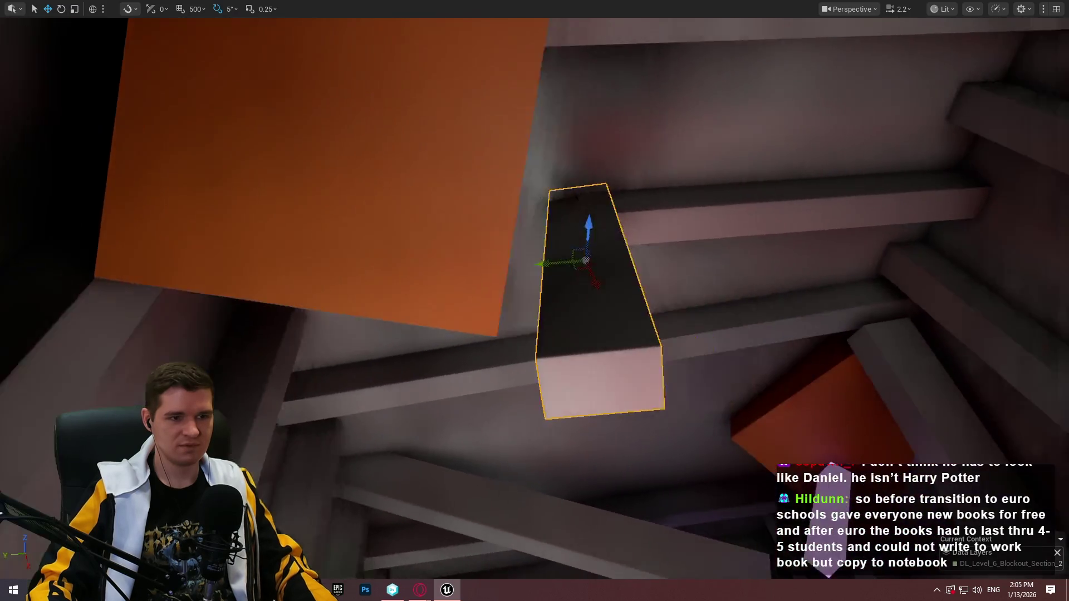
Shorten a second grey beam and raise the small block a little on Z.
mouse_move(535, 301)
left_mouse_down()
mouse_move(468, 312)
mouse_move(745, 270)
mouse_move(724, 254)
mouse_move(729, 242)
mouse_move(742, 257)
left_mouse_up()
left_click(687, 280)
key("r")
key("w")
key("e")
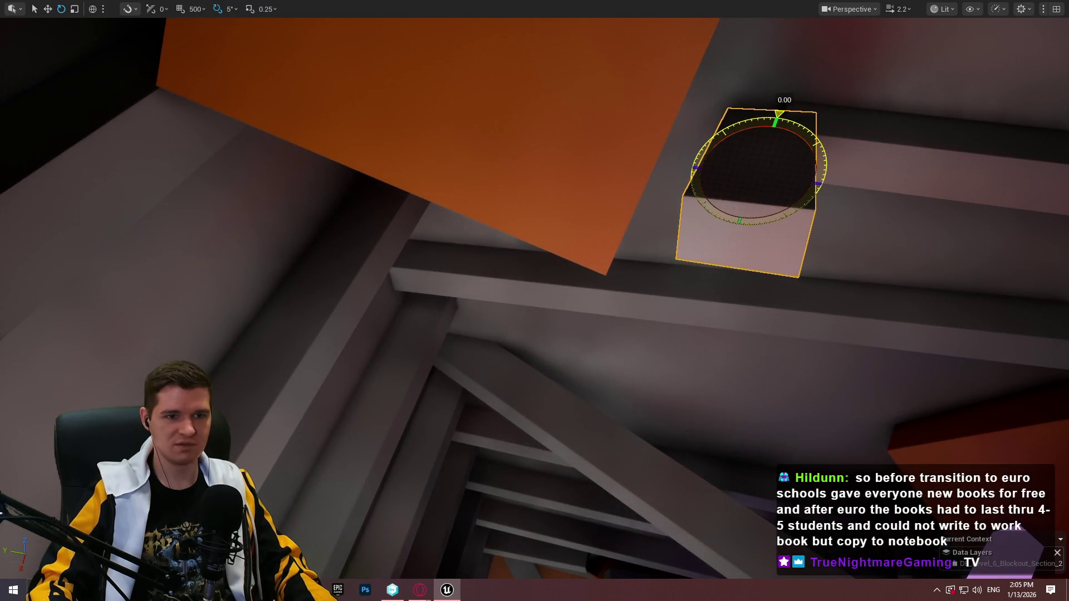
key("w")
mouse_move(746, 178)
left_mouse_down()
mouse_move(754, 162)
mouse_move(680, 192)
left_mouse_up()
key("f")
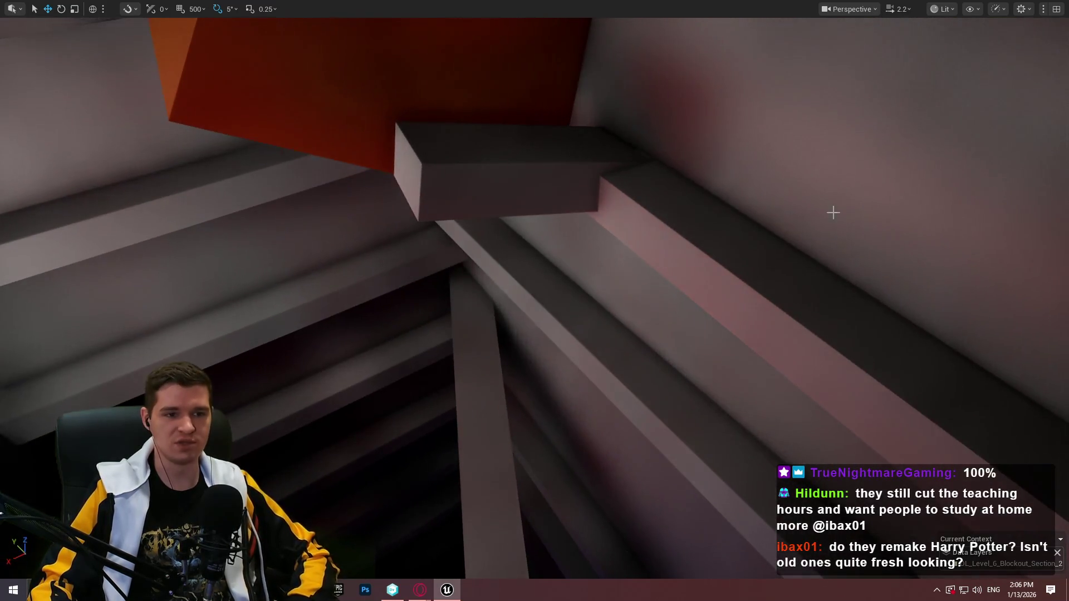
Playtest from the ceiling beam with Play From Here, running the mannequin along the corridor to climb.
left_click(840, 301)
right_click(840, 300)
left_click(907, 568)
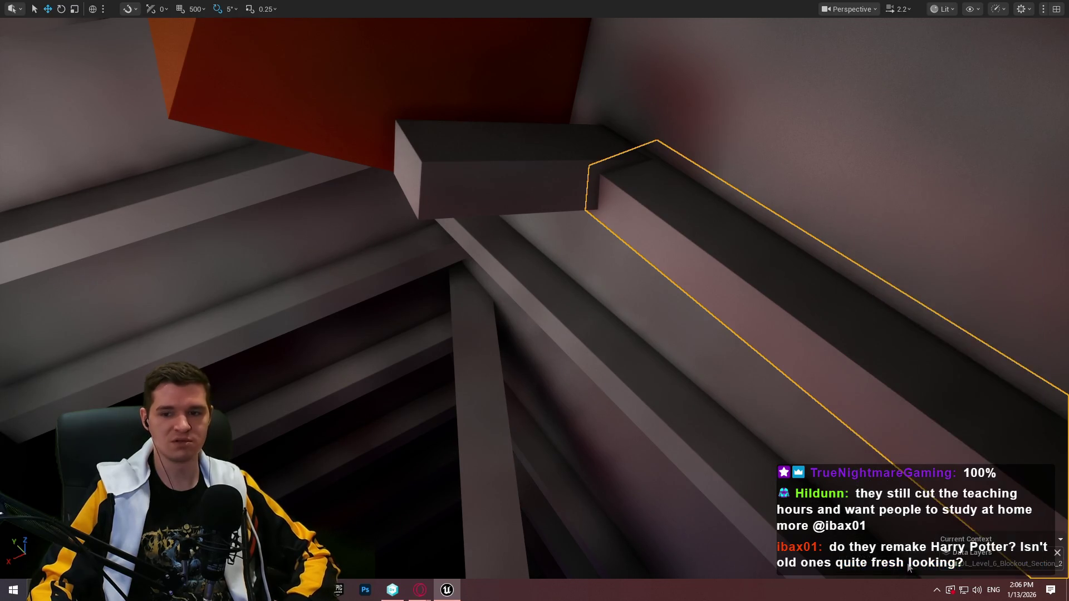
left_click(907, 530)
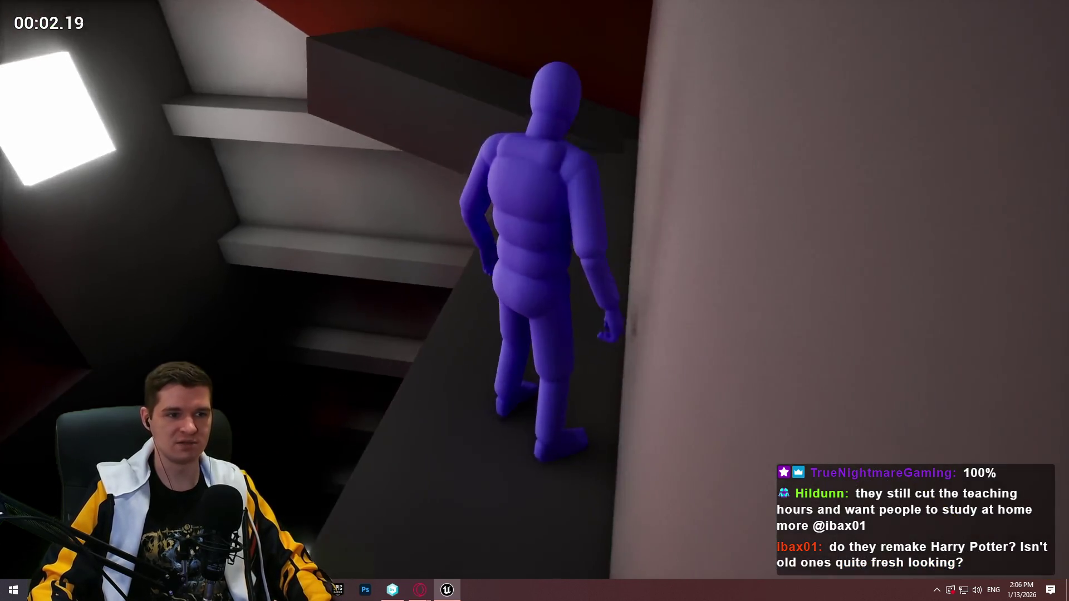
key("w")
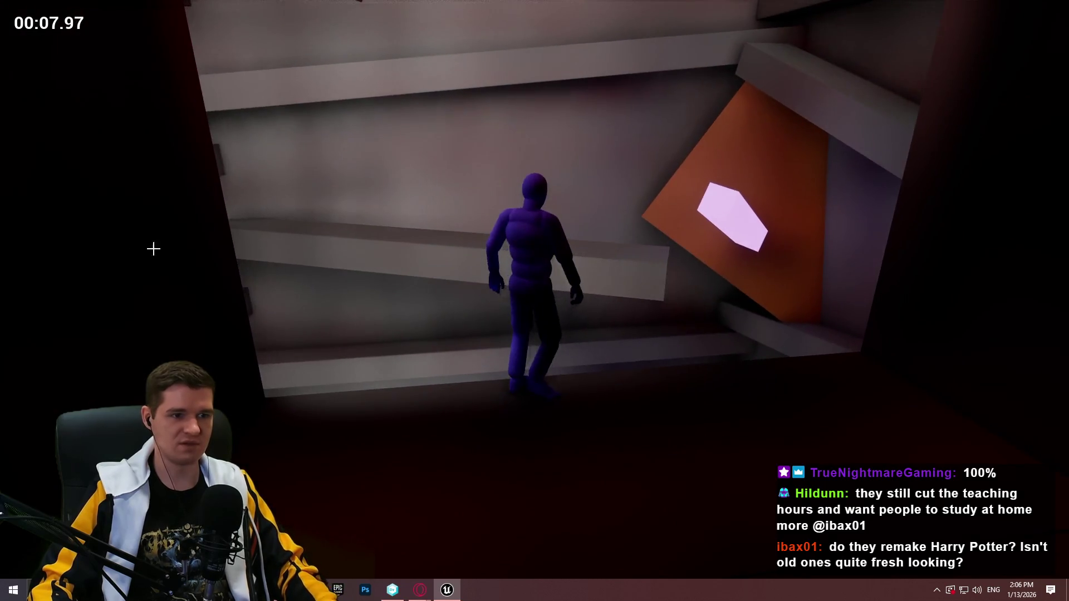
key("Escape")
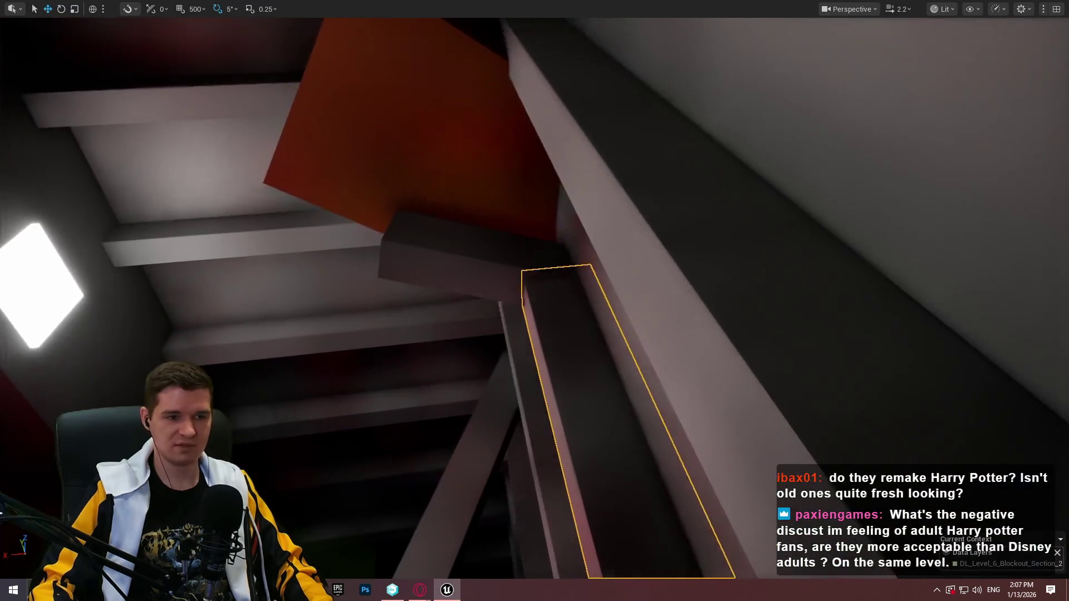
Playtest from the stair block, running the mannequin along the ledge to the doorway.
right_click(594, 490)
left_click(665, 567)
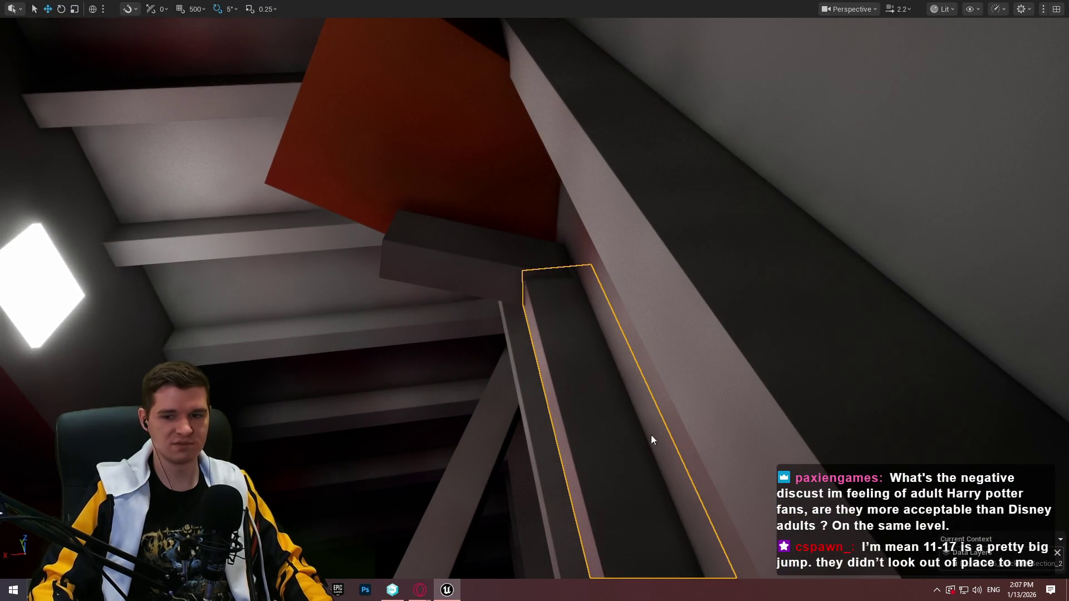
key("w")
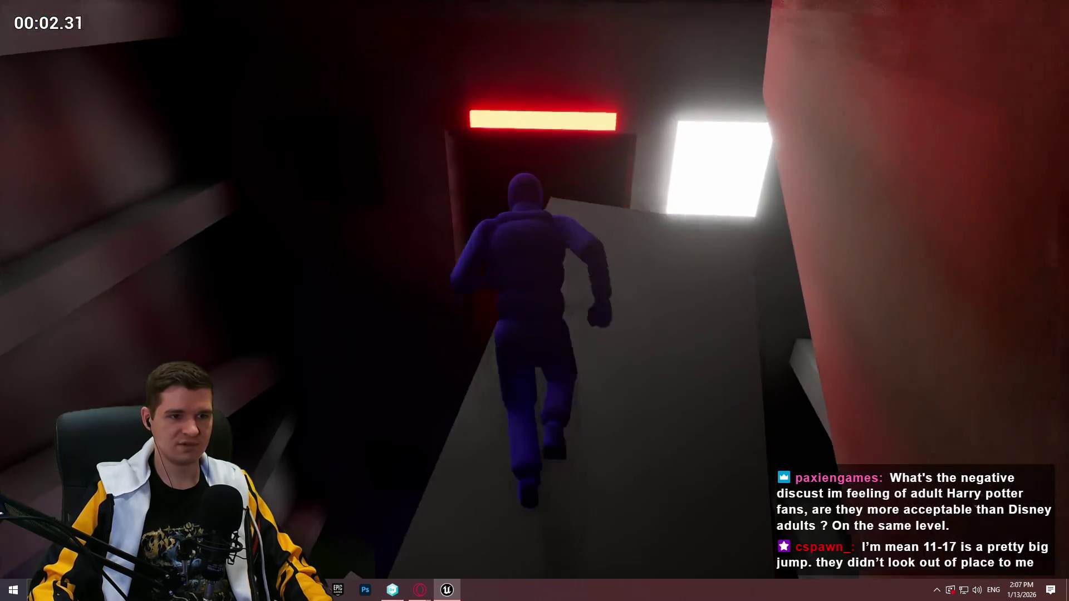
key("Escape")
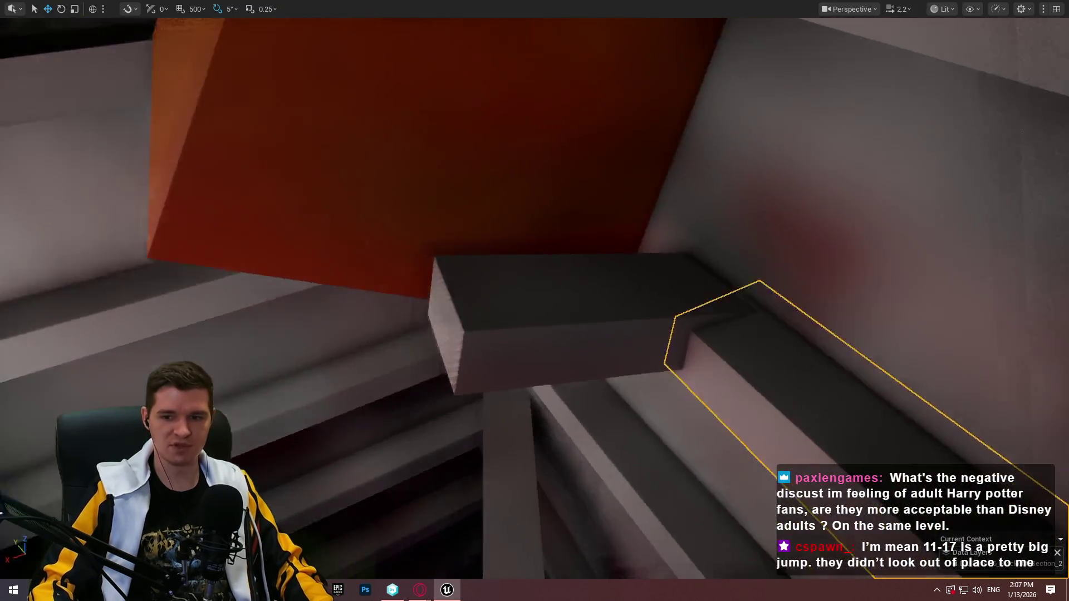
Playtest again from the stair, running and jumping the mannequin up into the vertical shaft.
left_click_drag(425, 366, 425, 366)
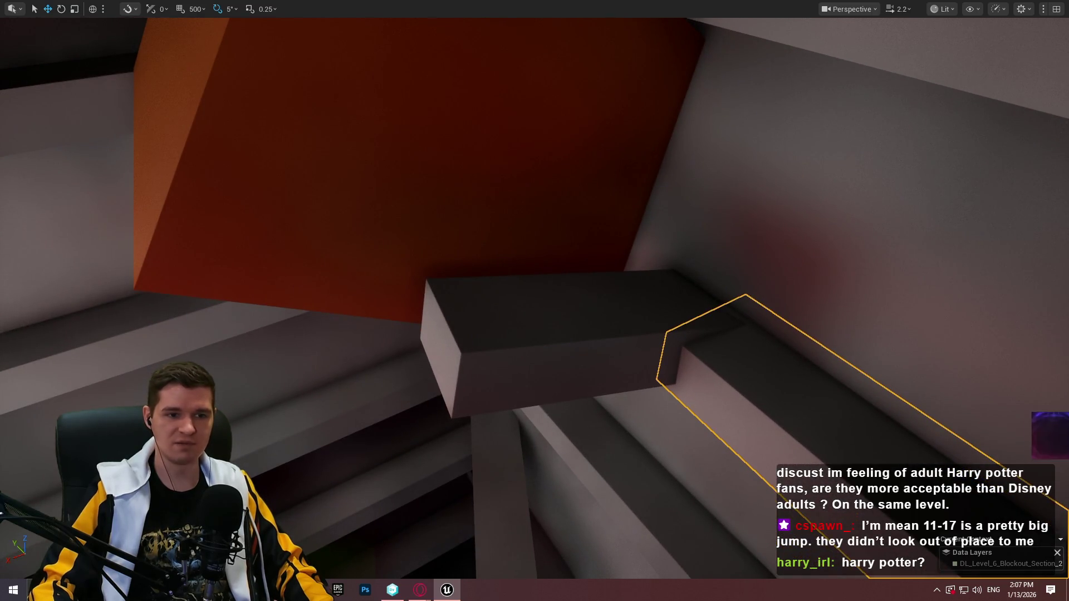
right_click(774, 448)
left_click(828, 569)
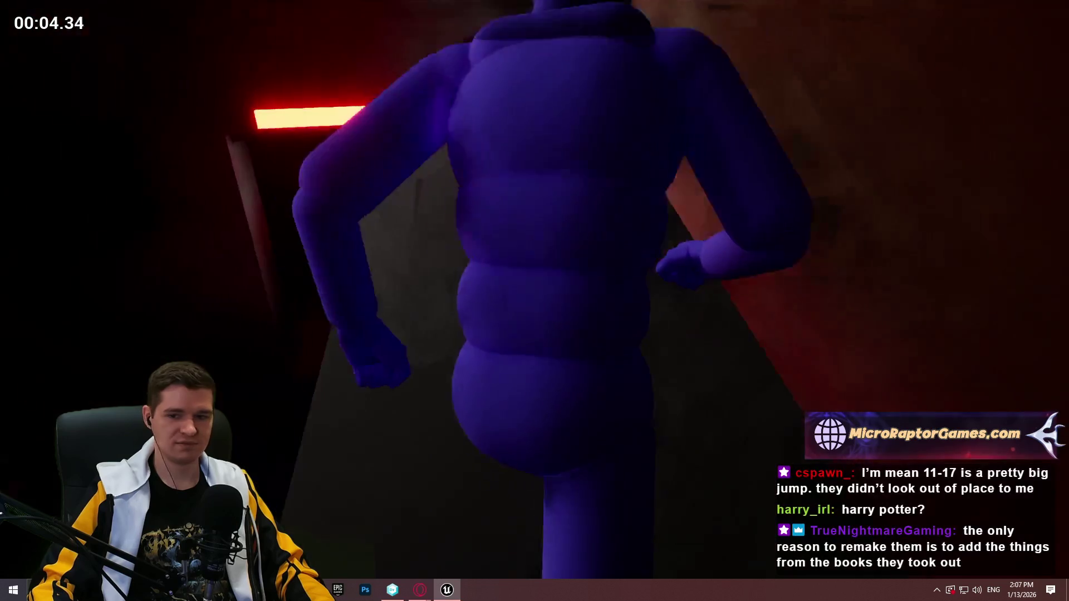
key("w")
key("space")
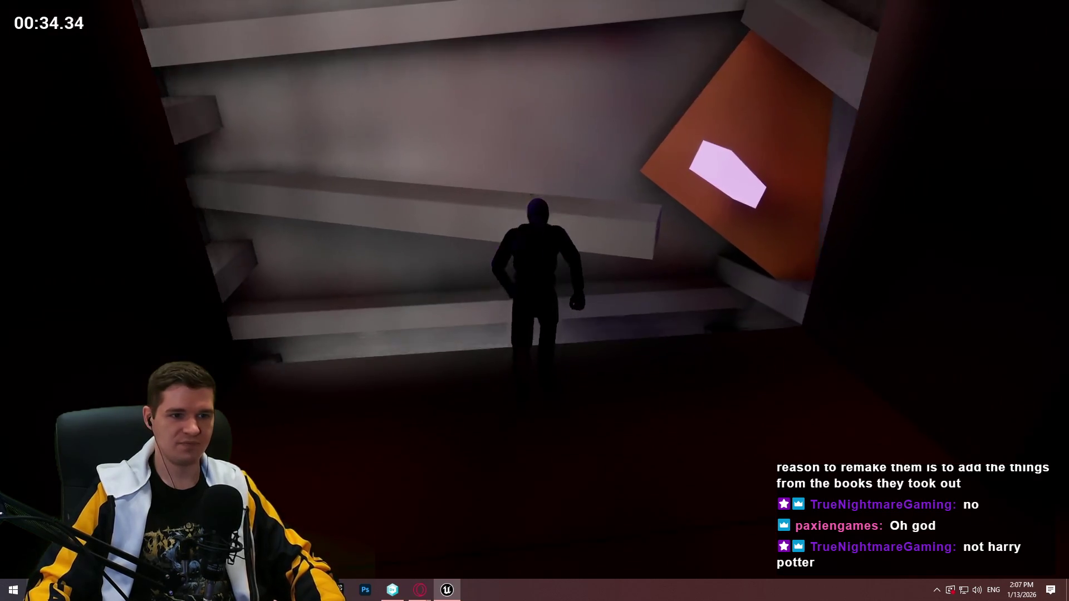
key("Escape")
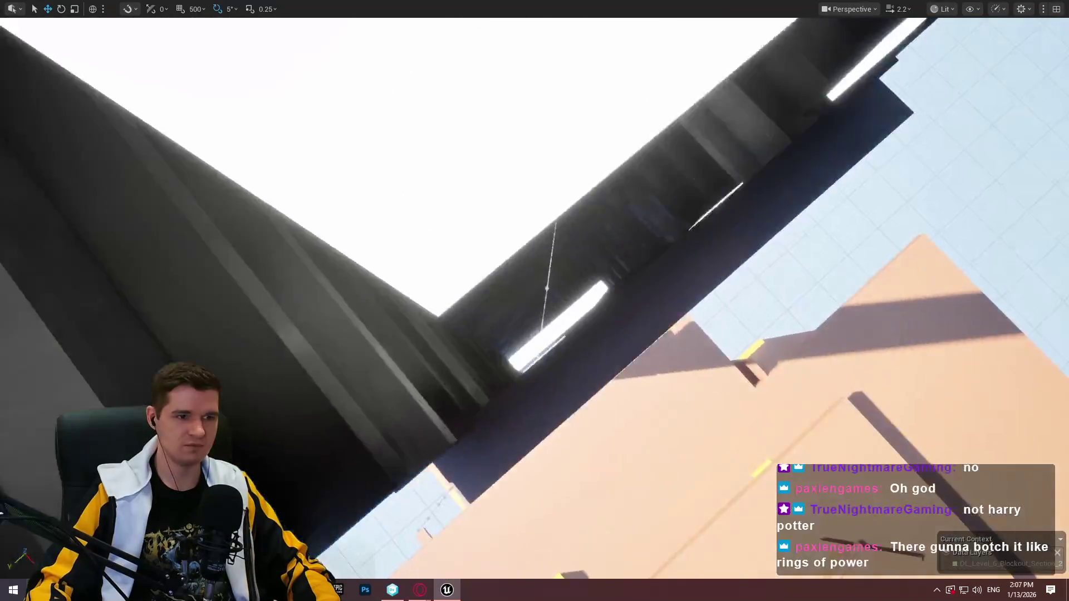
Play From Here on the dark wall block and run the mannequin into the yellow-lit room.
scroll(535, 301, "up", 2)
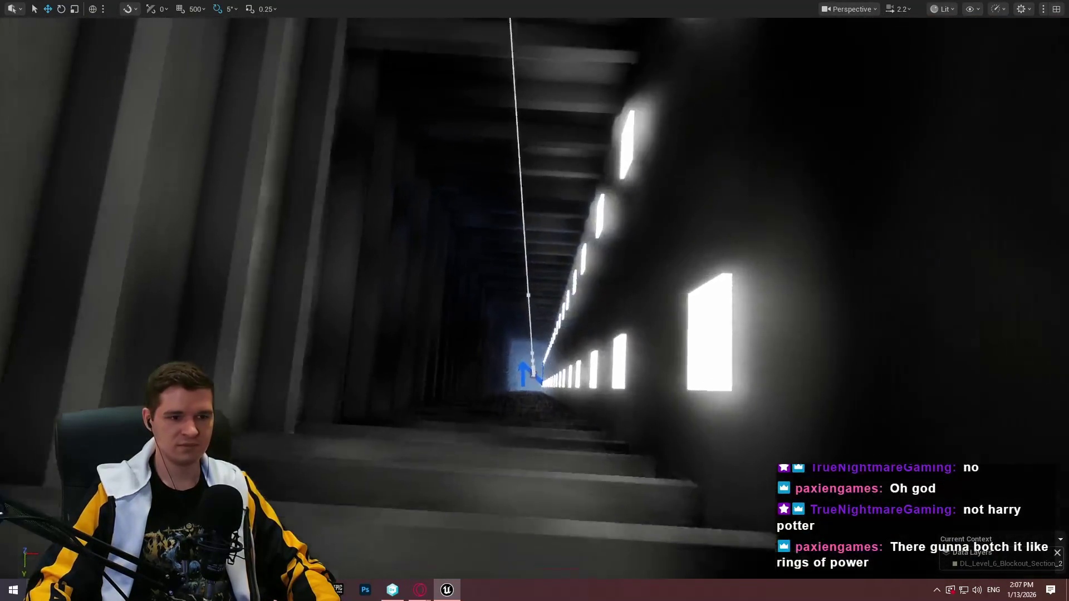
scroll(535, 301, "up", 2)
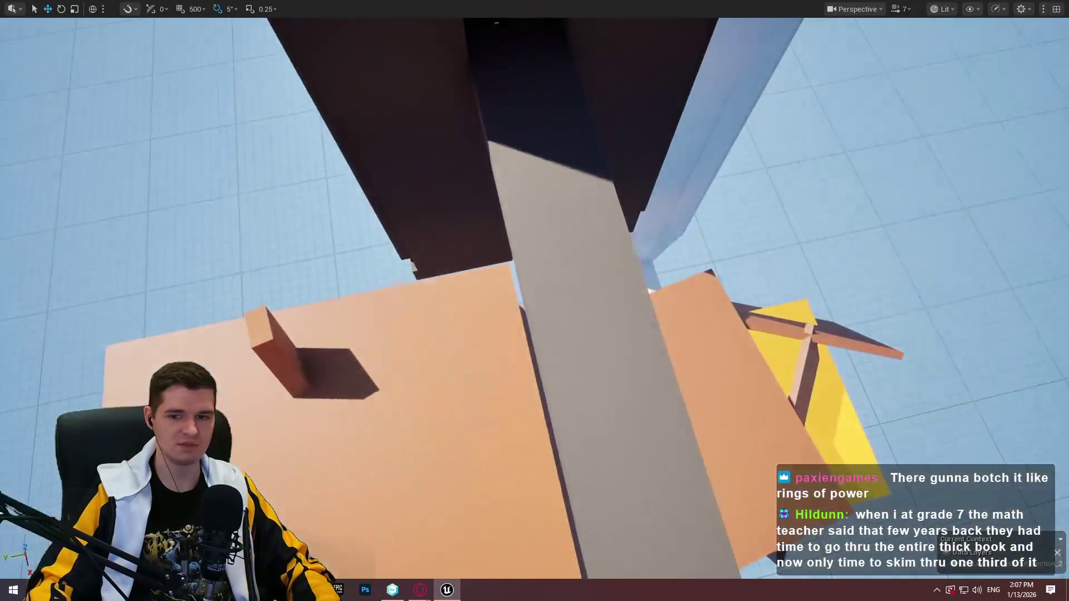
right_click(521, 220)
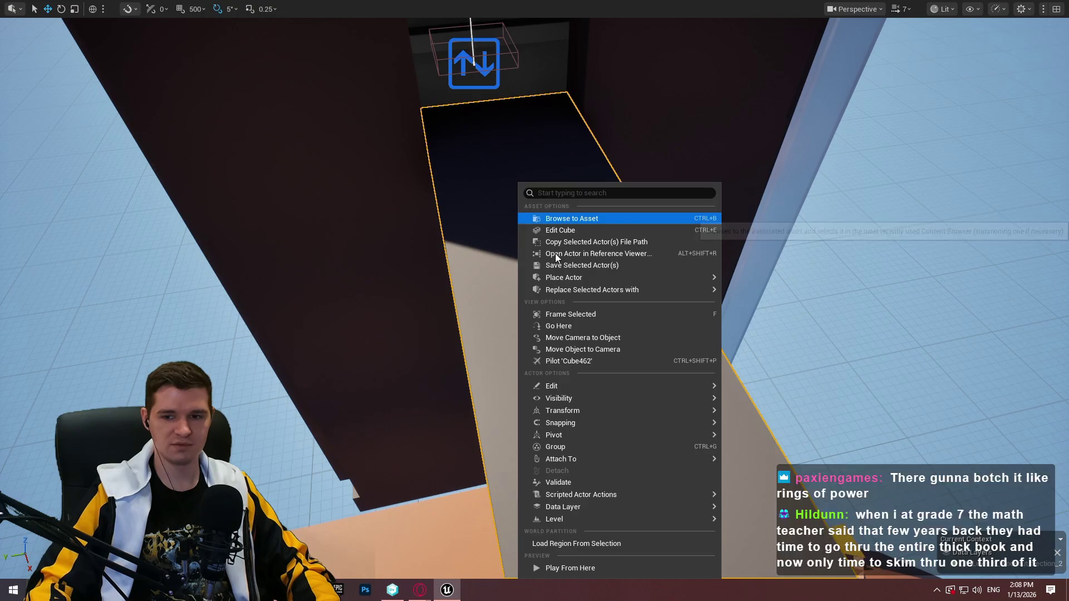
left_click(617, 569)
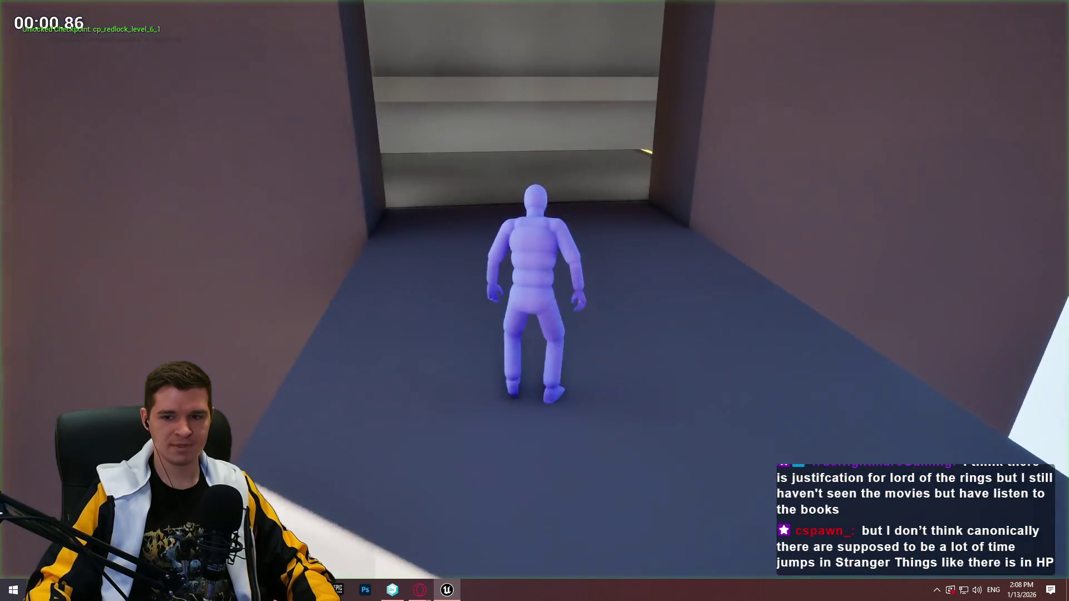
key("w")
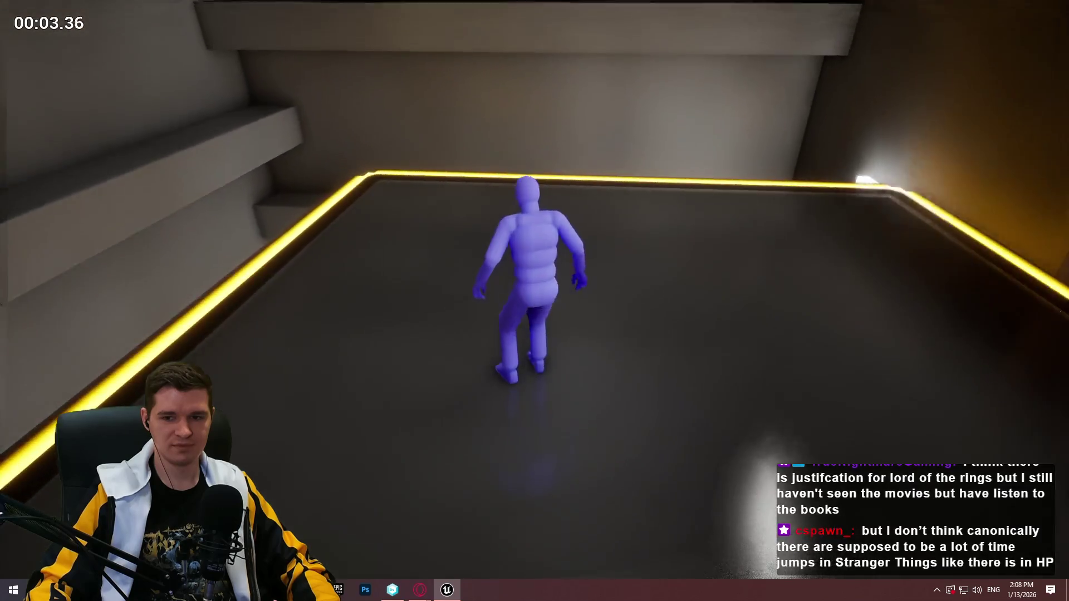
mouse_move(534, 301)
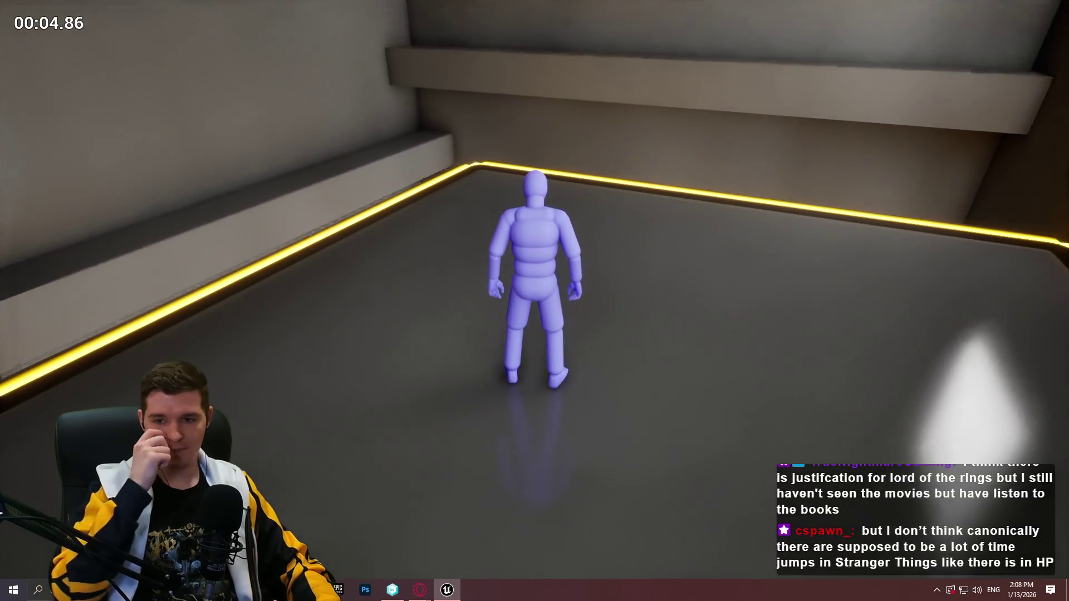
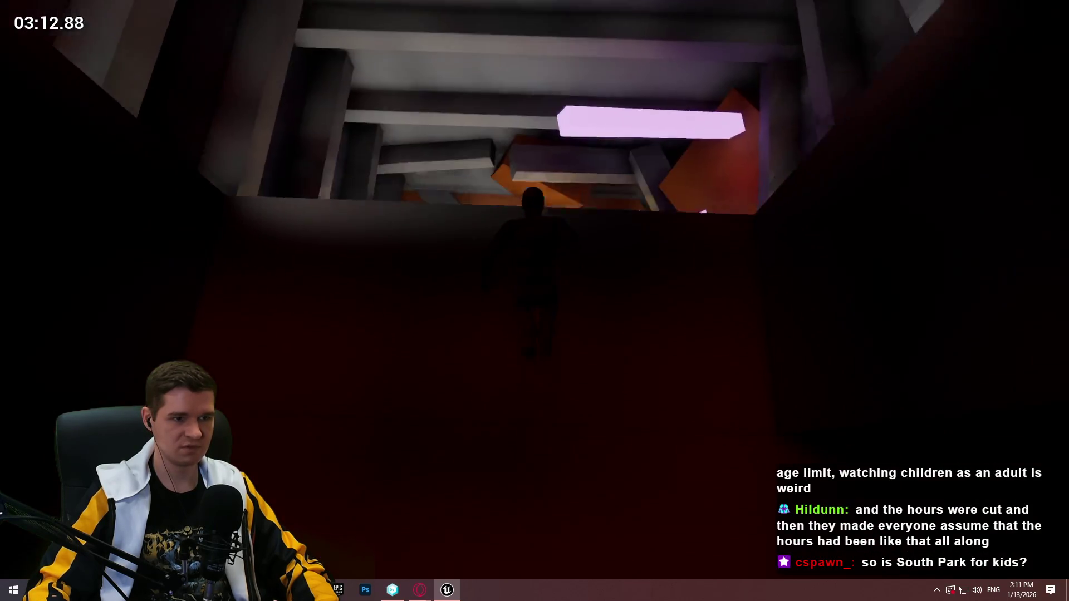
Stop Play In Editor, fly into the lit pillared shaft, and leave immersive fullscreen mode.
key("Escape")
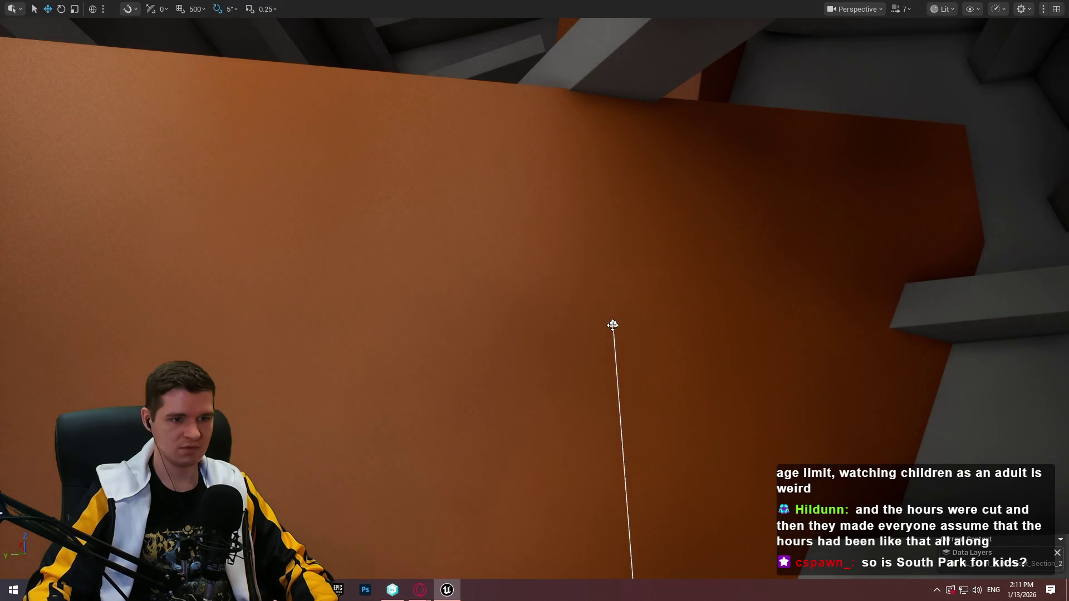
scroll(535, 301, "down", 1)
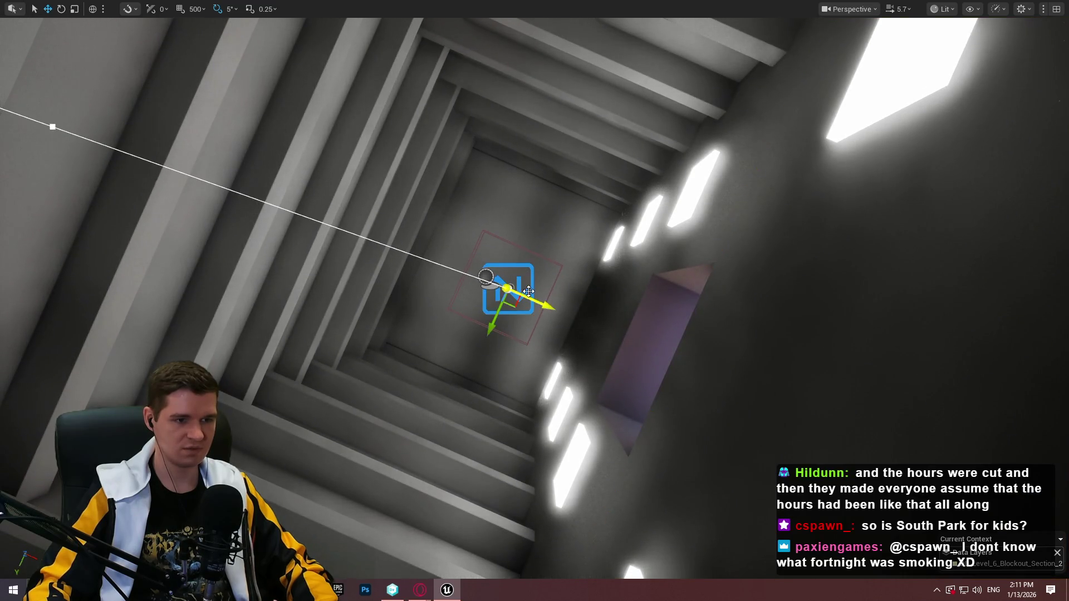
key("F11")
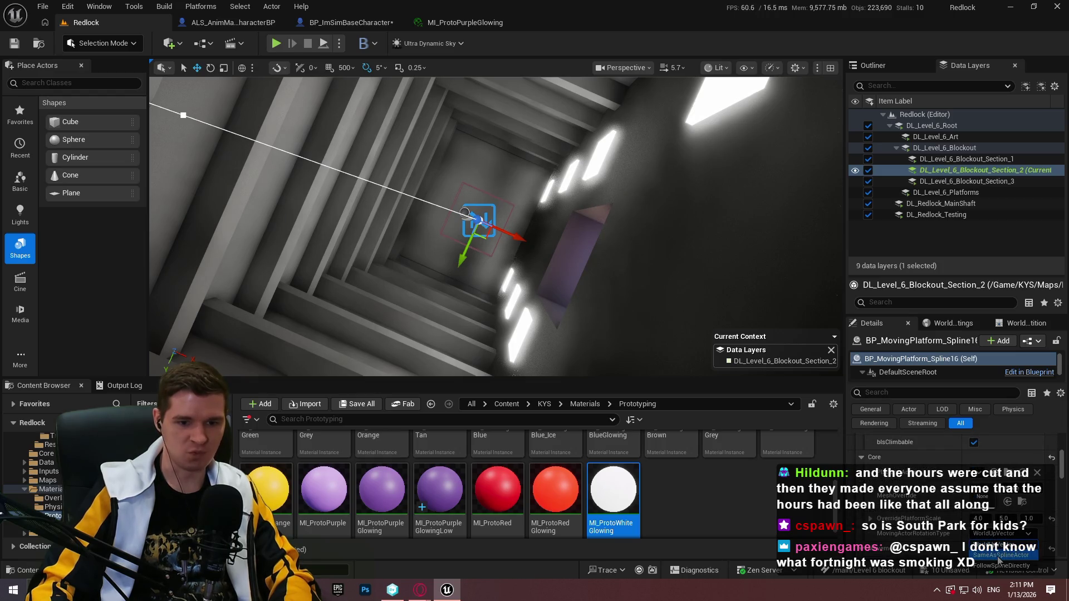
Play from Cube462 in the shaft, walk forward briefly, then stop the playtest.
right_click(560, 260)
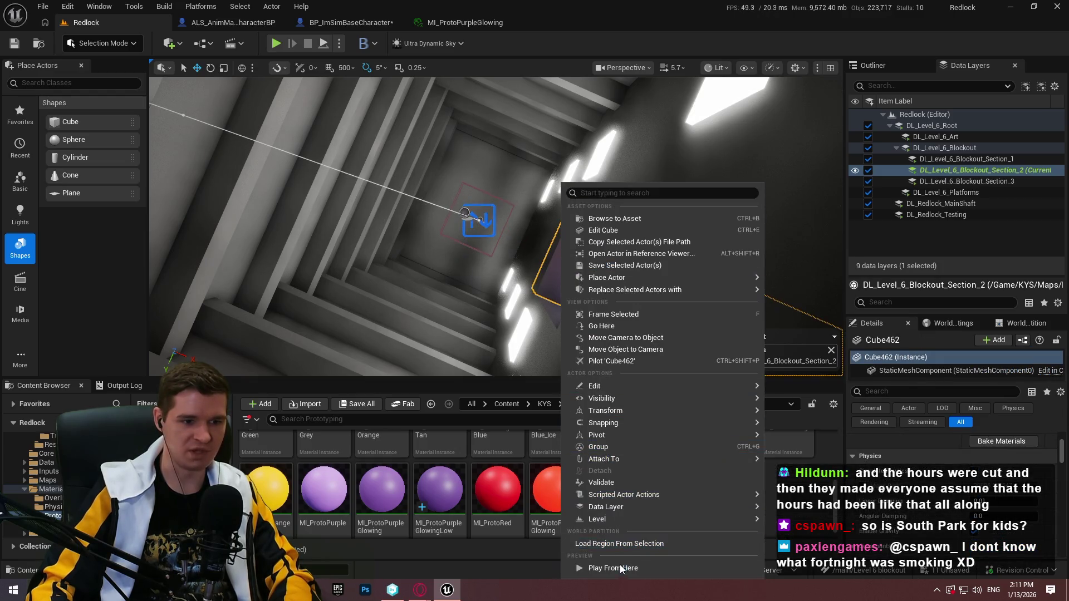
left_click(621, 568)
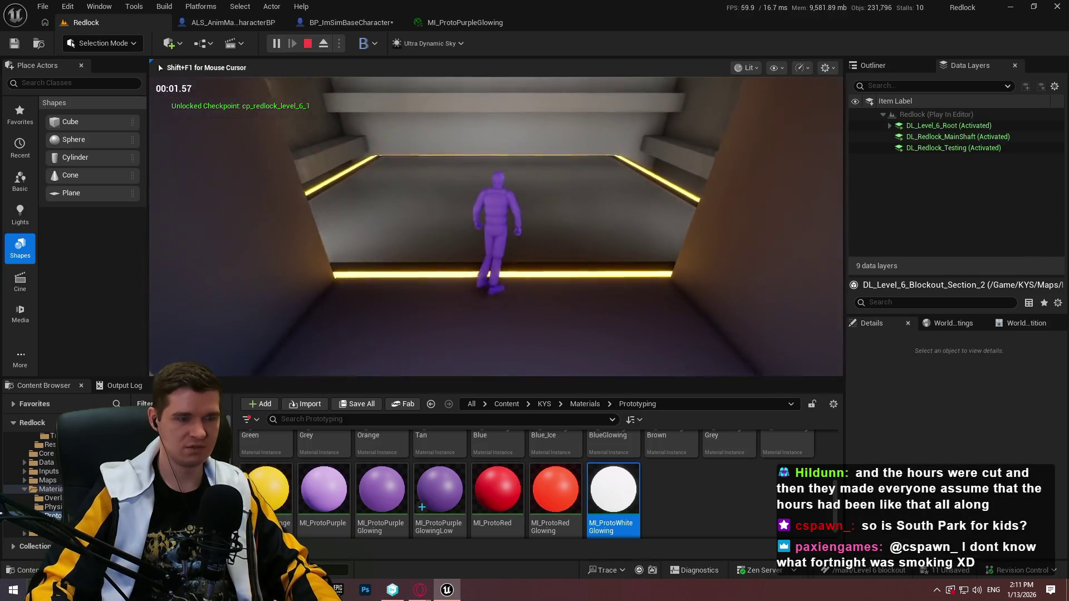
key("w")
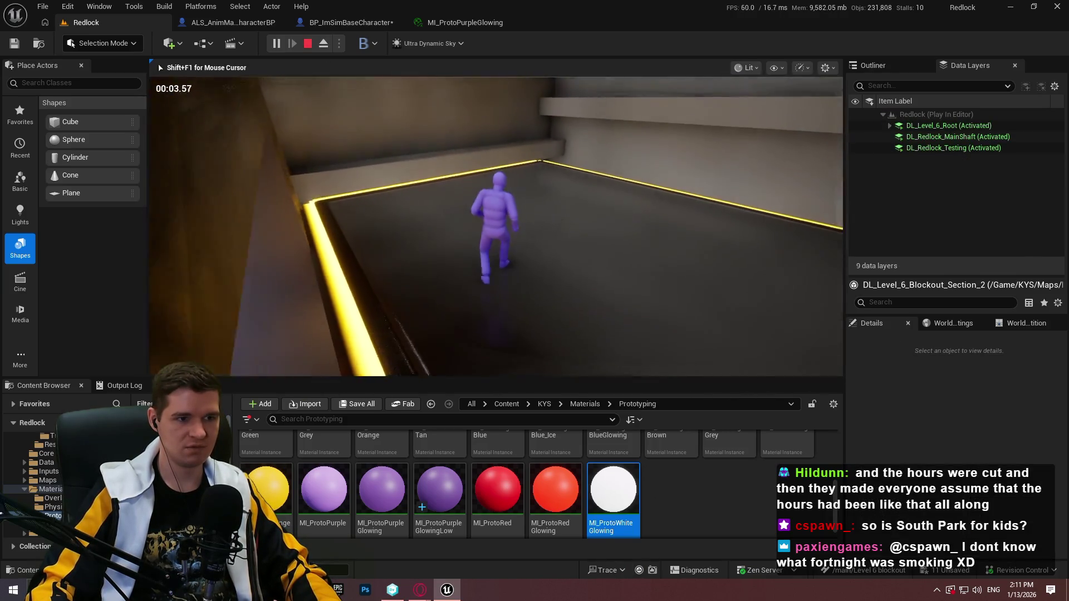
key("Escape")
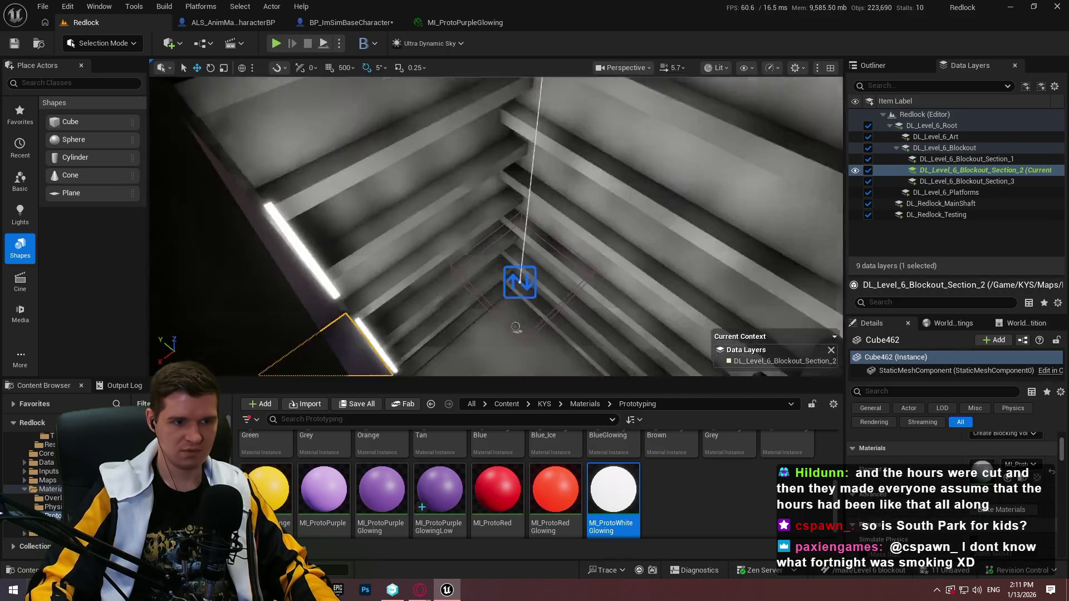
Select the BP_MovingPlatform_Spline16 moving platform in the shaft.
left_click(517, 202)
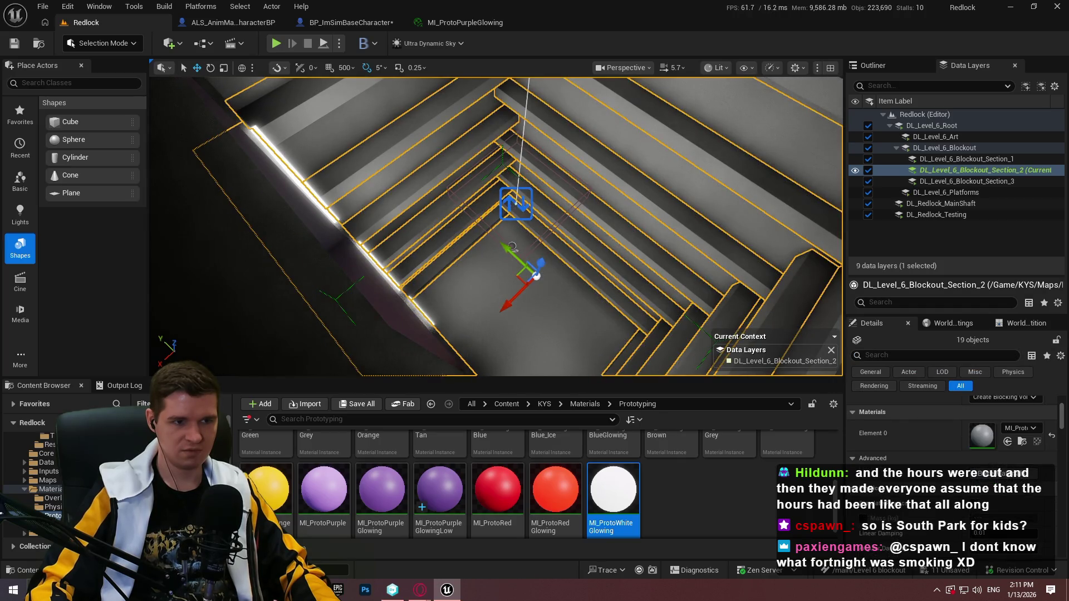
left_click(517, 203)
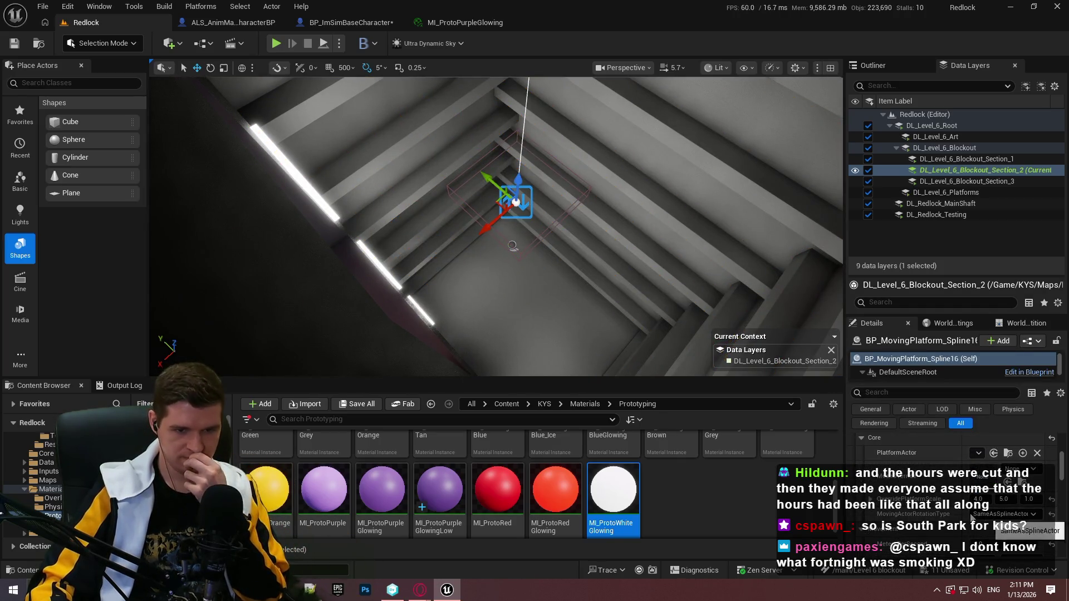
mouse_move(916, 520)
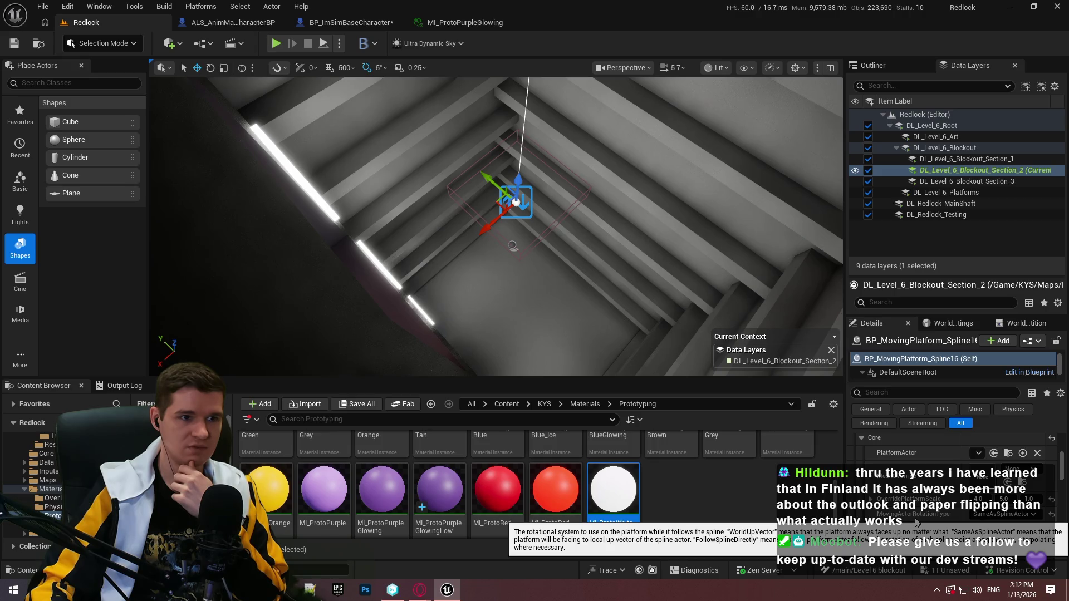
left_click(42, 6)
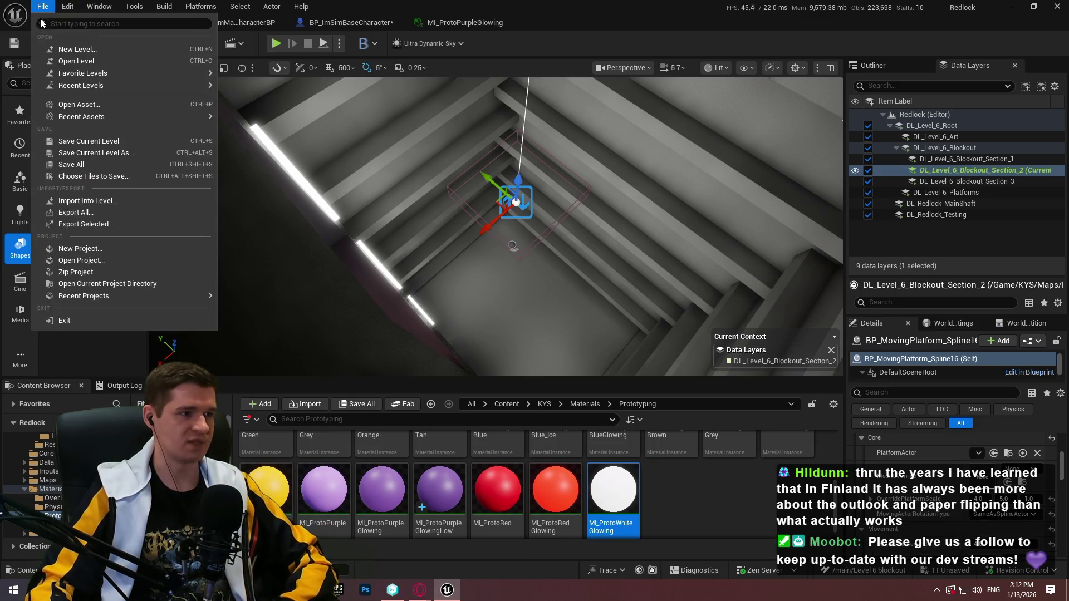
Save all changed levels and assets, checking out the three modified shaft cubes.
left_click(107, 163)
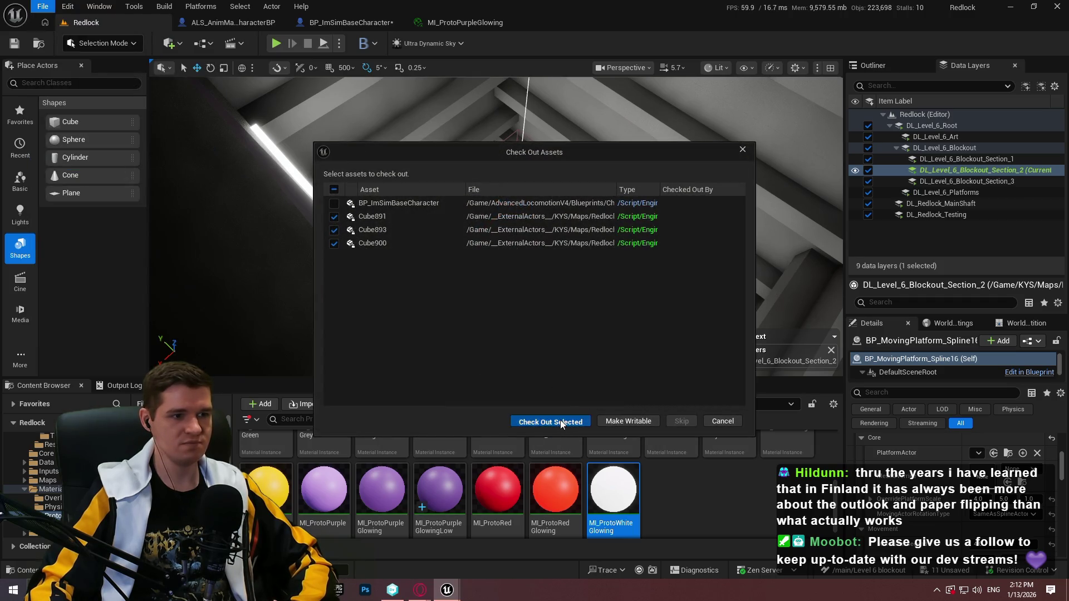
left_click(561, 422)
left_click(584, 404)
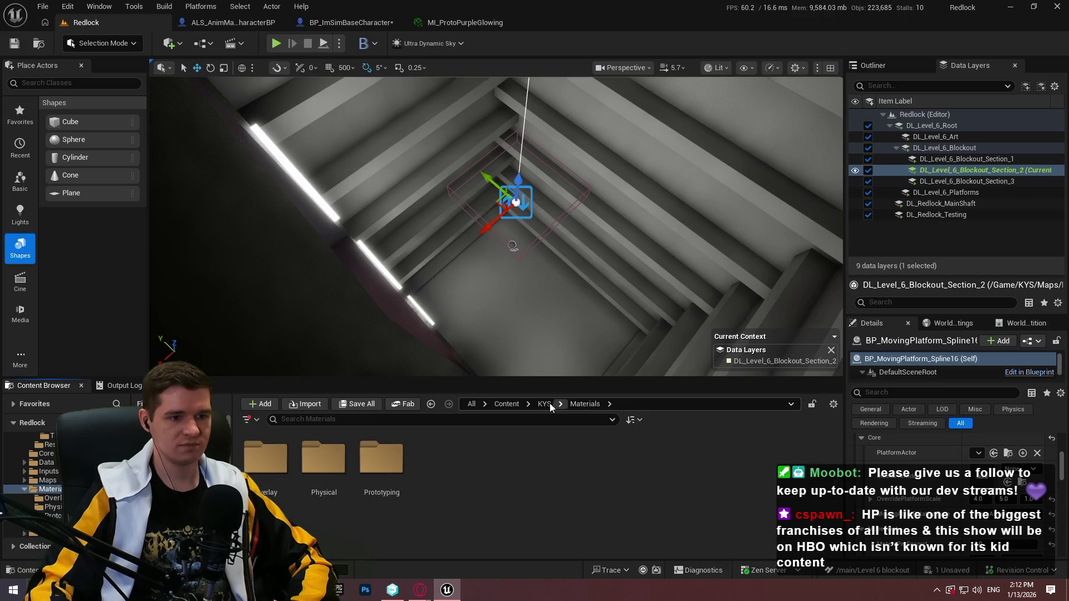
left_click(548, 405)
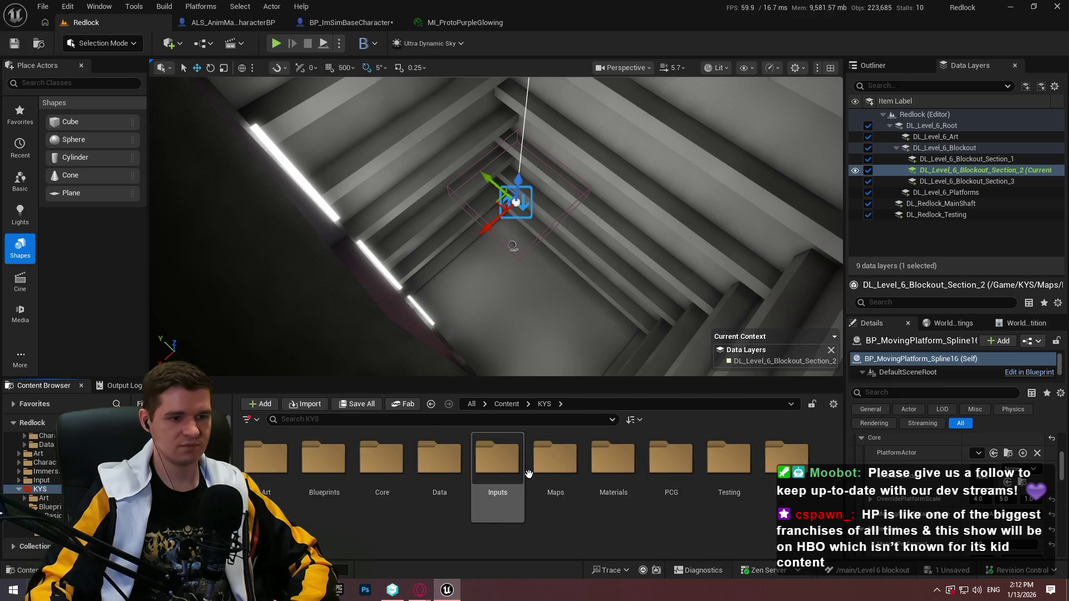
Open P_PlatformingMechanics from KYS > Maps without saving the character blueprint, and launch it as Standalone Game.
double_click(565, 463)
double_click(727, 465)
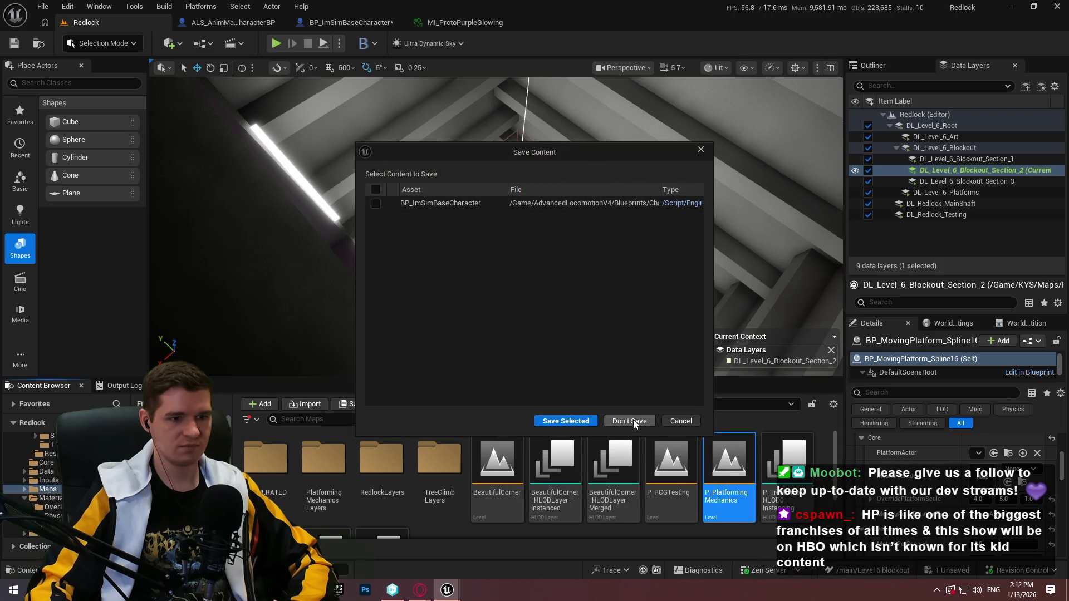
left_click(632, 422)
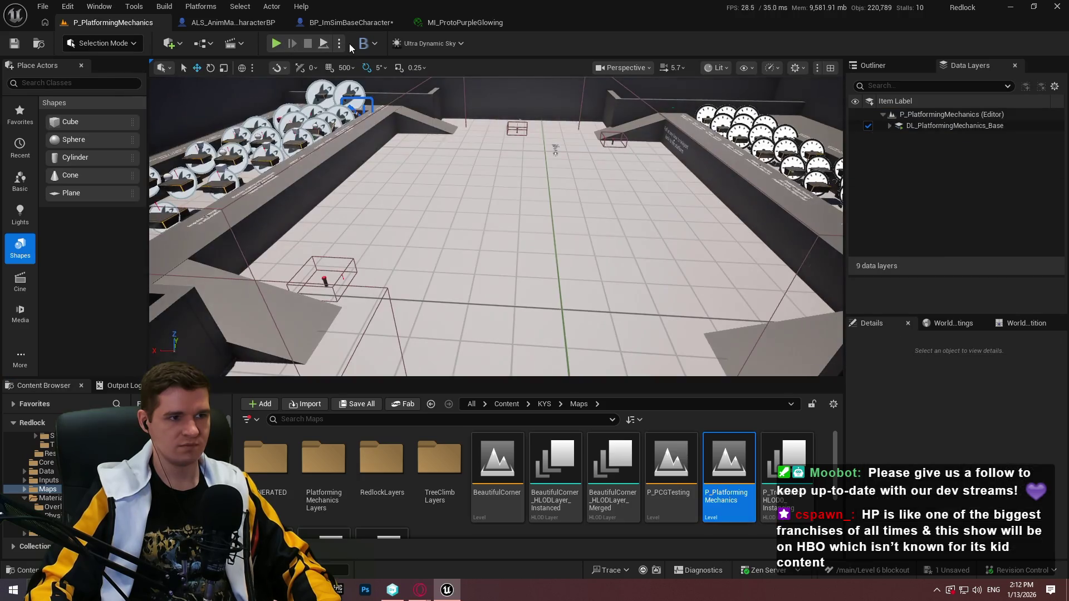
left_click(340, 43)
left_click(432, 105)
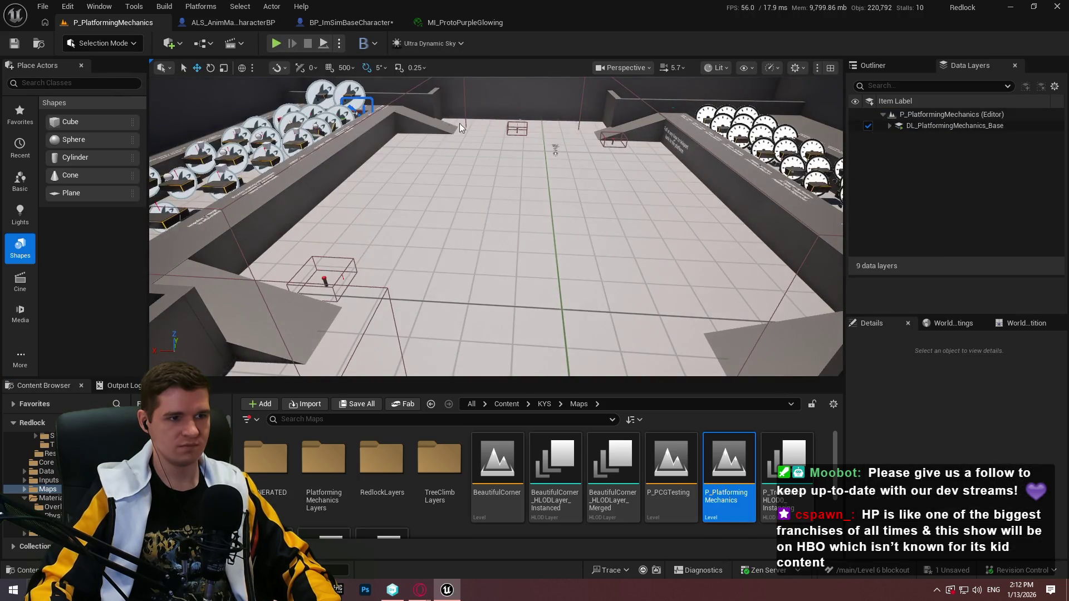
Run to the checkpoint and teleport to the Moving Platforms checkpoint.
key("w")
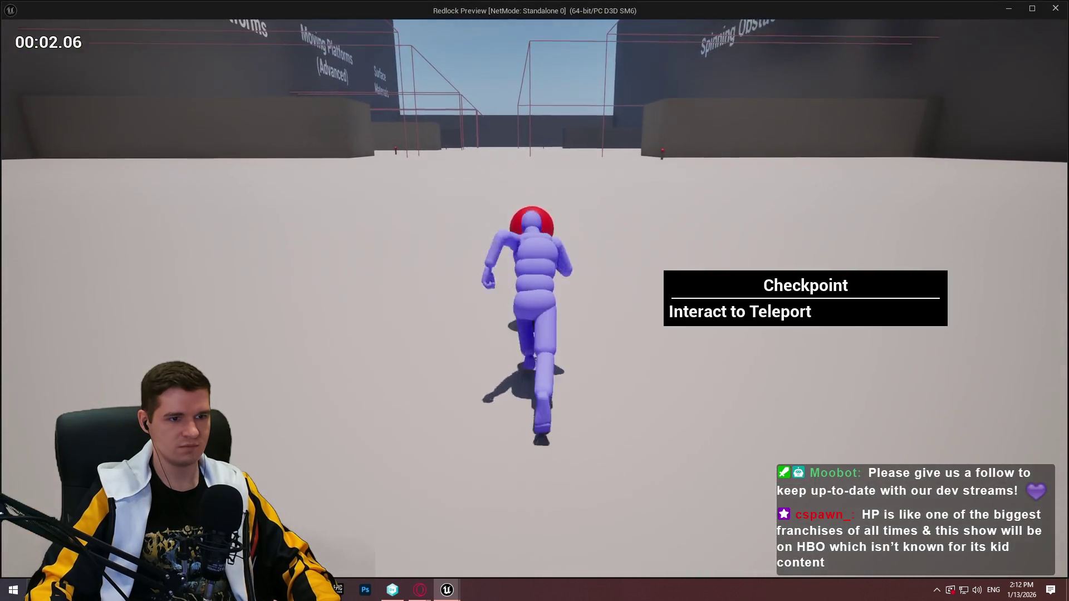
key("e")
scroll(685, 239, "down", 1)
scroll(787, 202, "up", 1)
left_click(793, 168)
Jump up the ramp to the checkpoint pole and teleport to Moving Platforms (Advanced).
key("space")
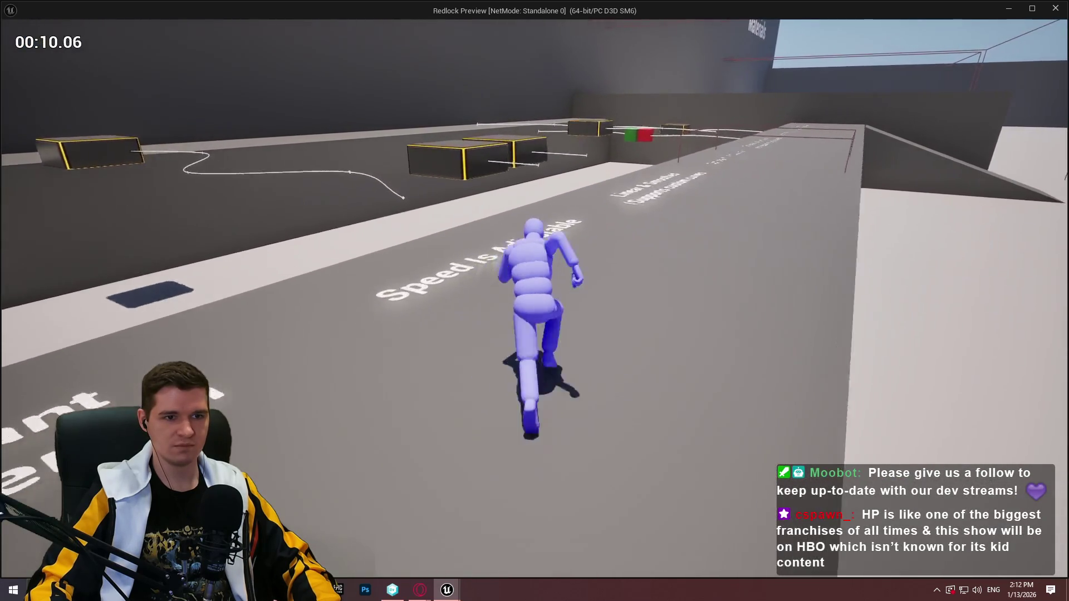
key("space")
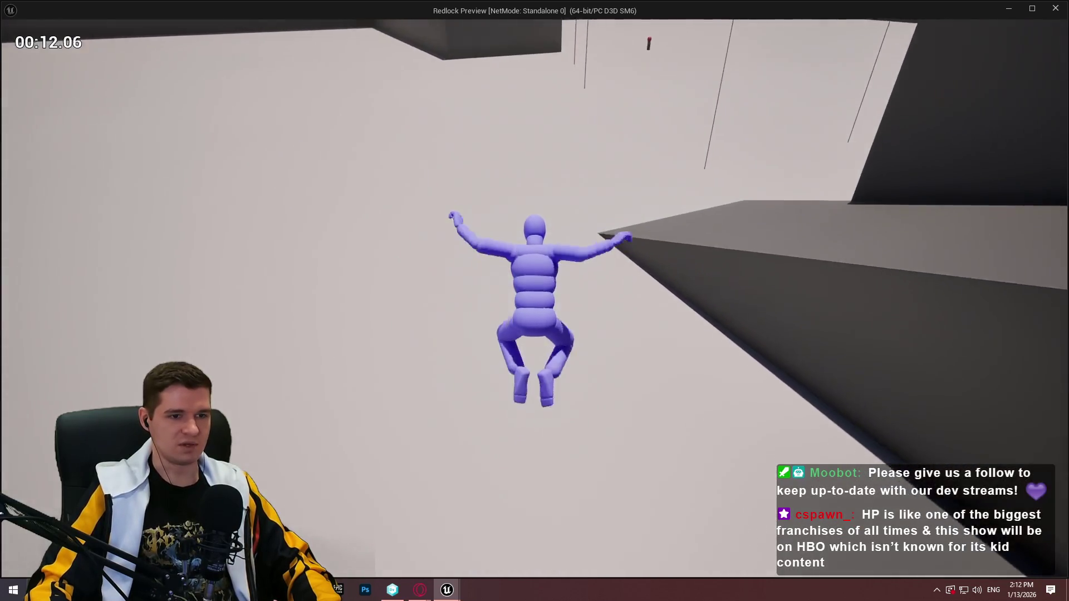
key("e")
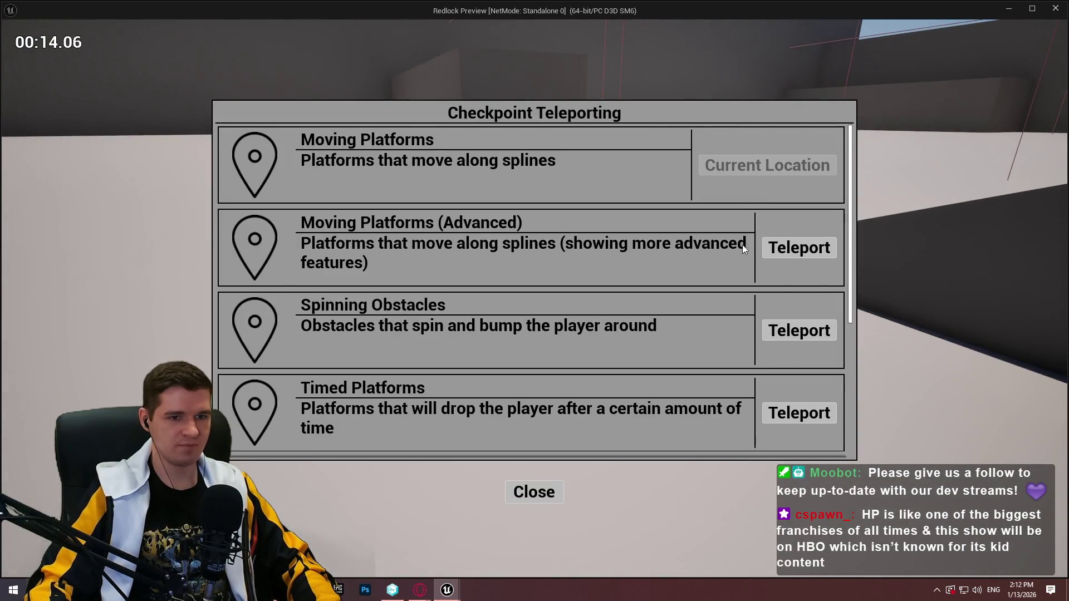
left_click(800, 247)
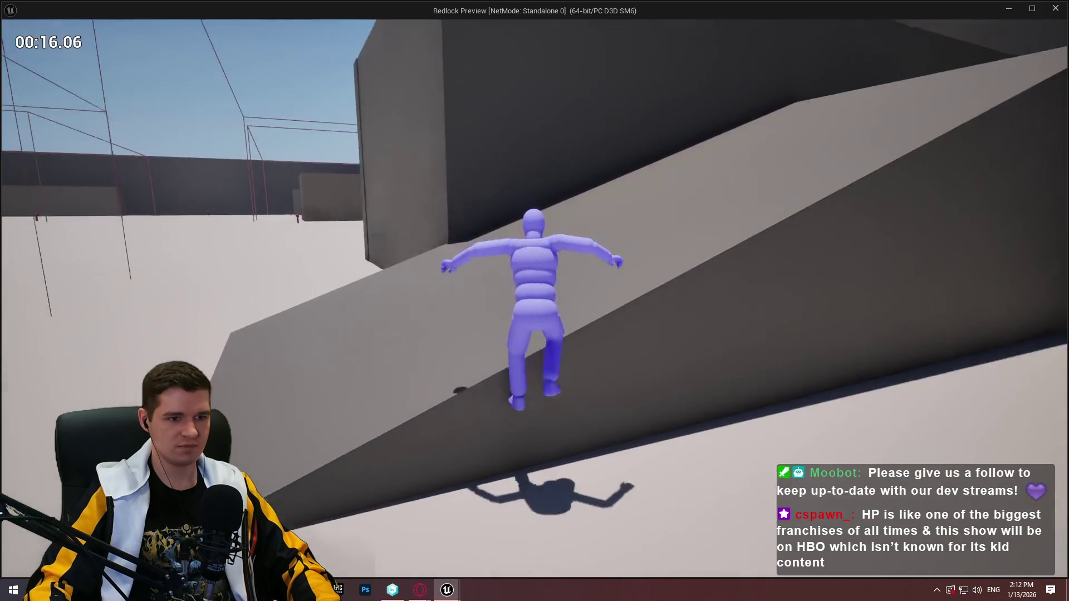
Climb onto the upper platform and run past the moving platforms to the rotation floor text.
key("space")
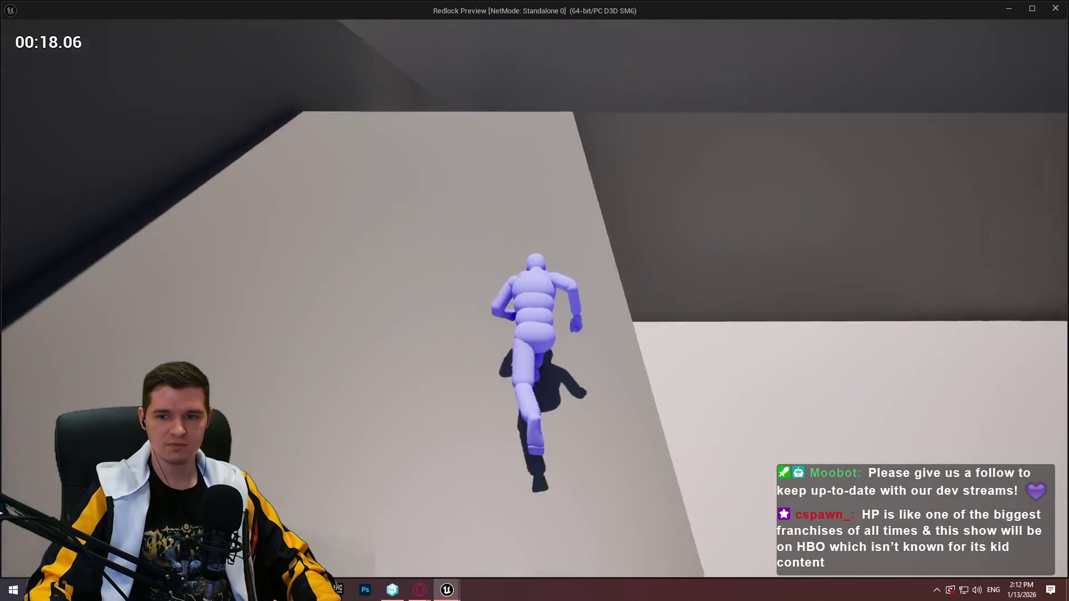
key("w")
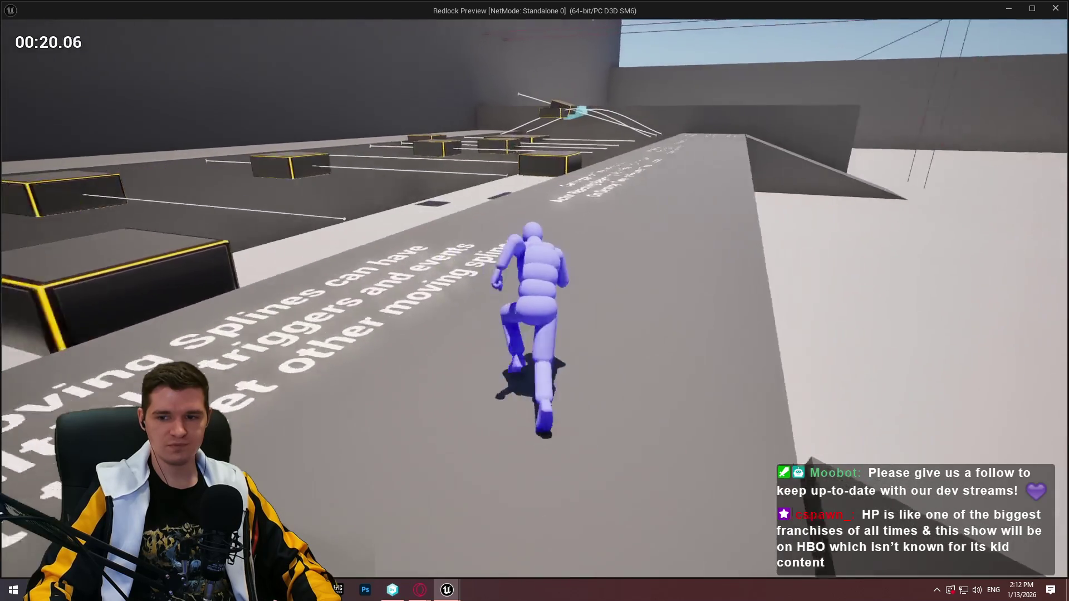
key("w")
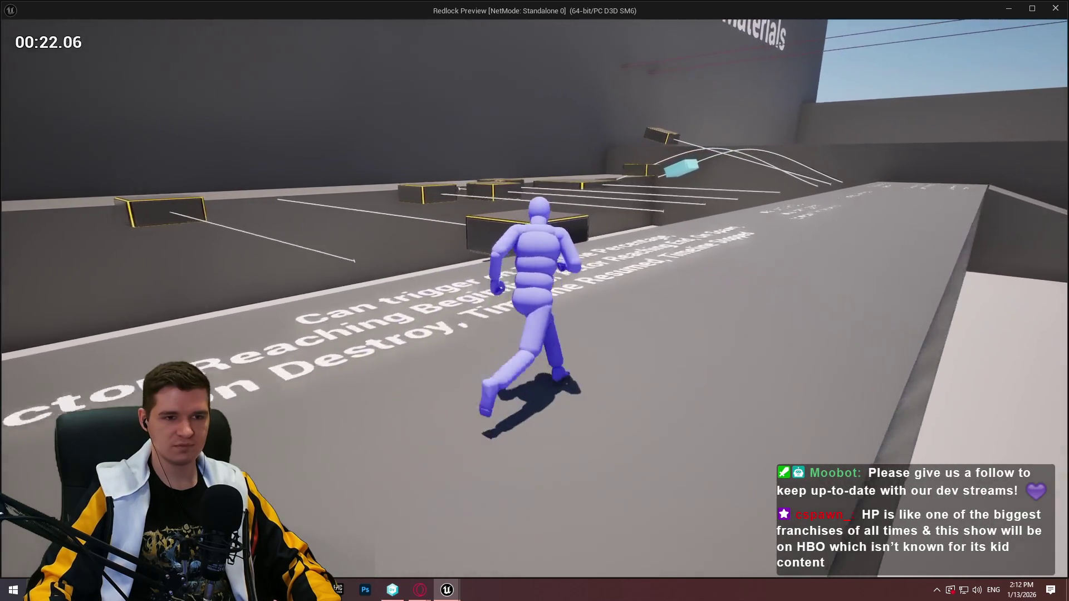
key("w")
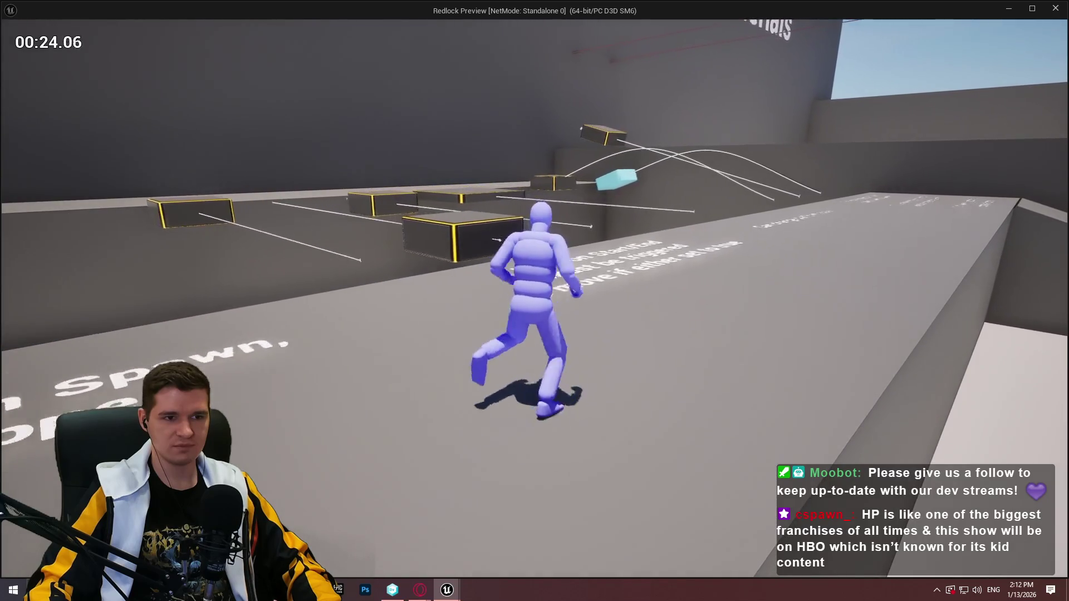
key("w")
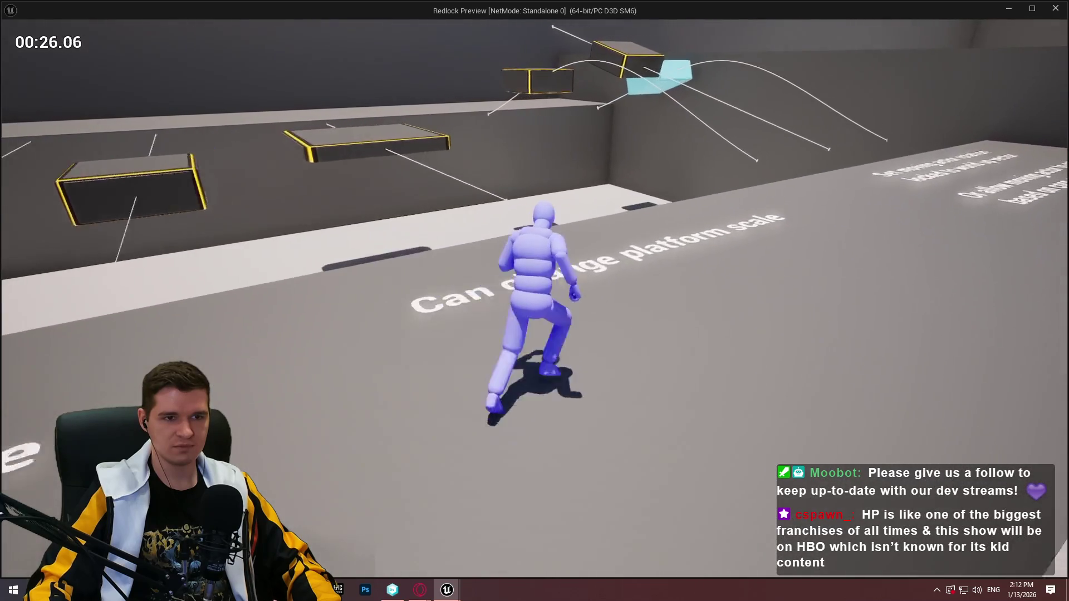
key("w")
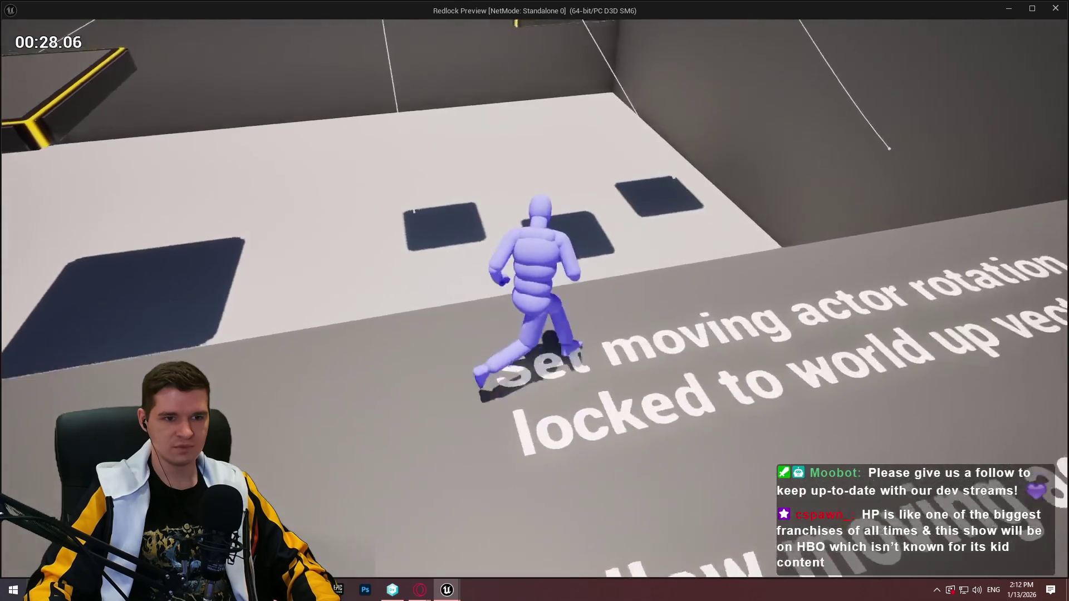
key("w")
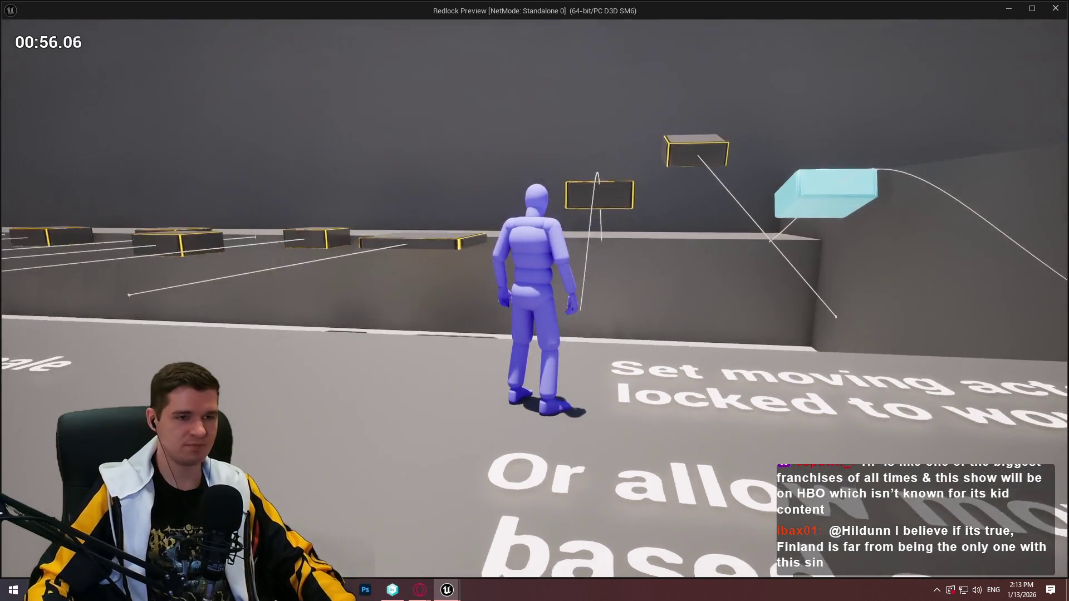
End the play session and browse the Maps folder in the Content Browser.
key("Escape")
scroll(576, 496, "down", 2)
scroll(576, 496, "up", 2)
scroll(478, 508, "down", 2)
scroll(478, 503, "up", 2)
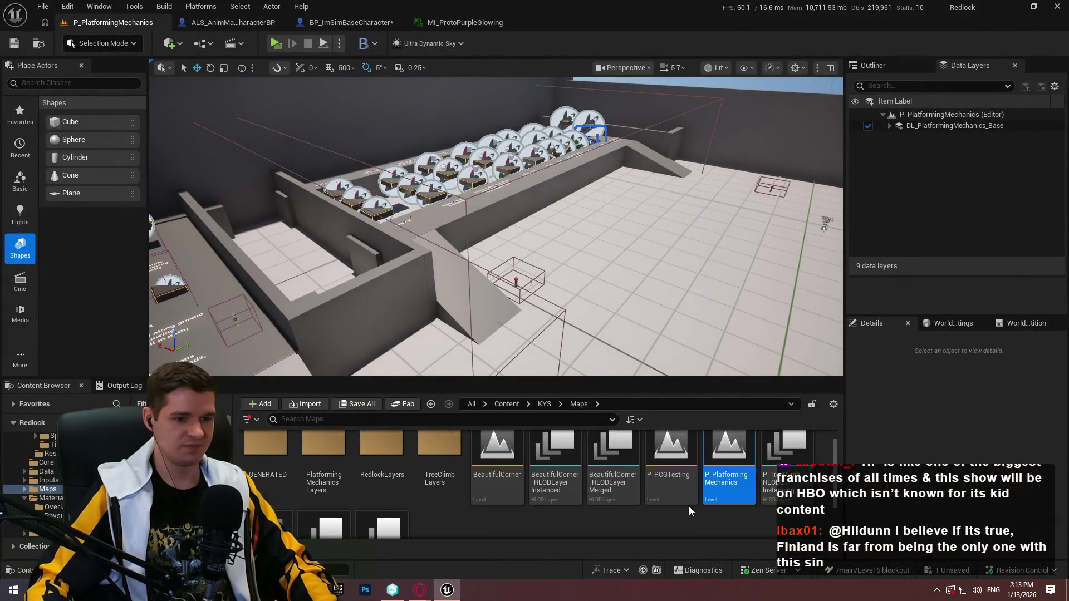
Open the Redlock map without saving the character blueprint.
scroll(390, 490, "down", 3)
double_click(266, 472)
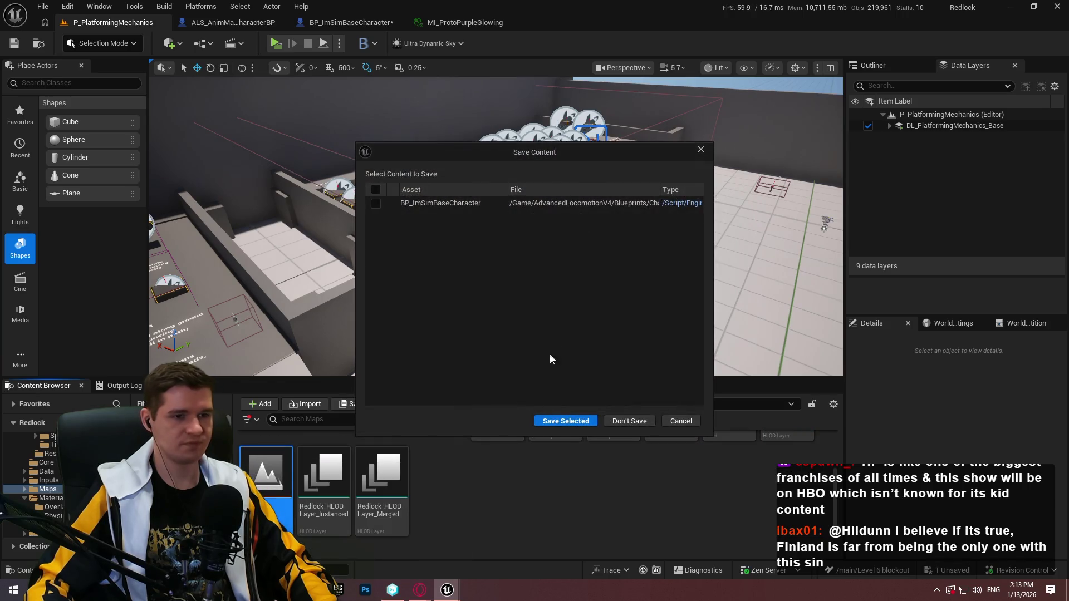
left_click(626, 422)
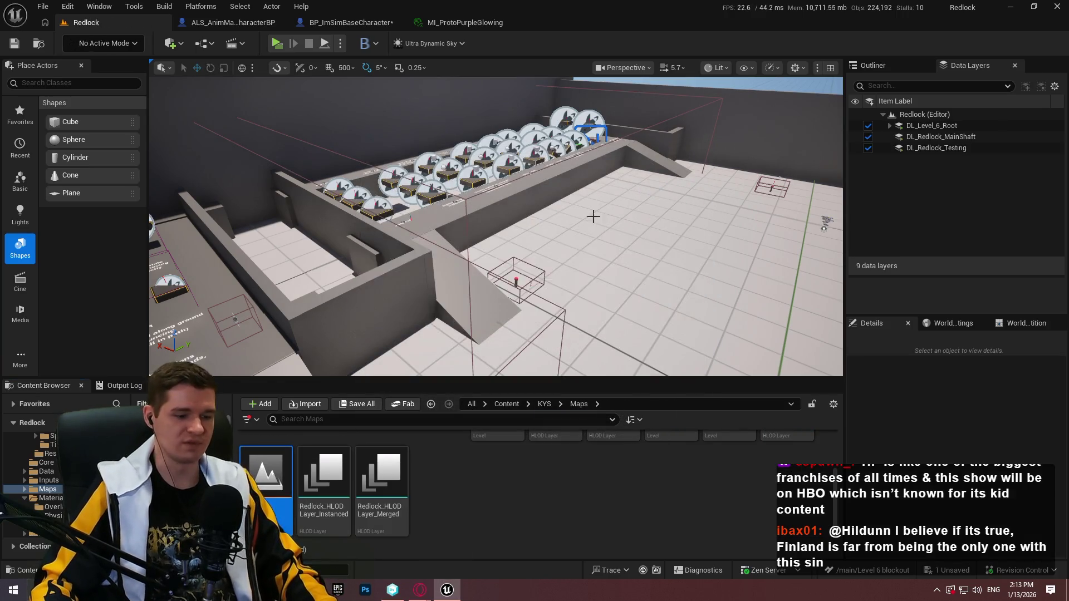
Look up the shaft, select the stairs, moving platform and ceiling box Cube462, then start playtesting.
scroll(579, 231, "up", 3)
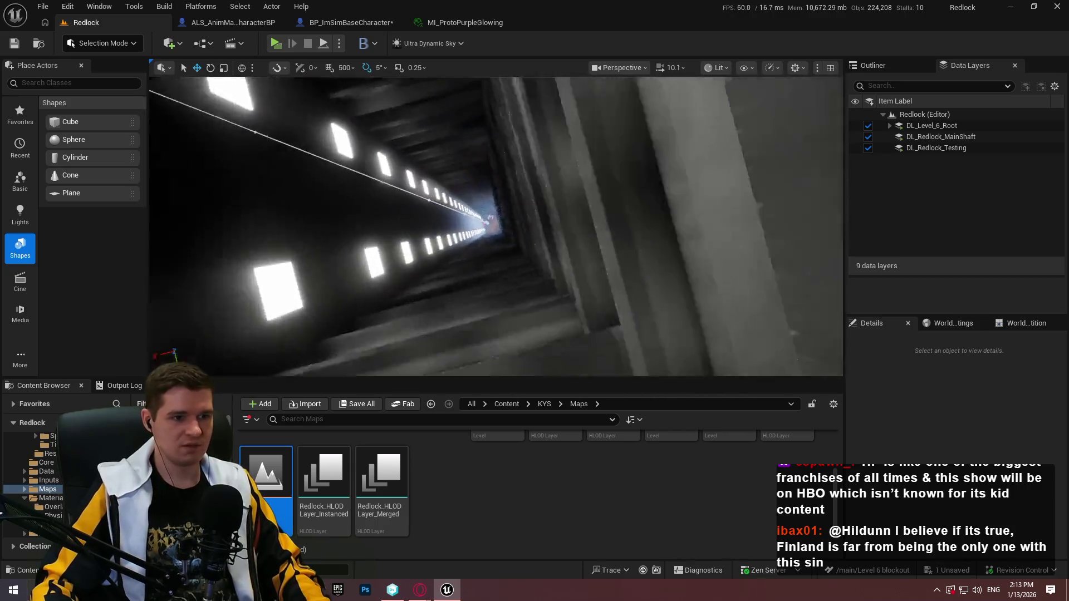
left_click_drag(602, 235, 602, 235)
left_click(504, 228)
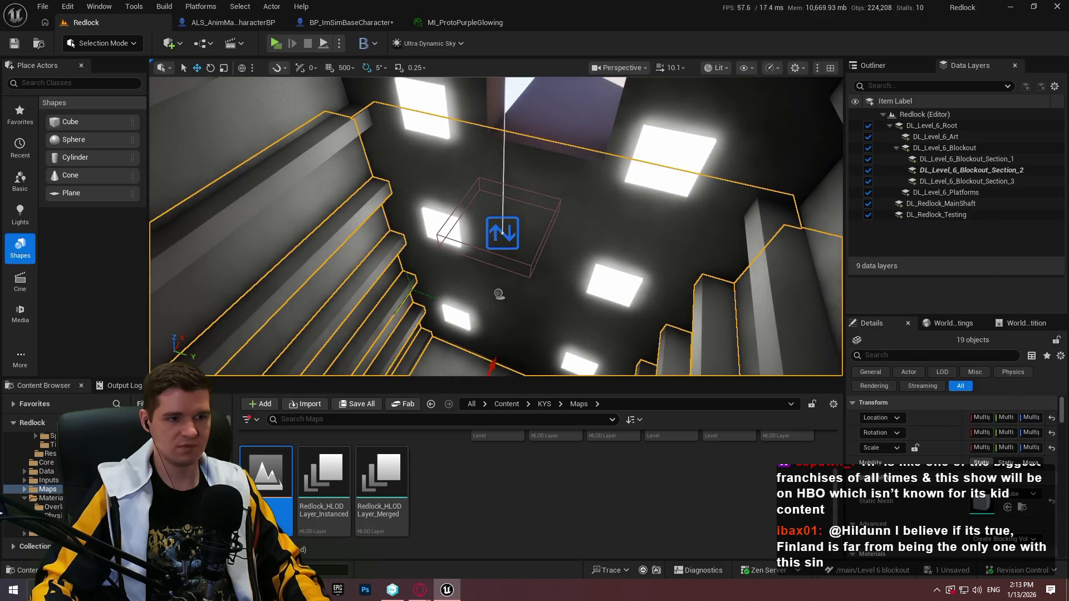
left_click(502, 233)
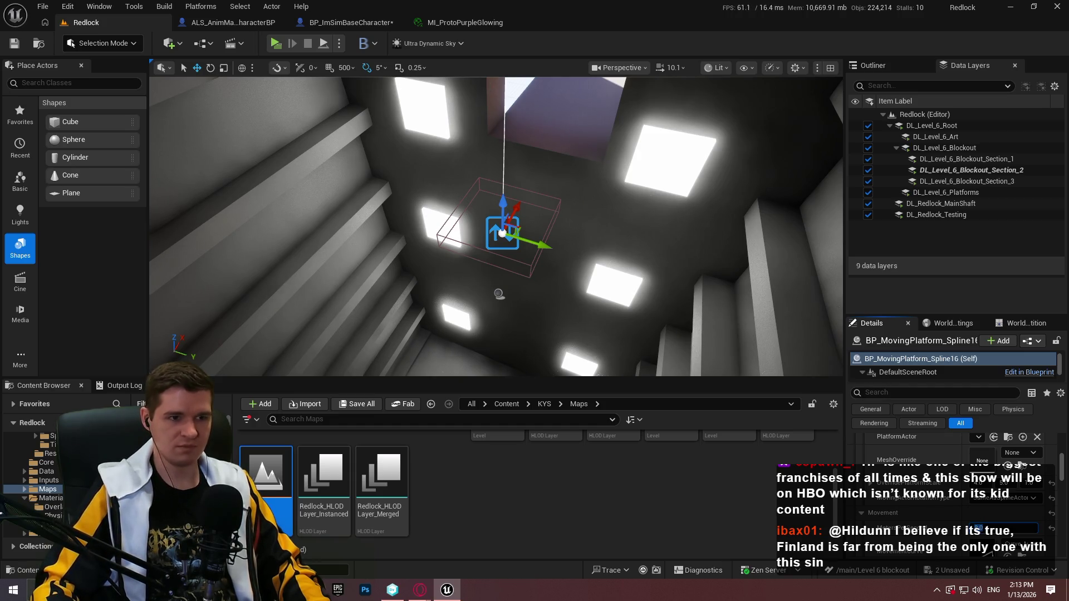
right_click(490, 93)
left_click(576, 88)
right_click(583, 93)
key("Escape")
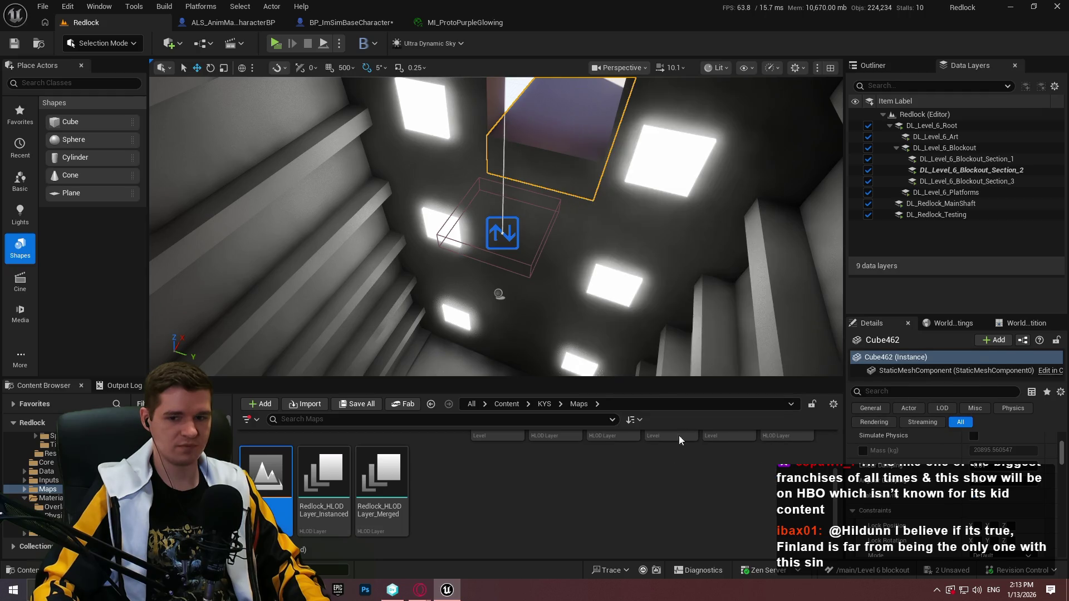
key("alt+p")
Go fullscreen, run down the corridor, and climb the hanging rope up the shaft.
key("F11")
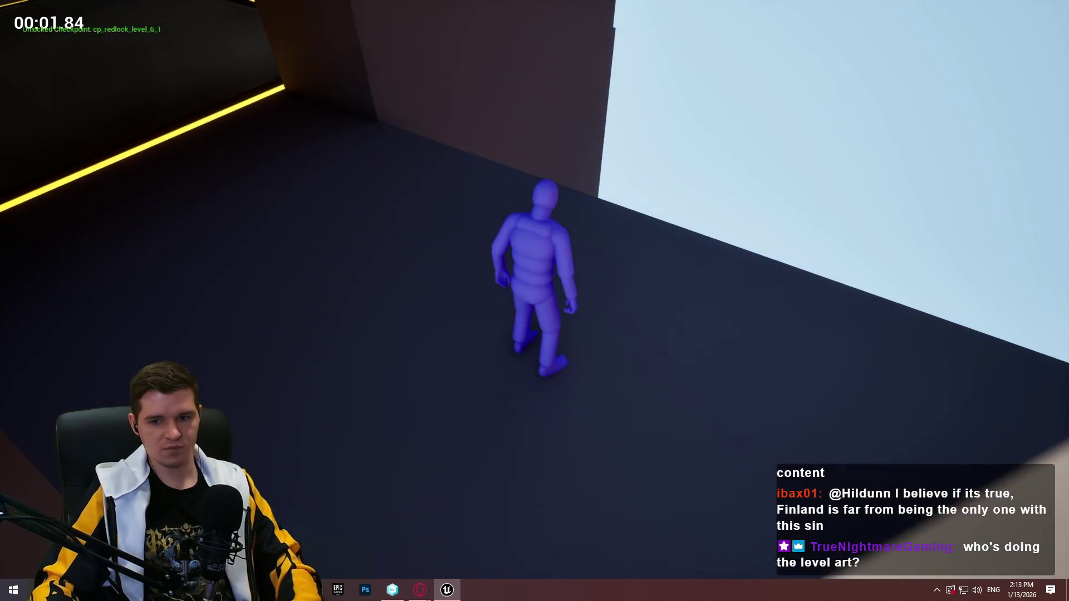
key("w")
key("space")
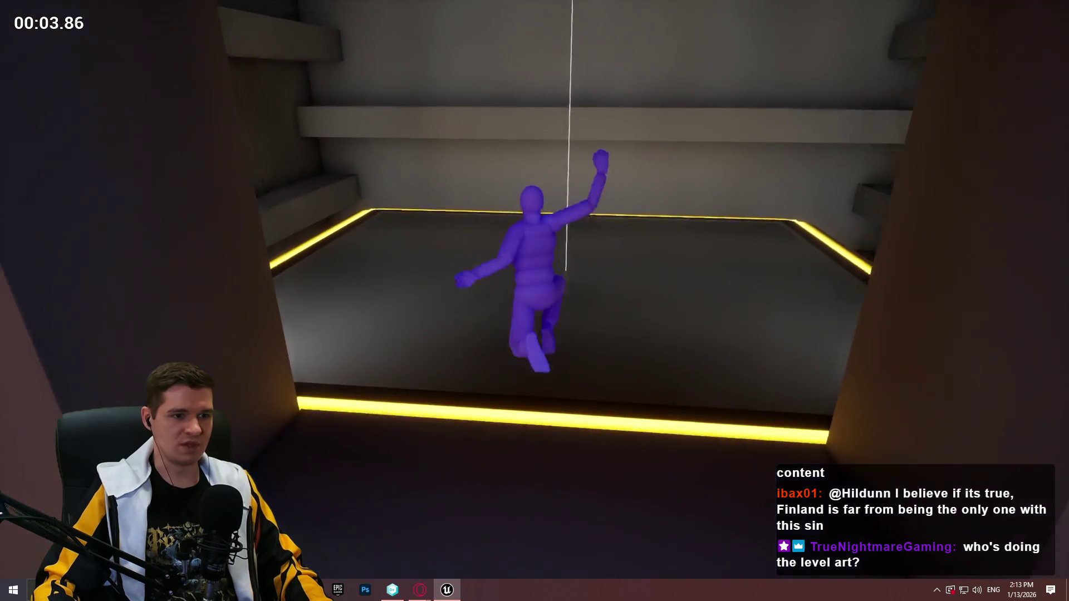
key("w")
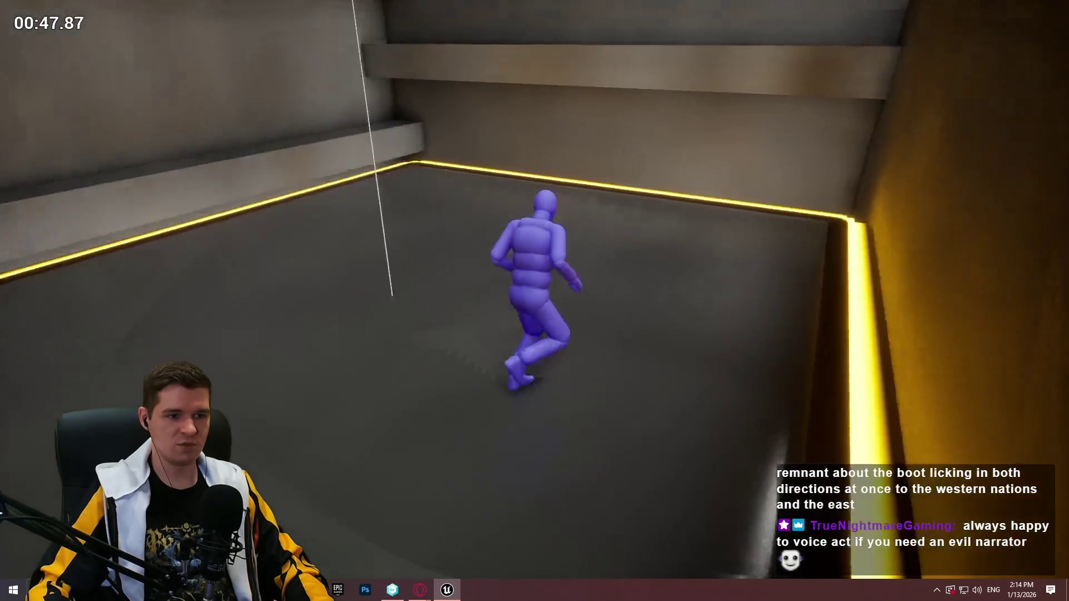
Land and run across the floor toward the orange wall and lit window wall.
key("w")
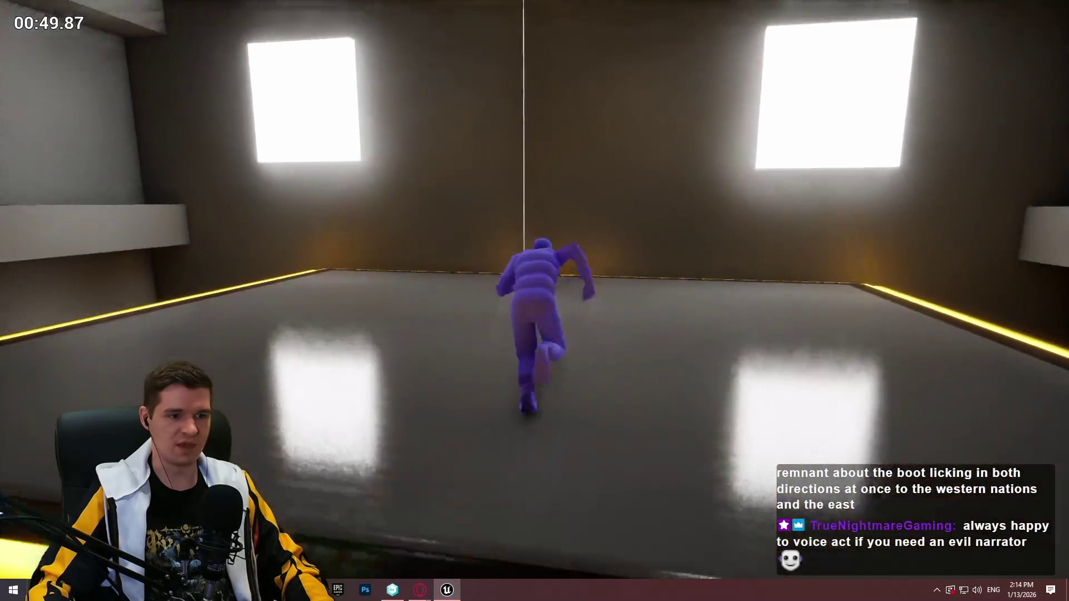
key("w")
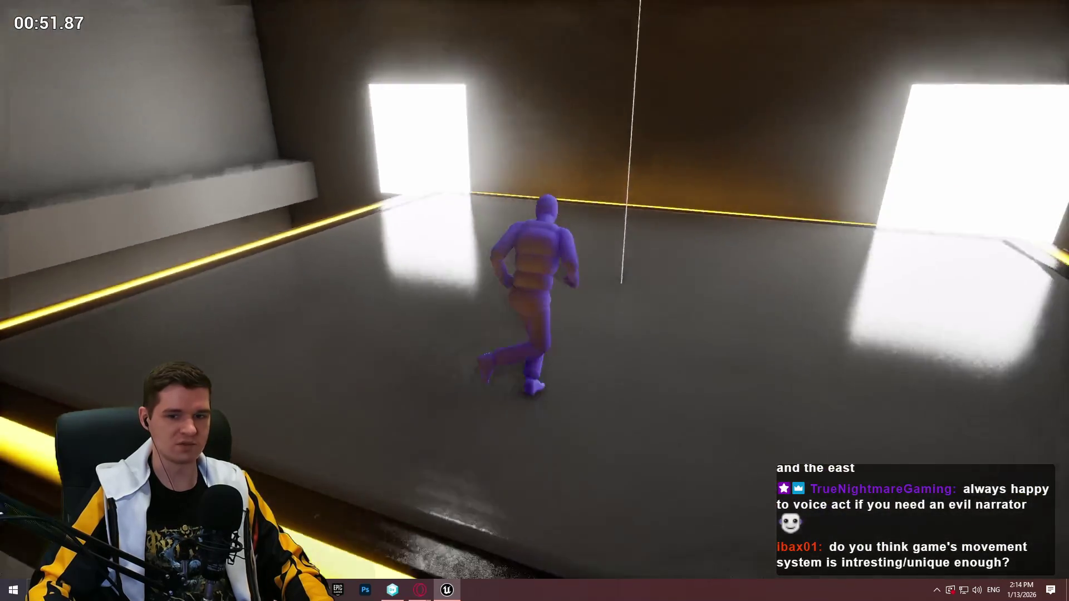
key("w")
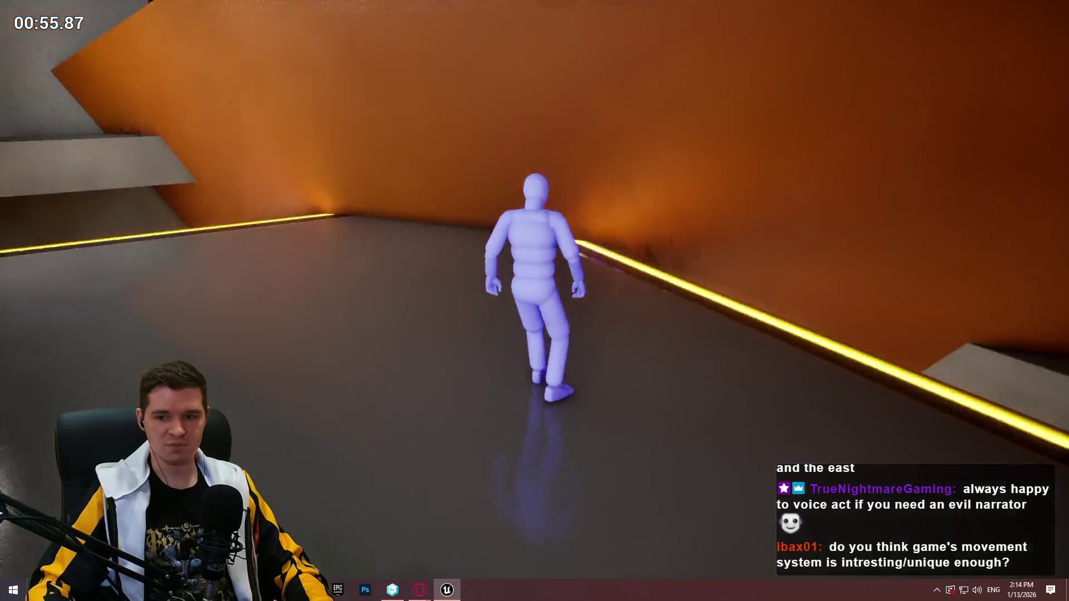
key("w")
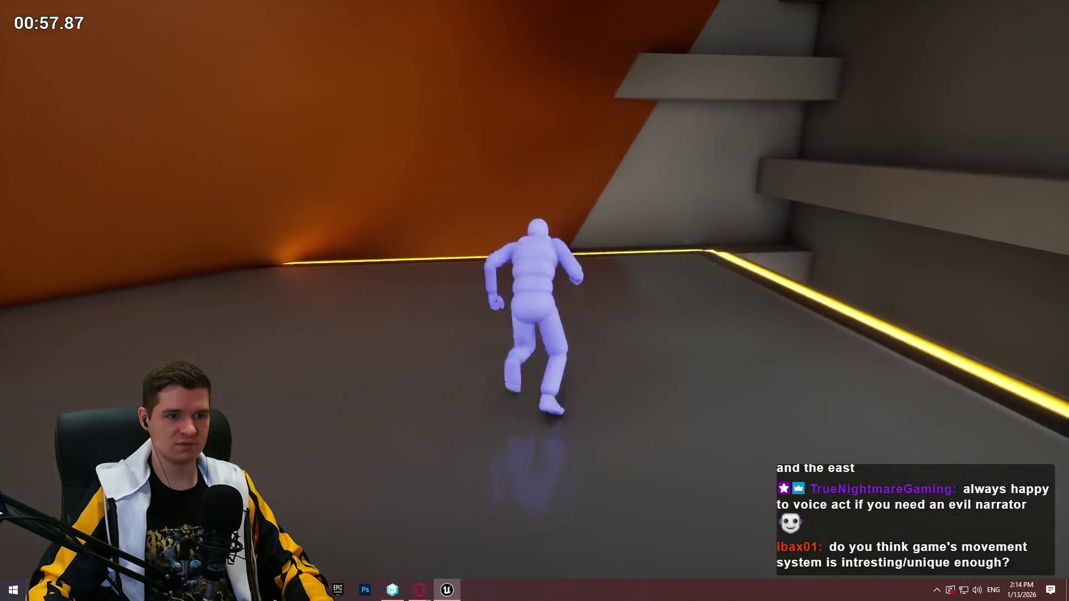
key("w")
Scale the orange wall, run along the grey beam, and drop into the shaft.
key("space")
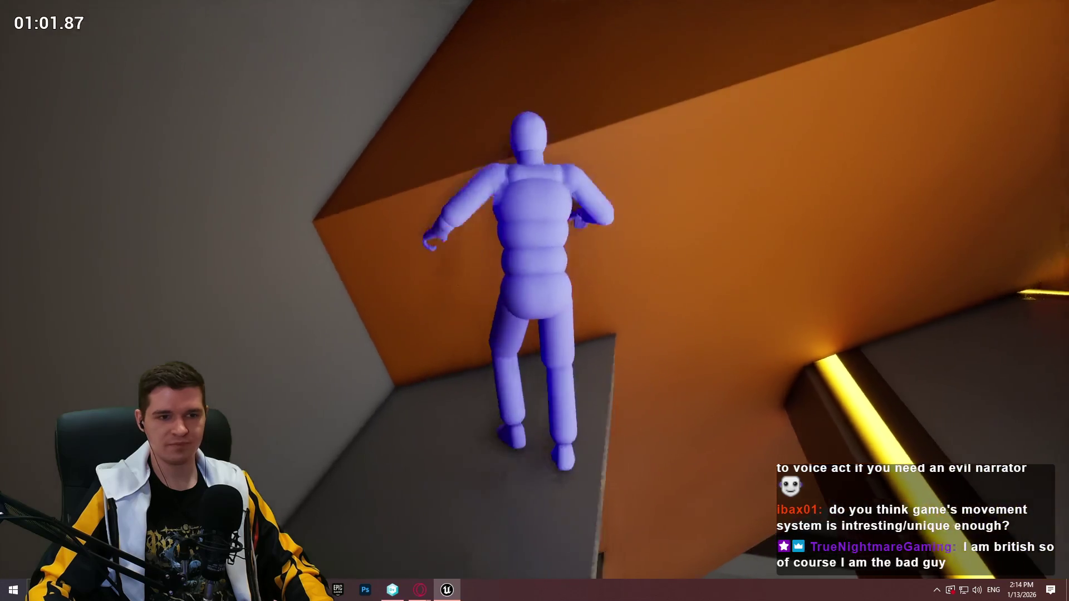
key("w")
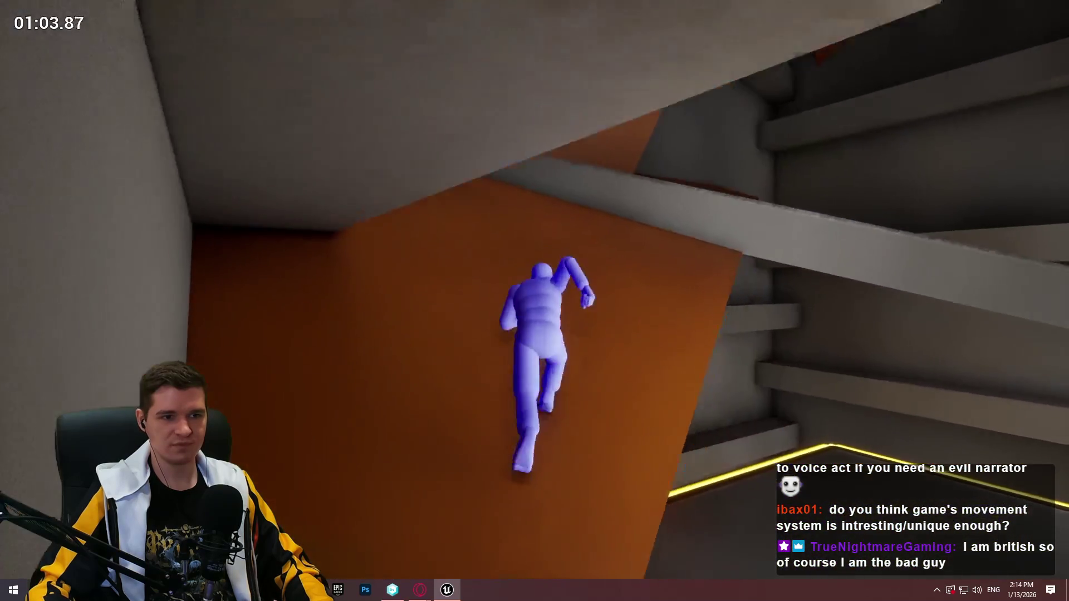
key("w")
key("space")
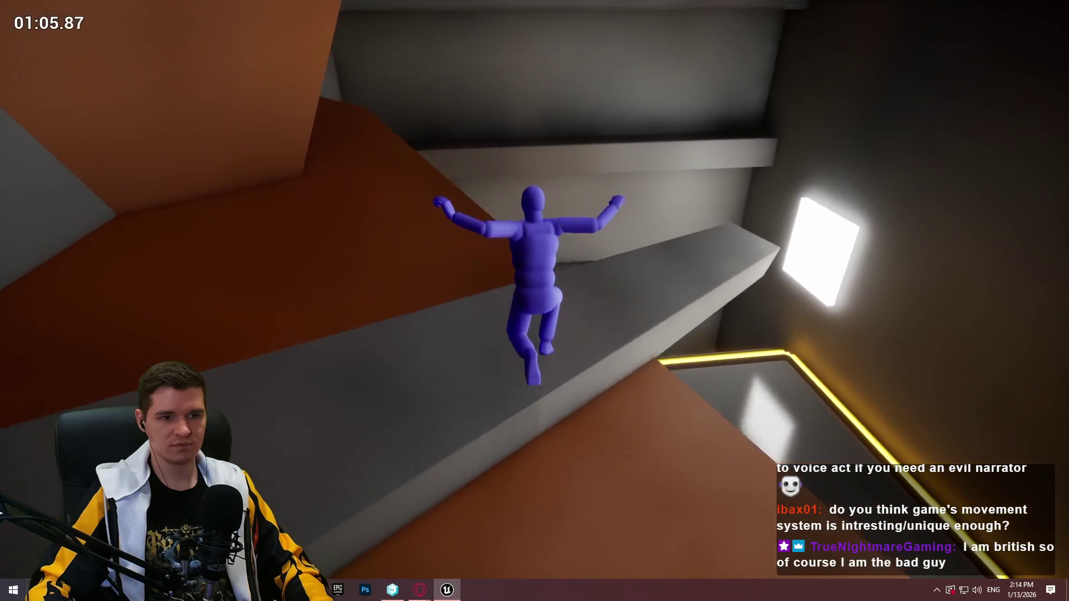
key("w")
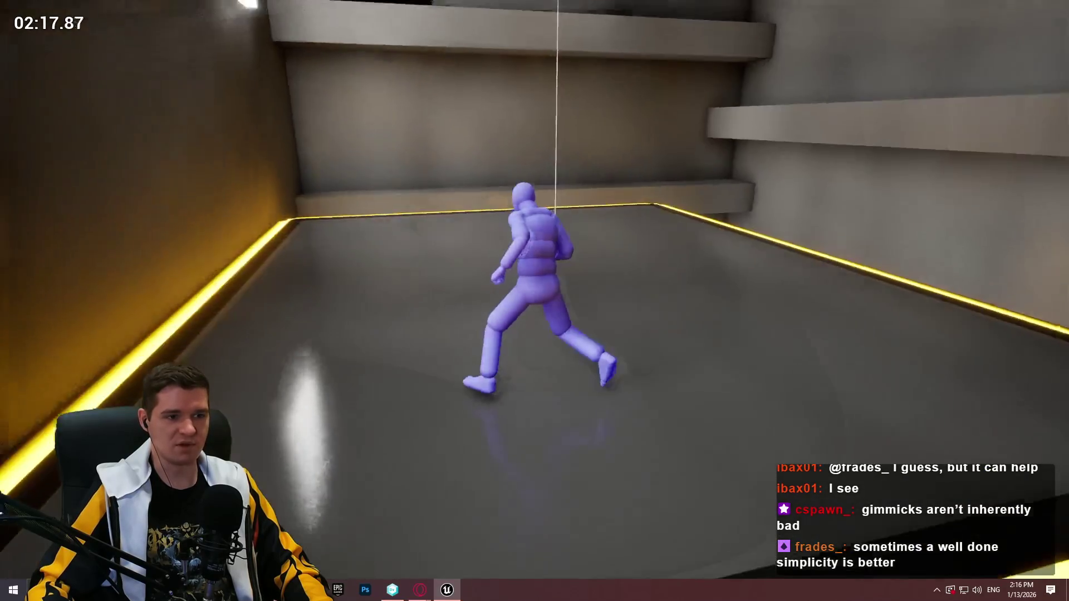
Run forward across the lit room floor of the shaft.
key("w")
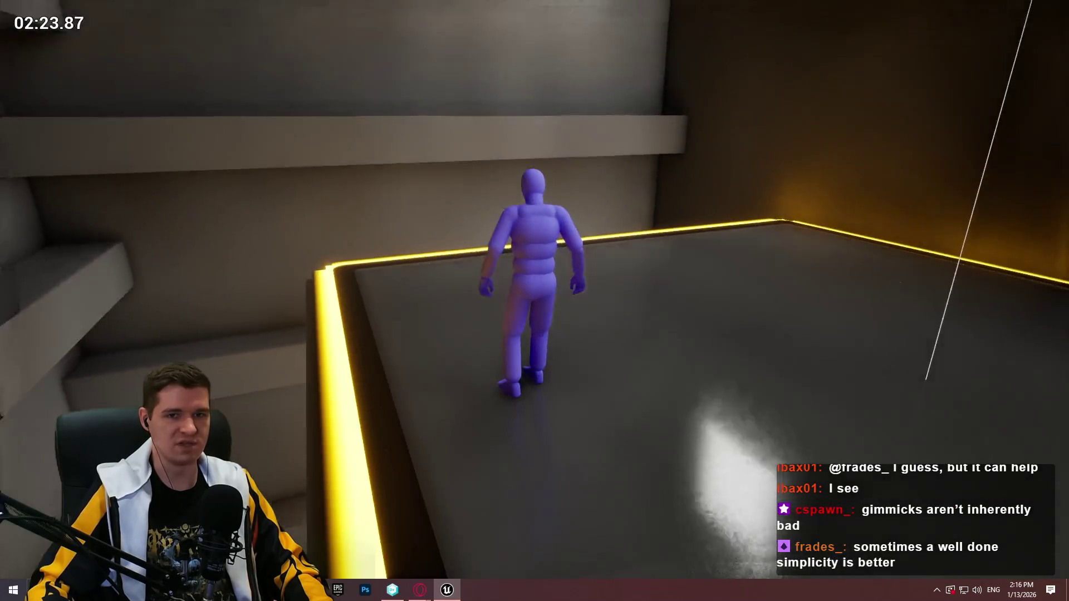
mouse_move(535, 301)
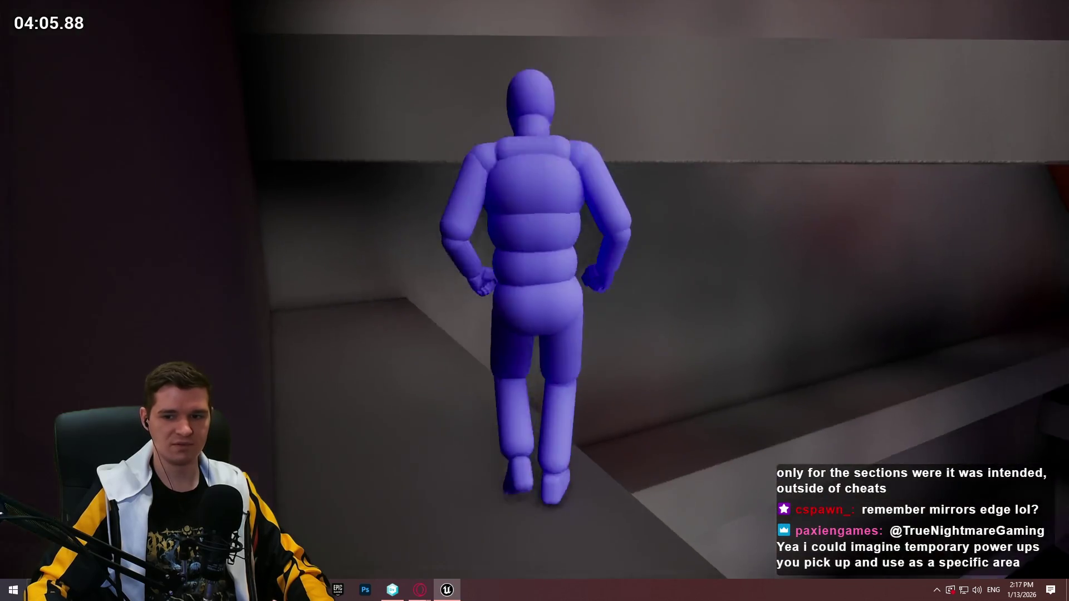
Jump across the pink ledge, ramp and higher steps, then run along the beam.
key("space")
key("space")
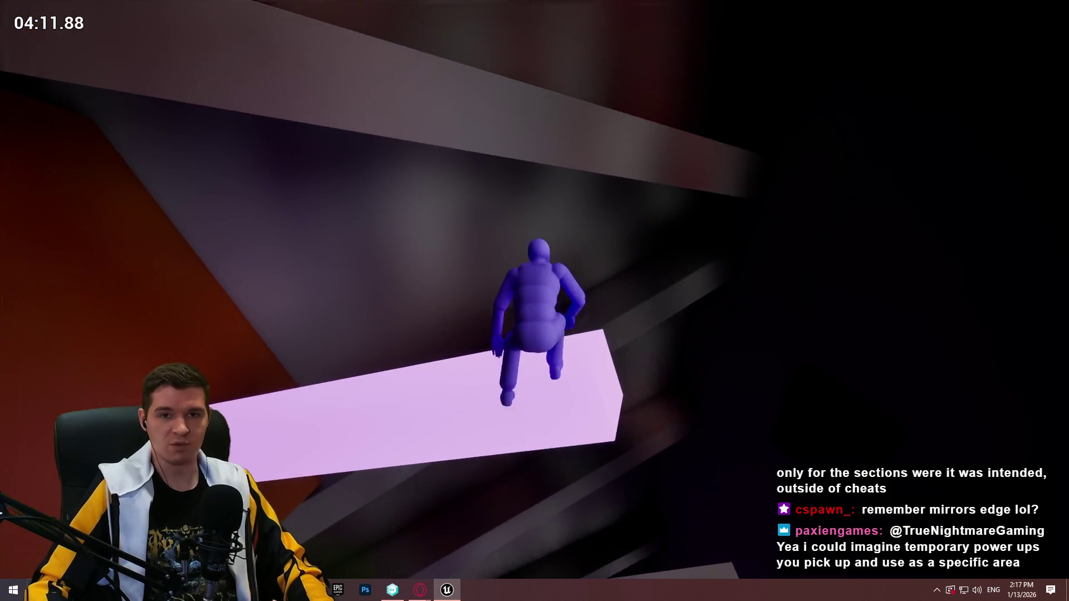
key("space")
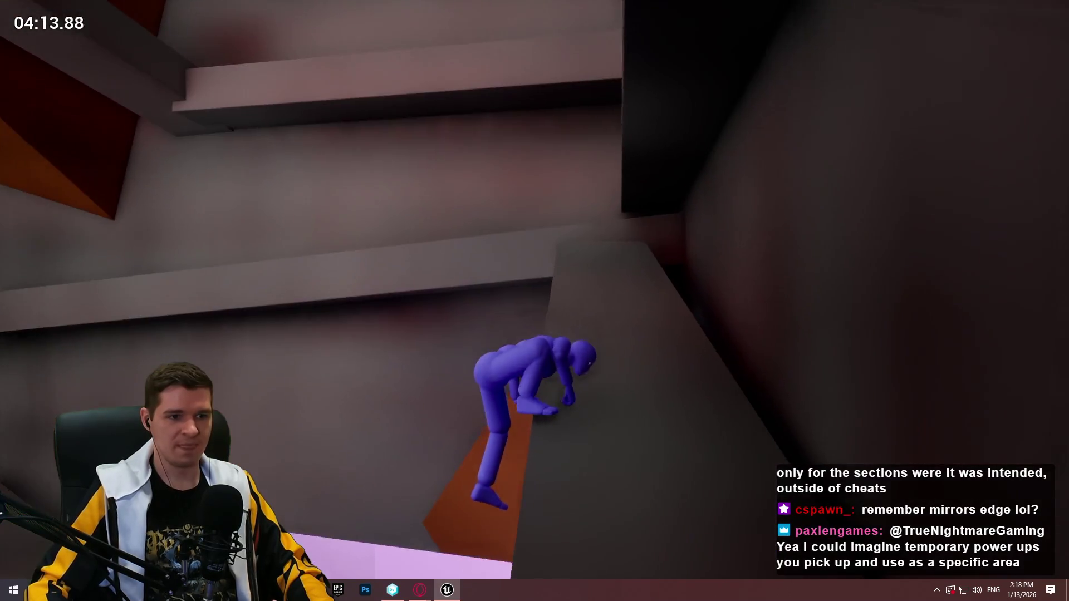
key("space")
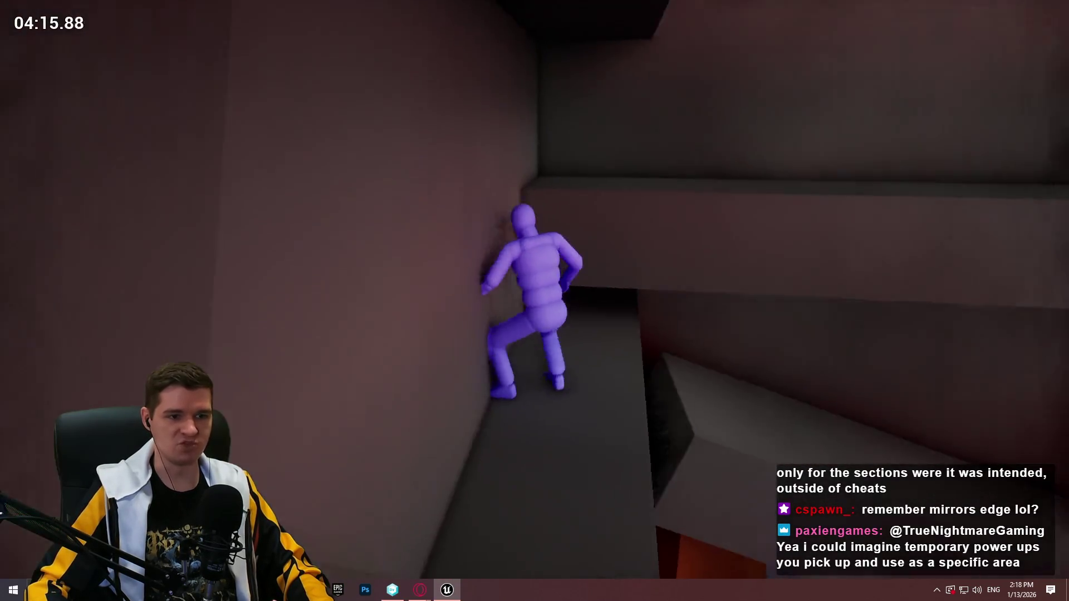
key("space")
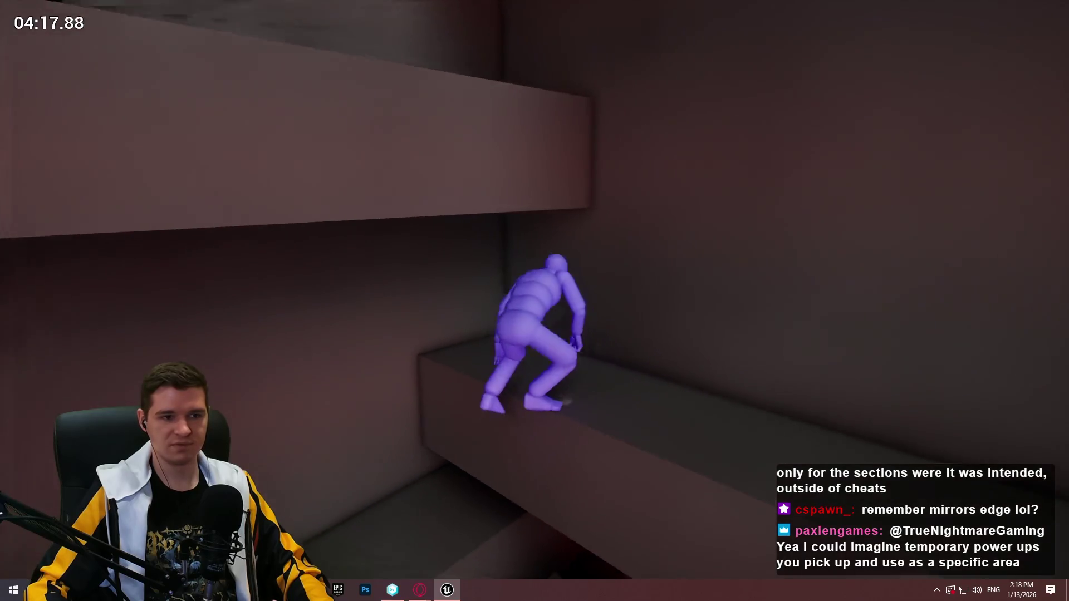
key("space")
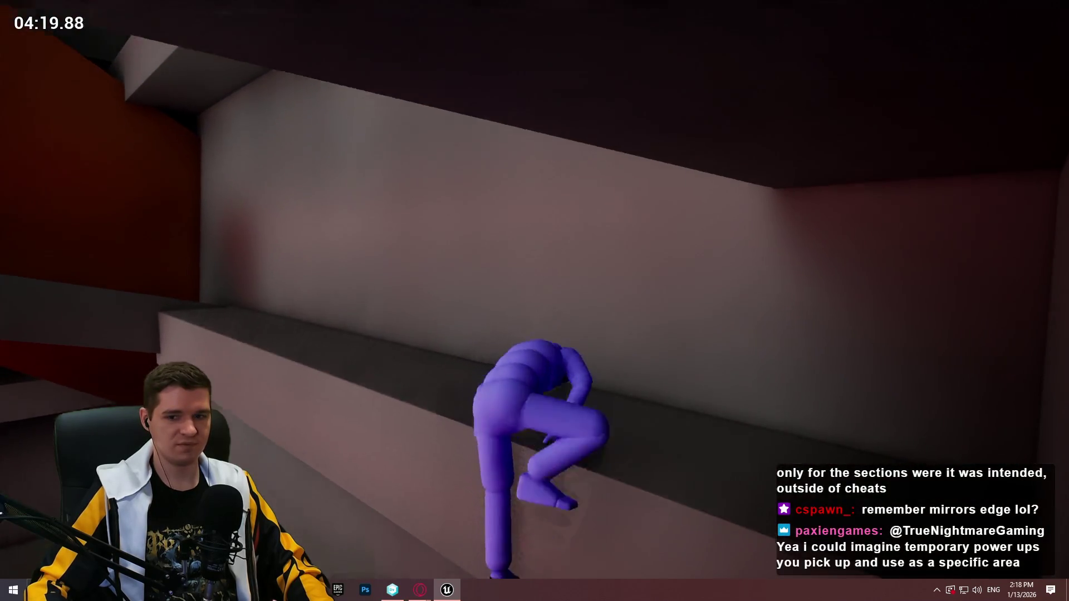
key("w")
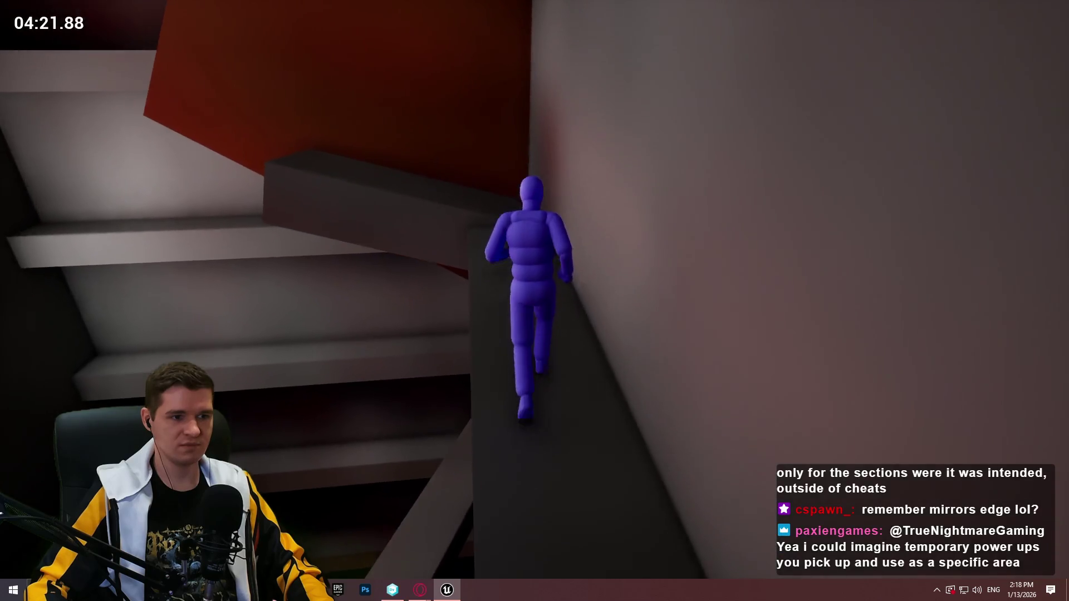
Grab the ledge under the red light, climb through the ceiling opening, then end the playtest.
key("space")
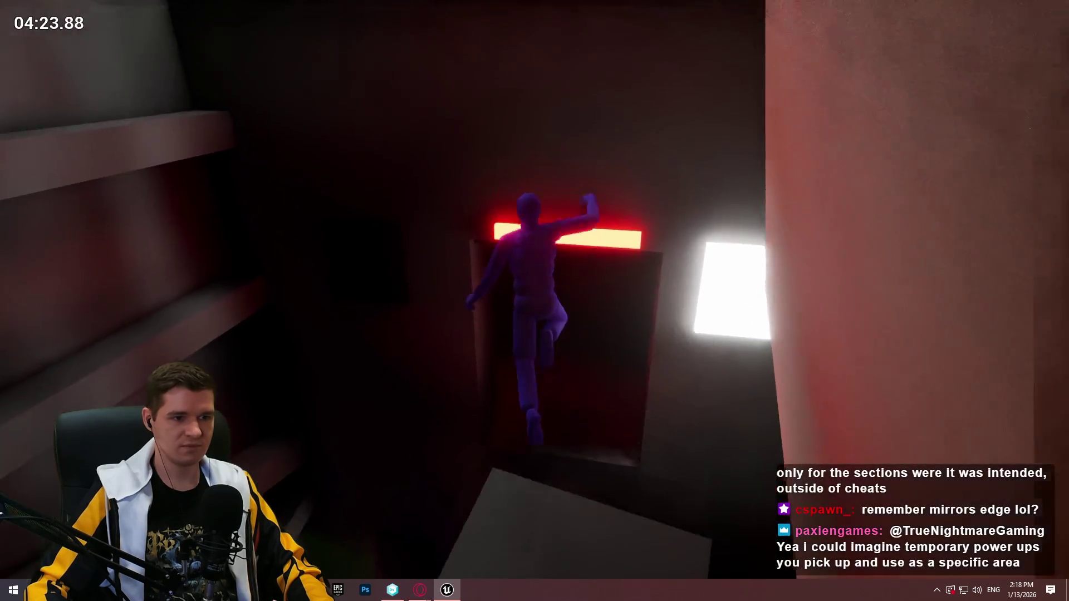
key("space")
key("w")
key("Escape")
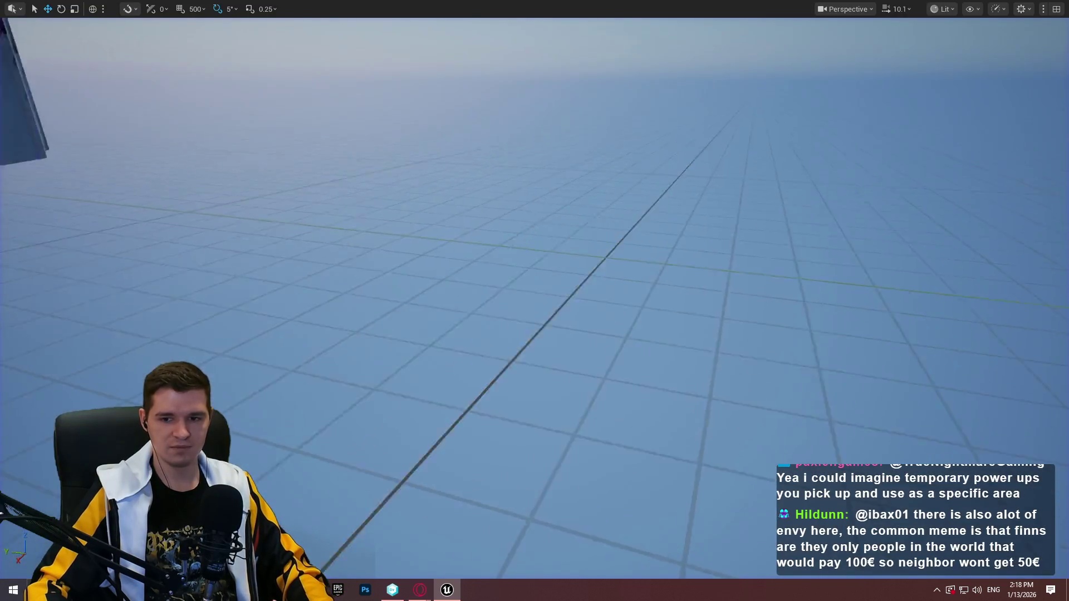
Fly under the ceiling light panels to the Maintenance Elevator doorway and restore the editor layout.
scroll(534, 301, "up", 3)
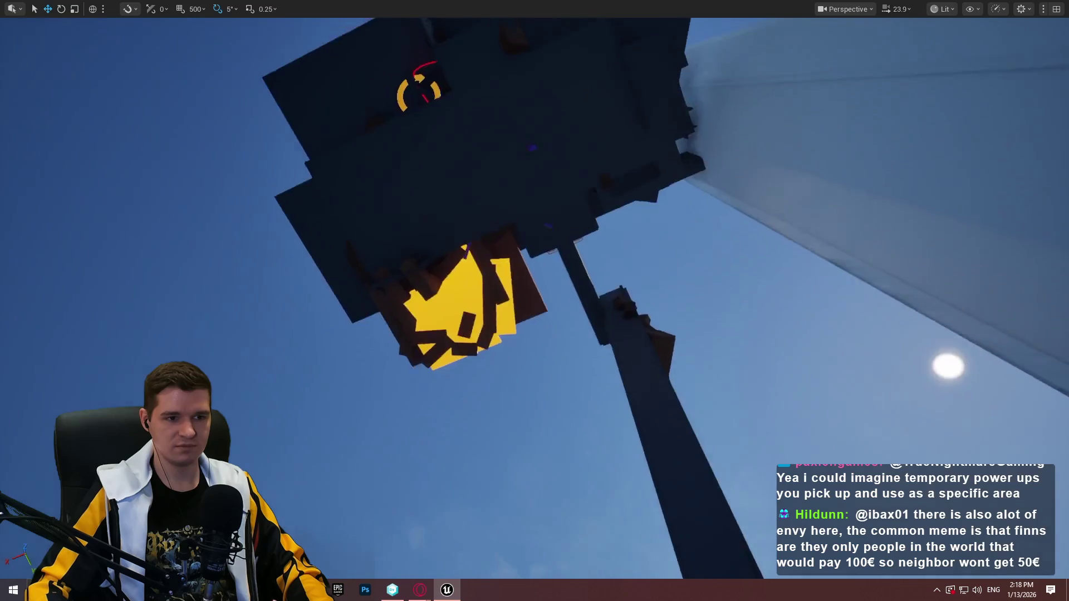
scroll(535, 301, "up", 1)
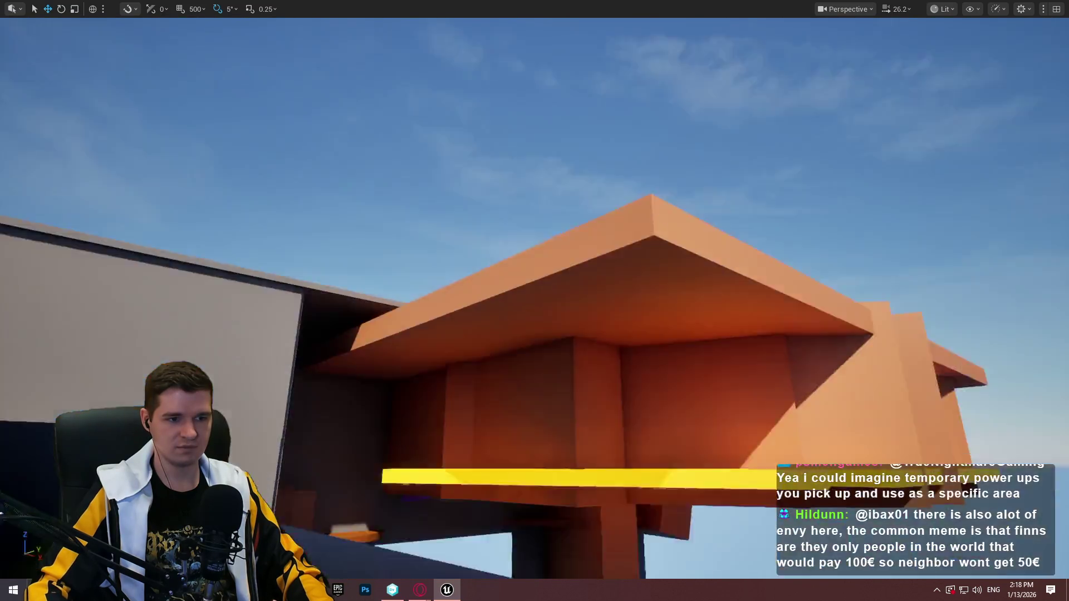
scroll(534, 301, "down", 3)
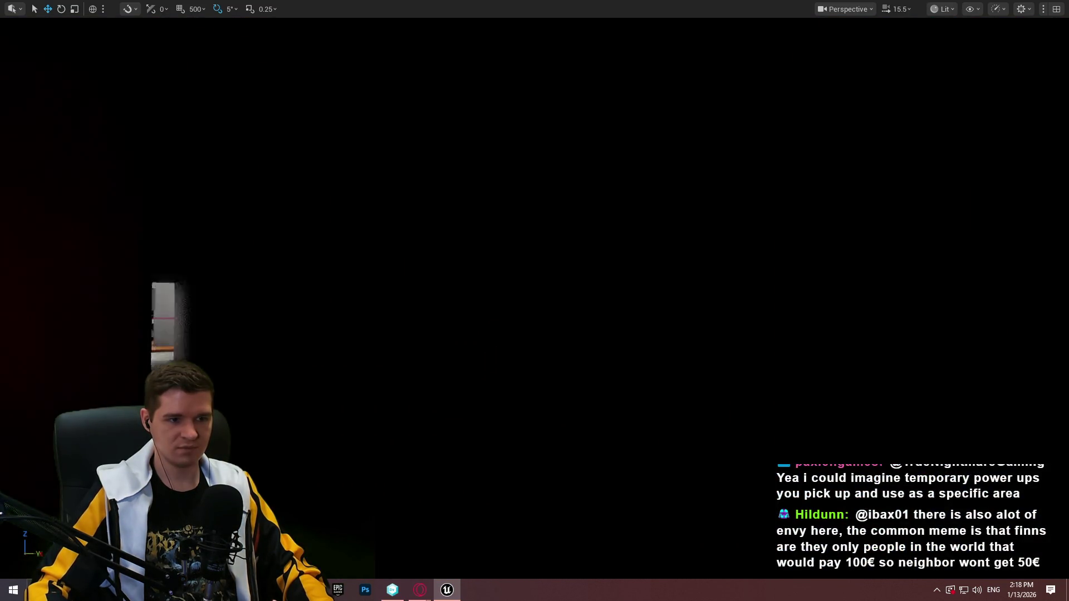
key("w")
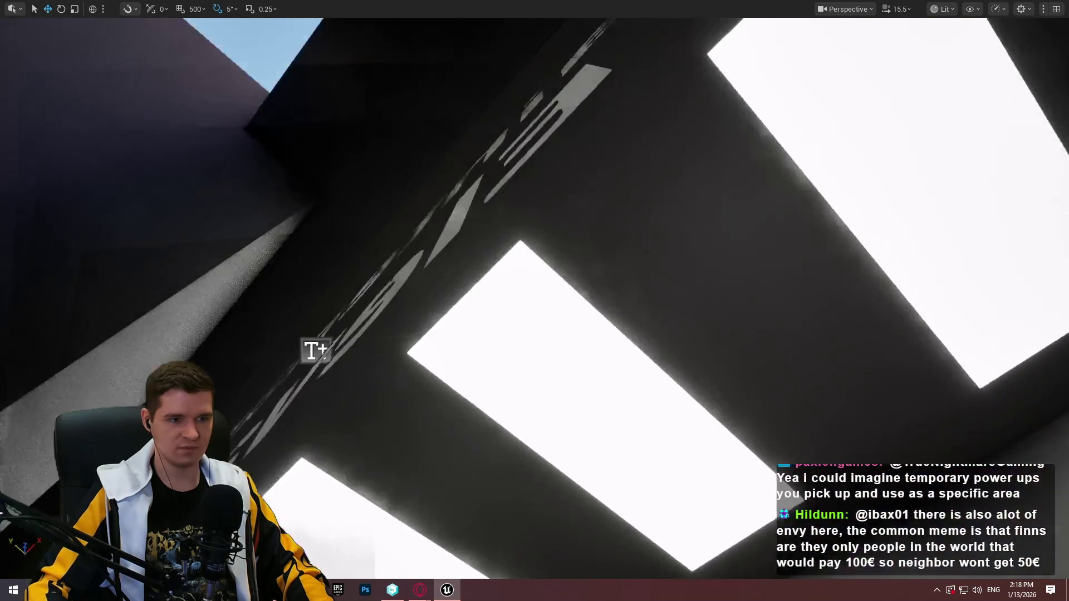
key("w")
key("w")
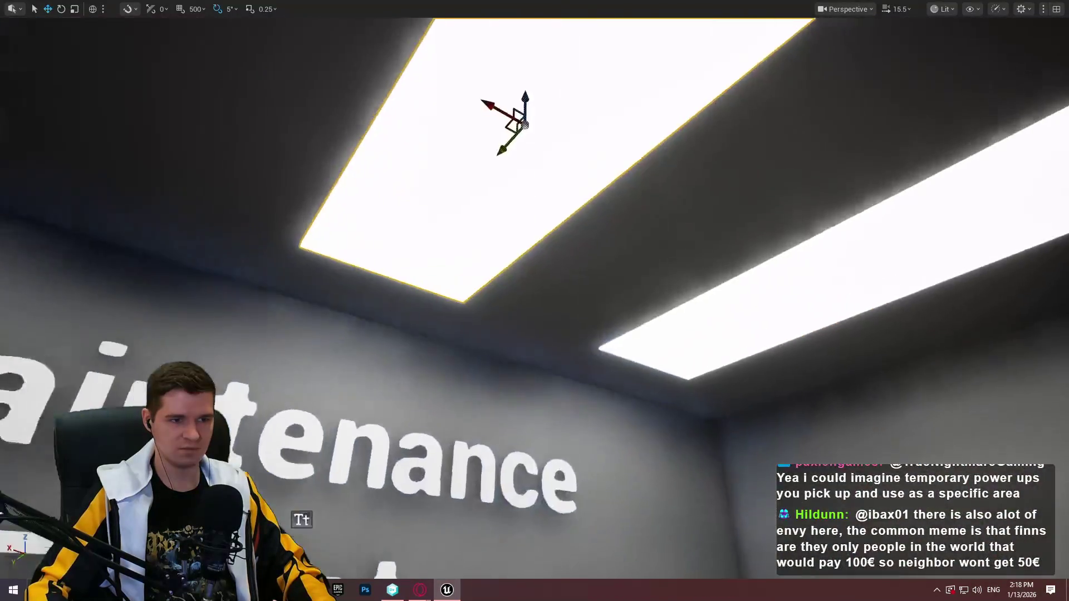
key("w")
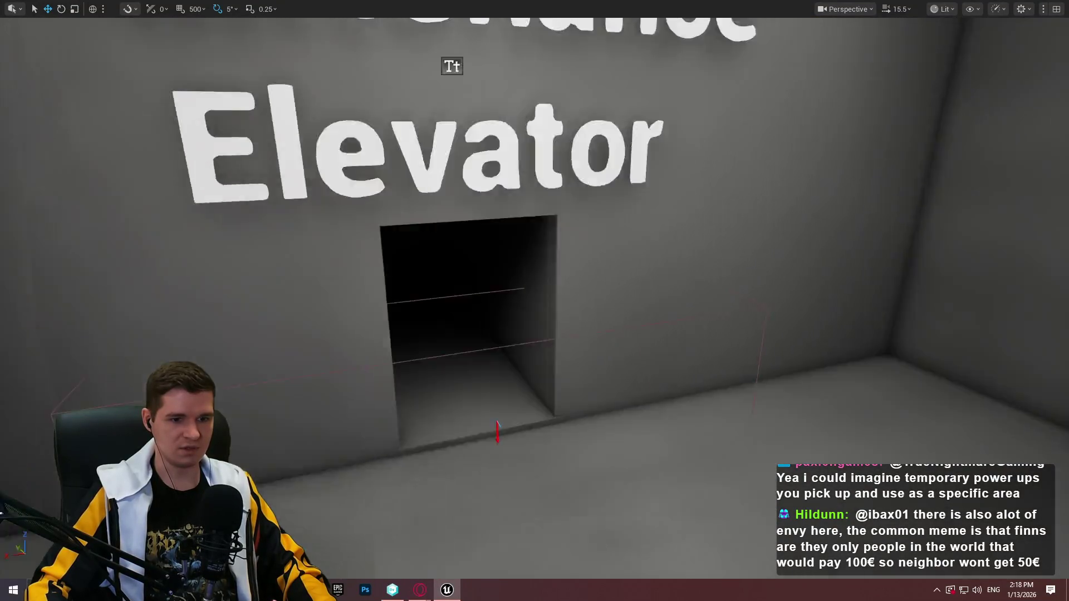
key("s")
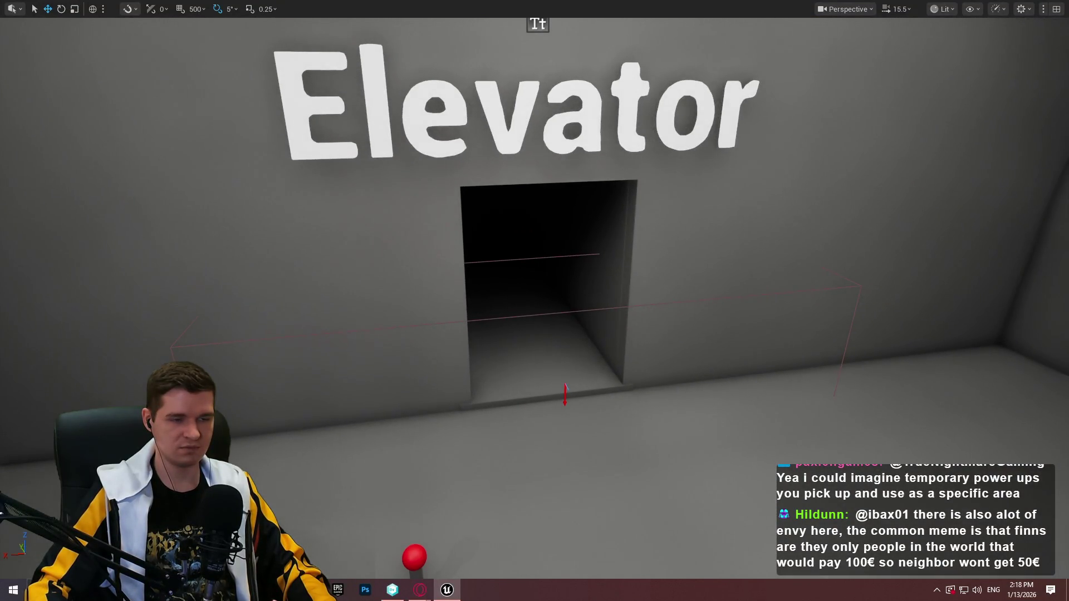
left_click(1057, 9)
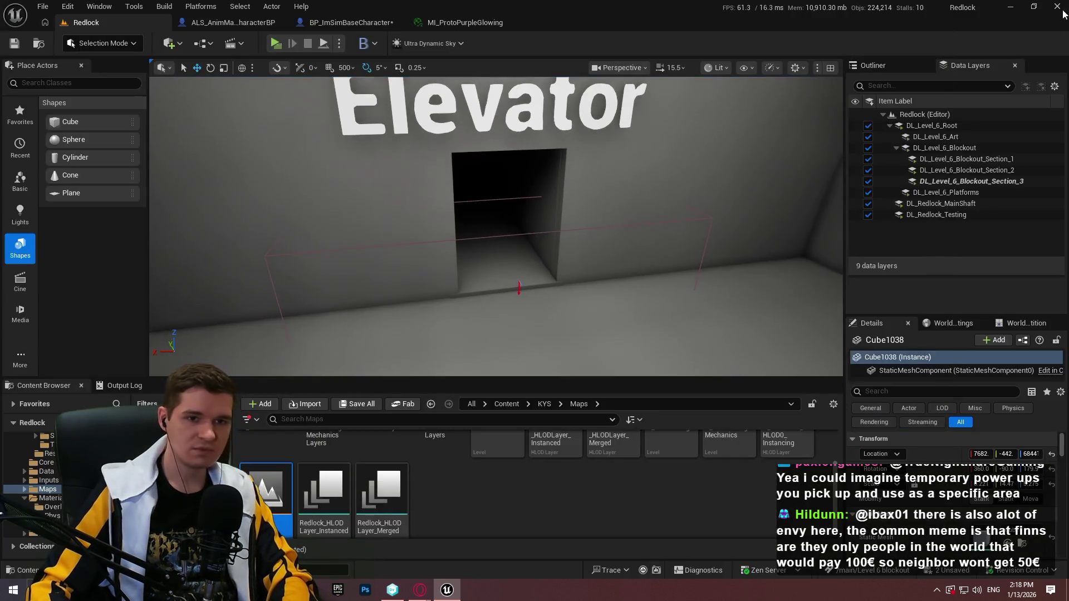
Make DL_Level_6_Blockout_Section_3 current, then frame the ceiling light above the Maintenance Elevator text.
right_click(959, 183)
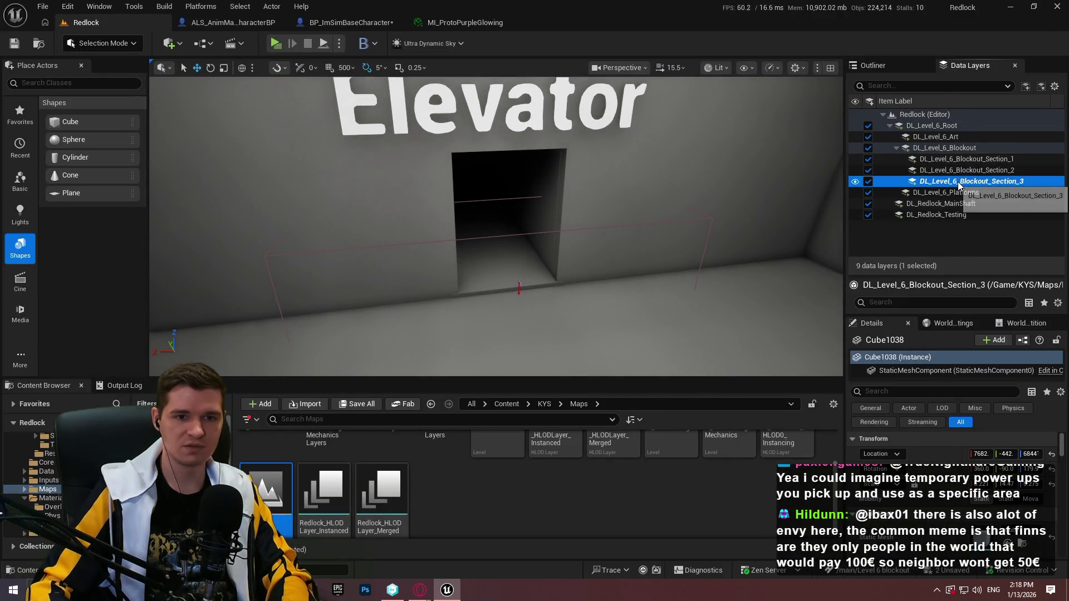
left_click(933, 442)
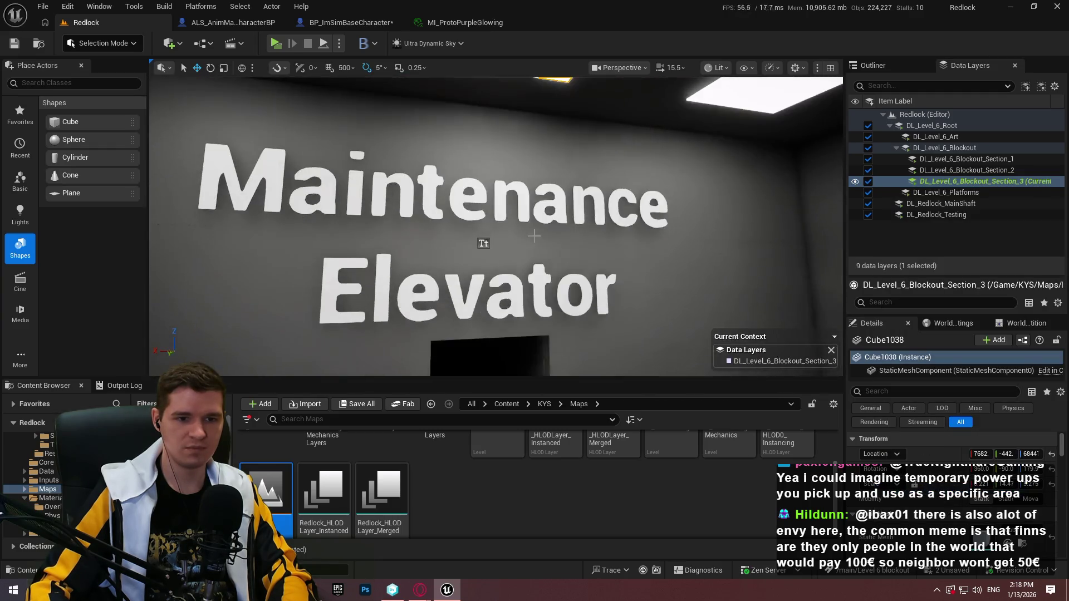
key("F11")
key("f")
mouse_move(534, 300)
left_mouse_down()
mouse_move(468, 301)
mouse_move(535, 301)
left_mouse_up()
Fly up to the Elevator doorway and look down on the selected ceiling light.
left_click_drag(607, 141, 573, 343)
mouse_move(534, 301)
left_mouse_down()
mouse_move(501, 300)
mouse_move(535, 301)
left_mouse_up()
left_click_drag(549, 167, 604, 252)
mouse_move(610, 301)
left_mouse_down()
mouse_move(574, 223)
mouse_move(606, 140)
left_mouse_up()
Switch the light to Scale mode and fly along the corridor inspecting its ceiling lights.
key("r")
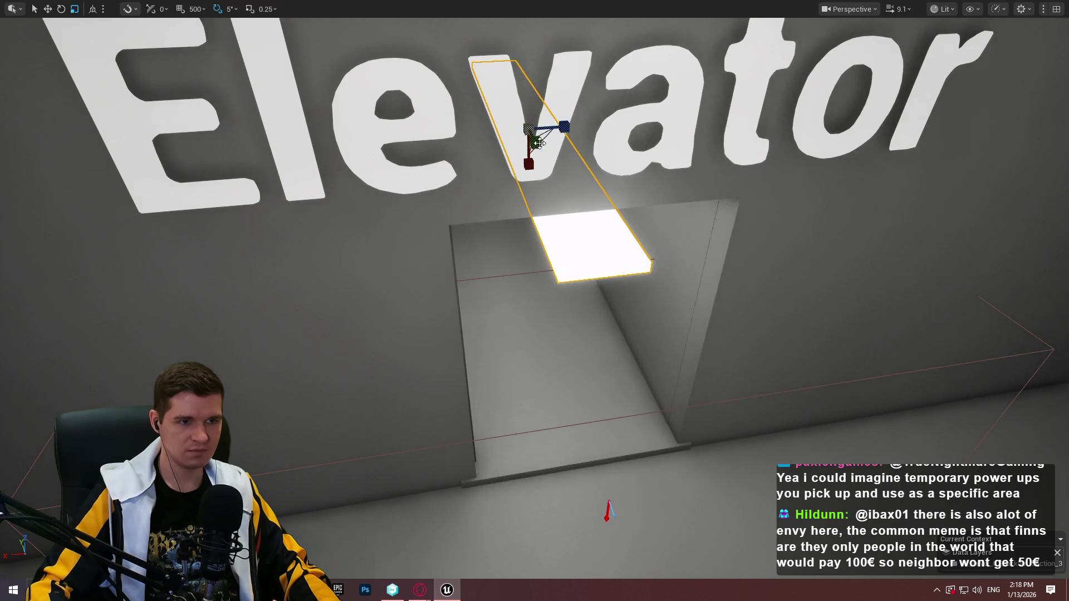
left_click_drag(606, 140, 531, 223)
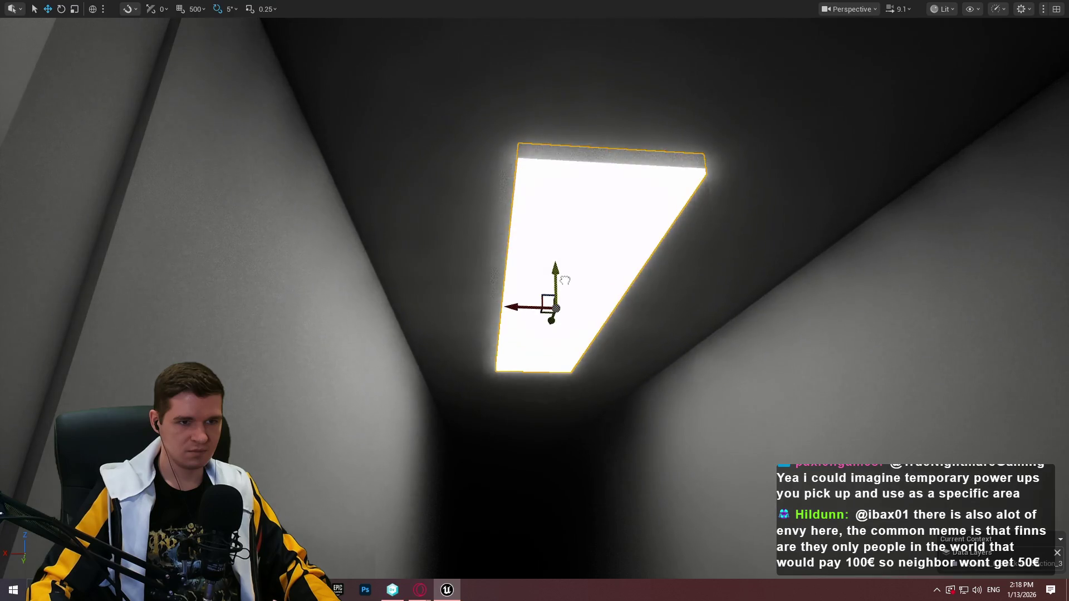
left_click_drag(566, 283, 546, 301)
scroll(546, 301, "down", 2)
left_click_drag(552, 134, 551, 135)
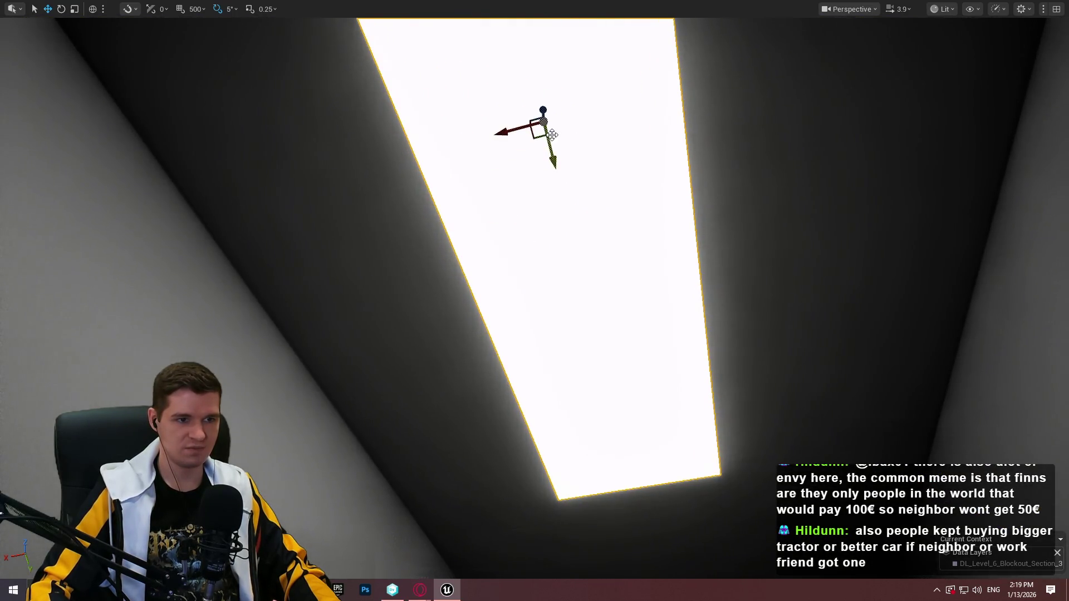
left_click_drag(575, 228, 622, 346)
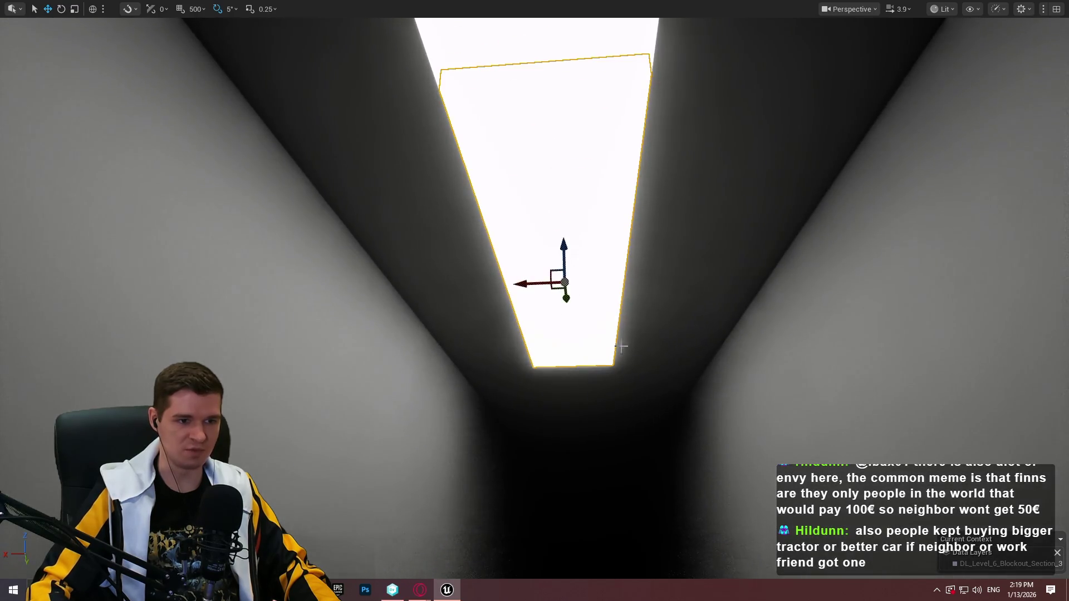
left_click_drag(571, 300, 592, 393)
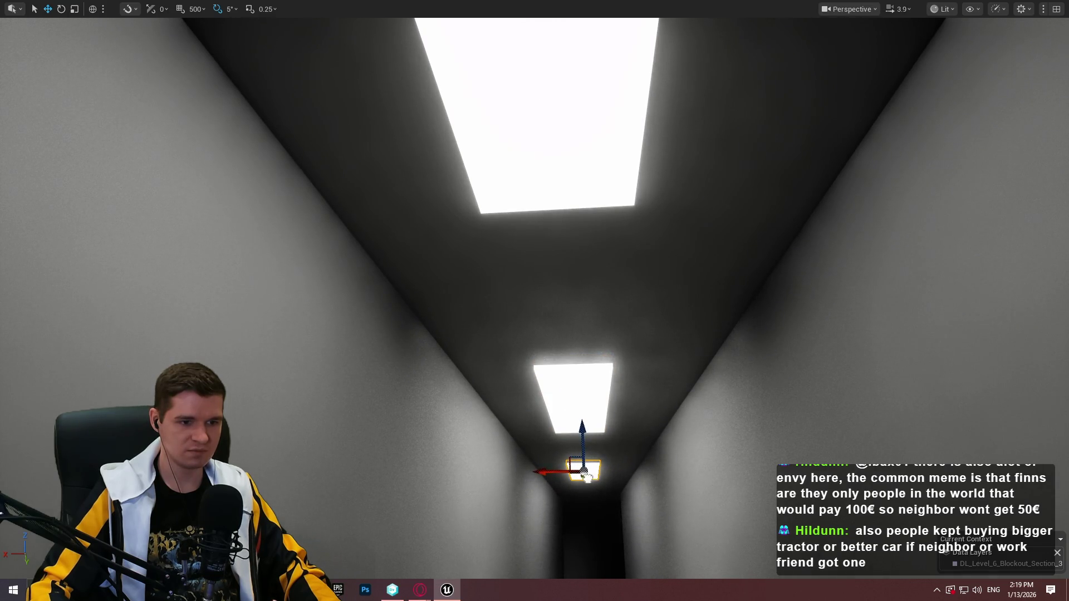
left_click_drag(591, 497, 591, 497)
left_click_drag(484, 421, 483, 421)
scroll(548, 305, "up", 3)
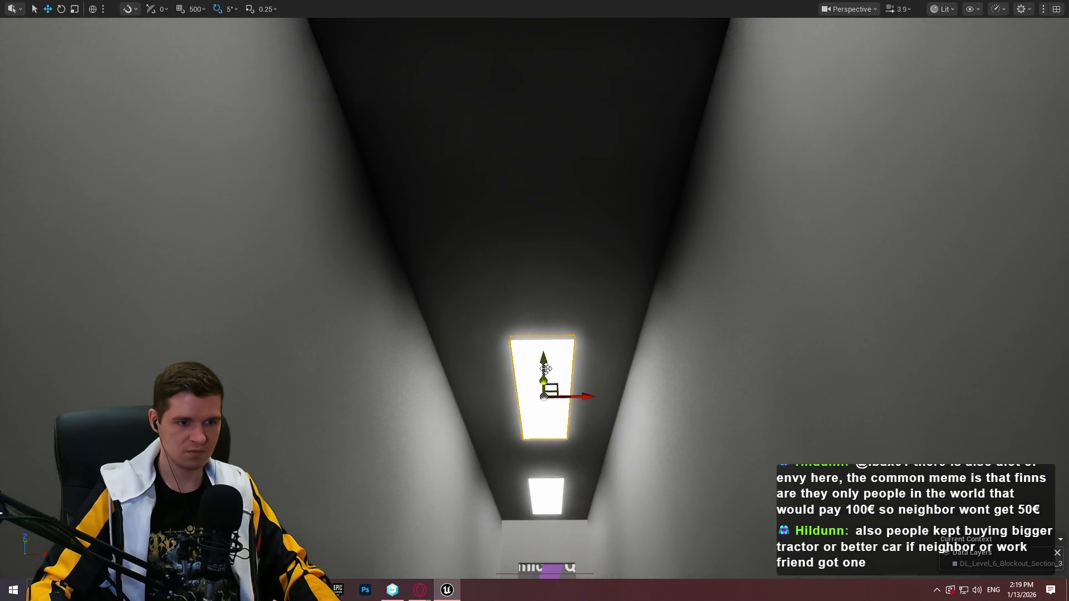
scroll(550, 290, "up", 3)
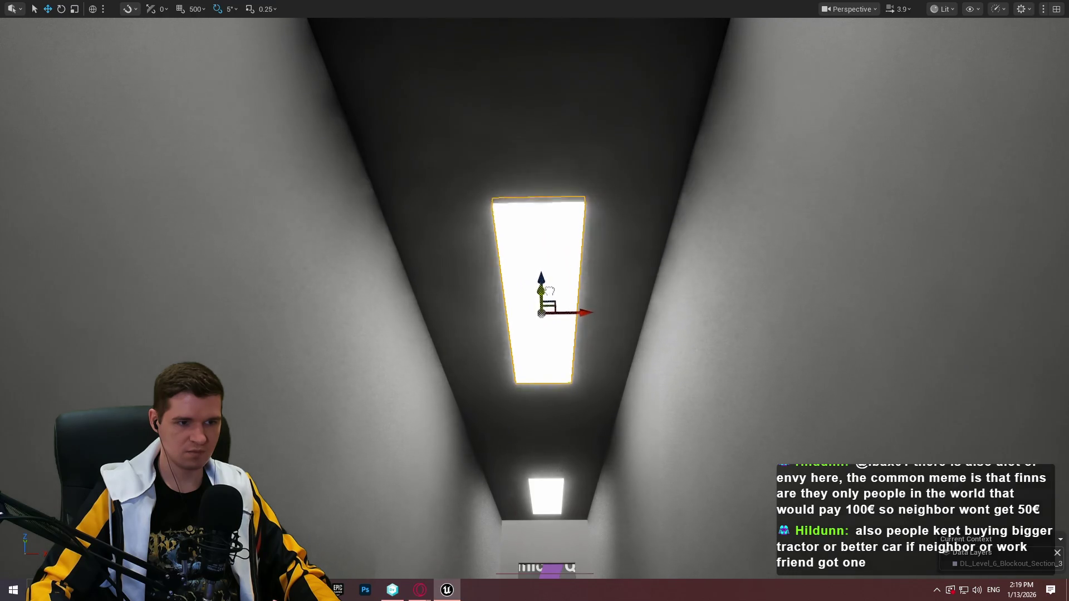
mouse_move(547, 284)
left_mouse_down()
mouse_move(485, 179)
mouse_move(490, 21)
mouse_move(458, 291)
mouse_move(458, 445)
mouse_move(433, 272)
mouse_move(453, 248)
mouse_move(458, 150)
mouse_move(501, 156)
mouse_move(479, 179)
mouse_move(446, 167)
mouse_move(448, 134)
mouse_move(423, 212)
mouse_move(362, 217)
mouse_move(356, 245)
mouse_move(258, 314)
left_mouse_up()
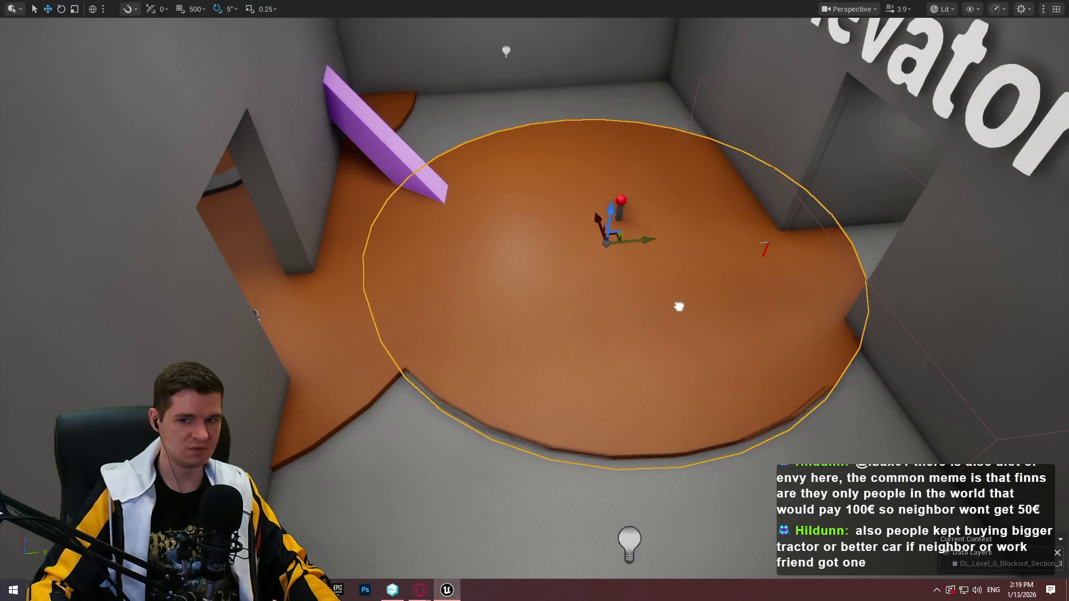
Move the view to the orange-floored area beside the Maintenance Elevator.
mouse_move(678, 300)
left_mouse_down()
mouse_move(641, 284)
mouse_move(618, 256)
mouse_move(595, 284)
mouse_move(579, 262)
mouse_move(618, 282)
left_mouse_up()
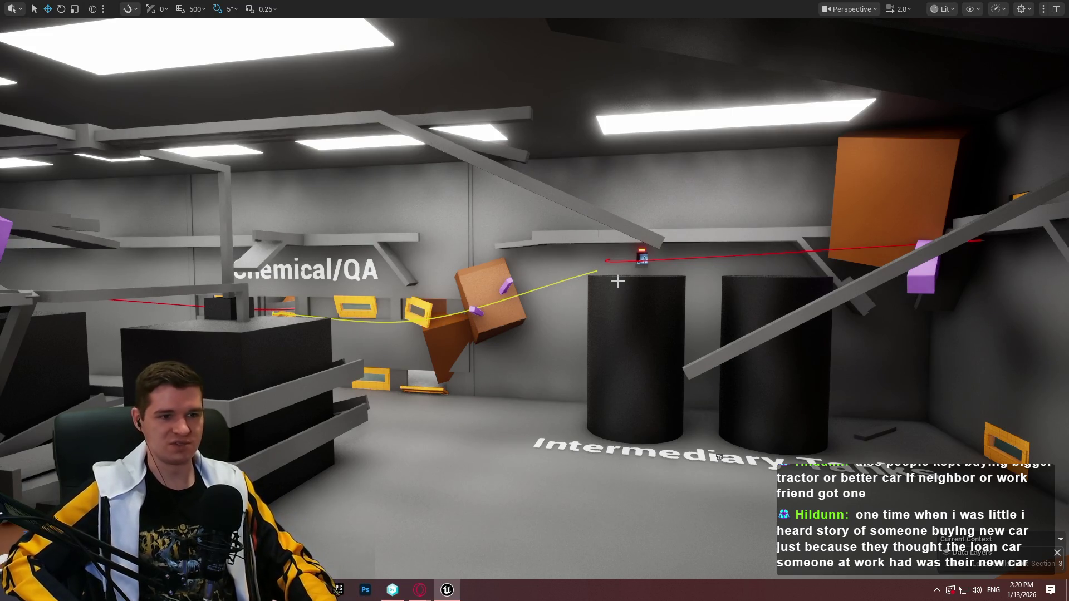
key("1")
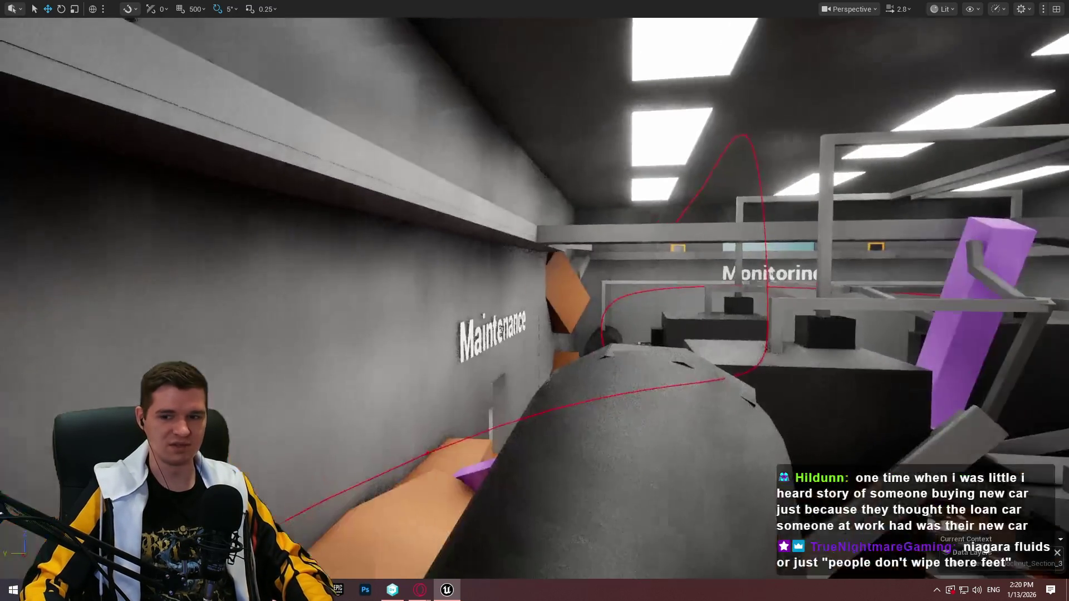
key("w")
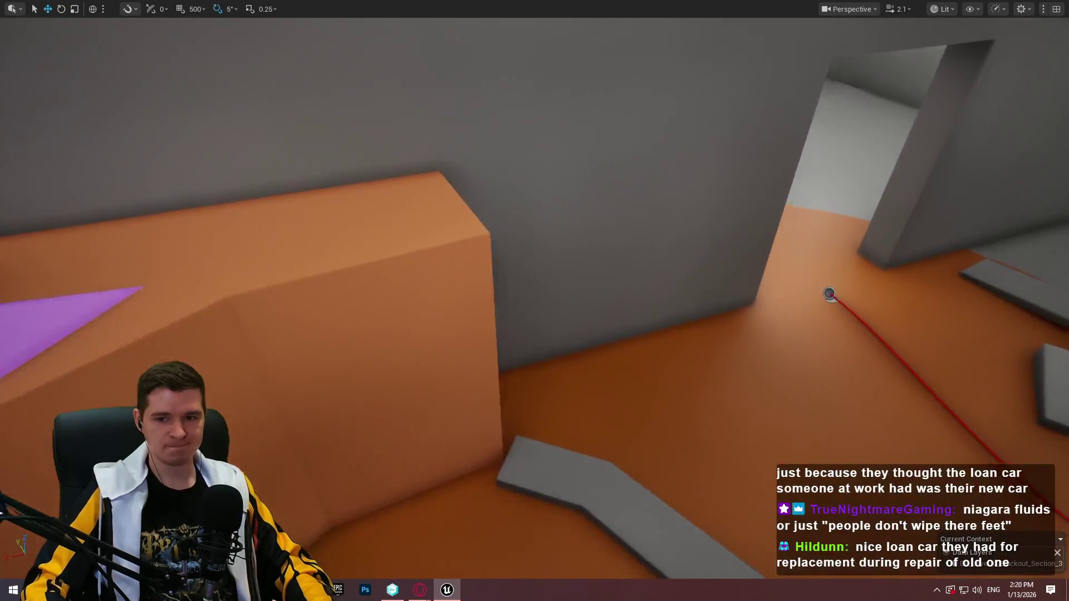
scroll(534, 301, "down", 2)
key("2")
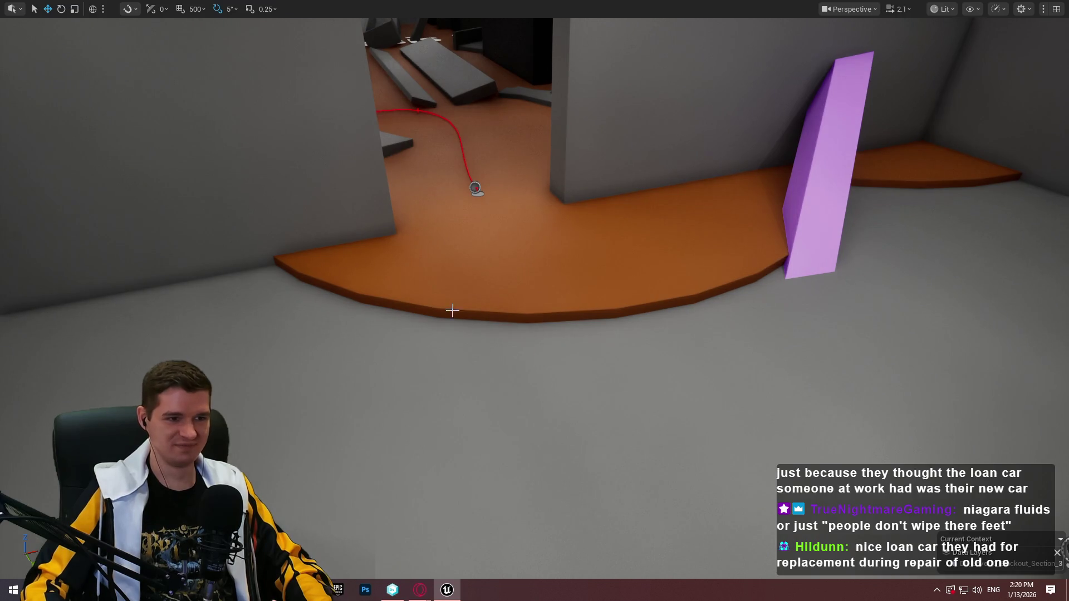
Start a playtest with Play From Here and run the character forward.
right_click(609, 16)
left_click(679, 402)
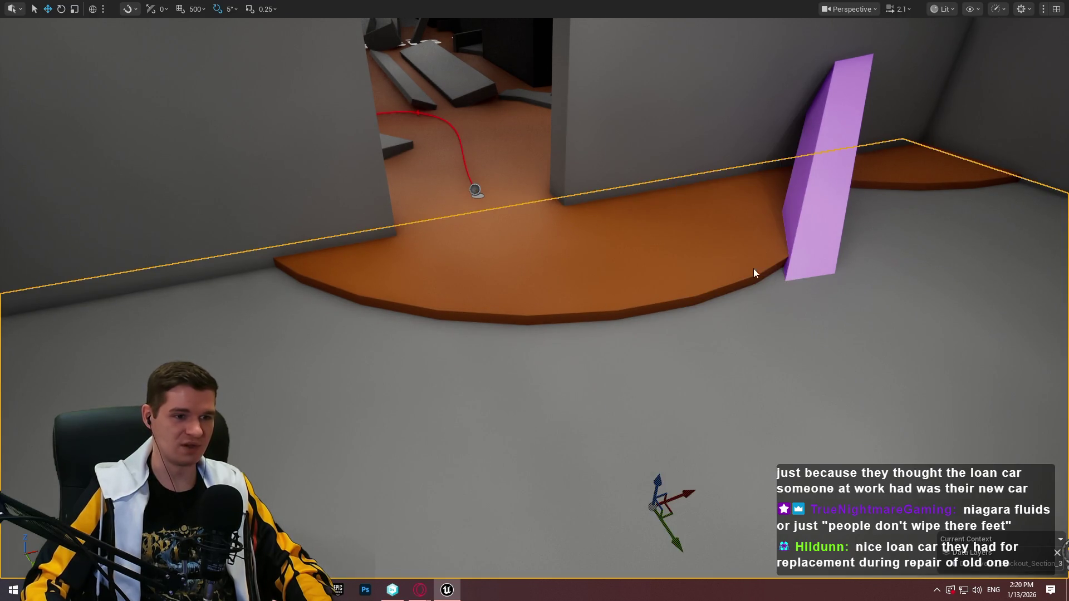
key("w")
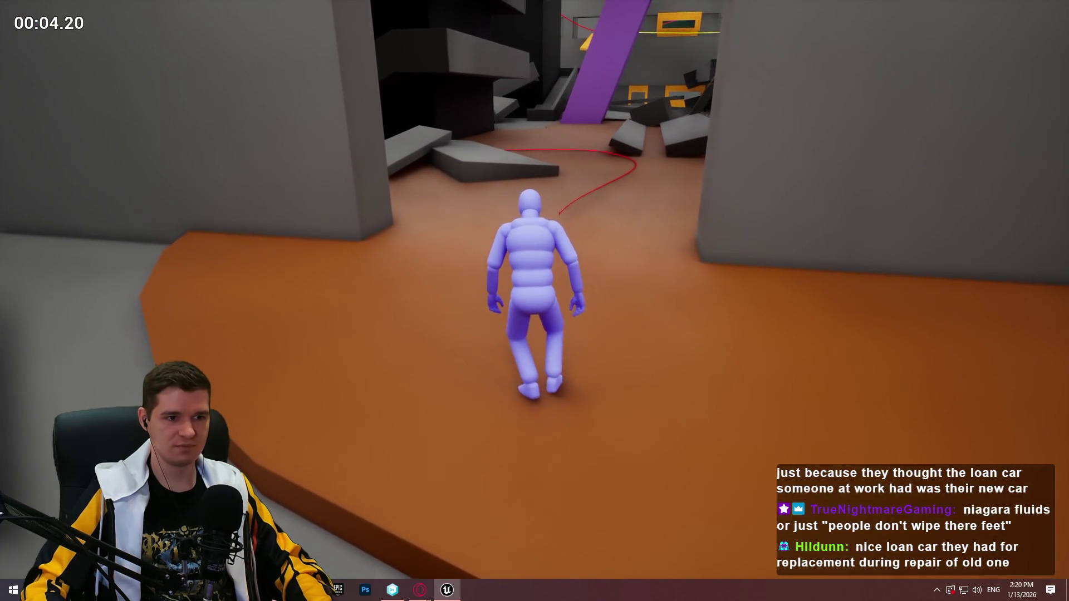
Run the character down the path, onto and off the grey block, then stop with Esc.
key("w")
key("w")
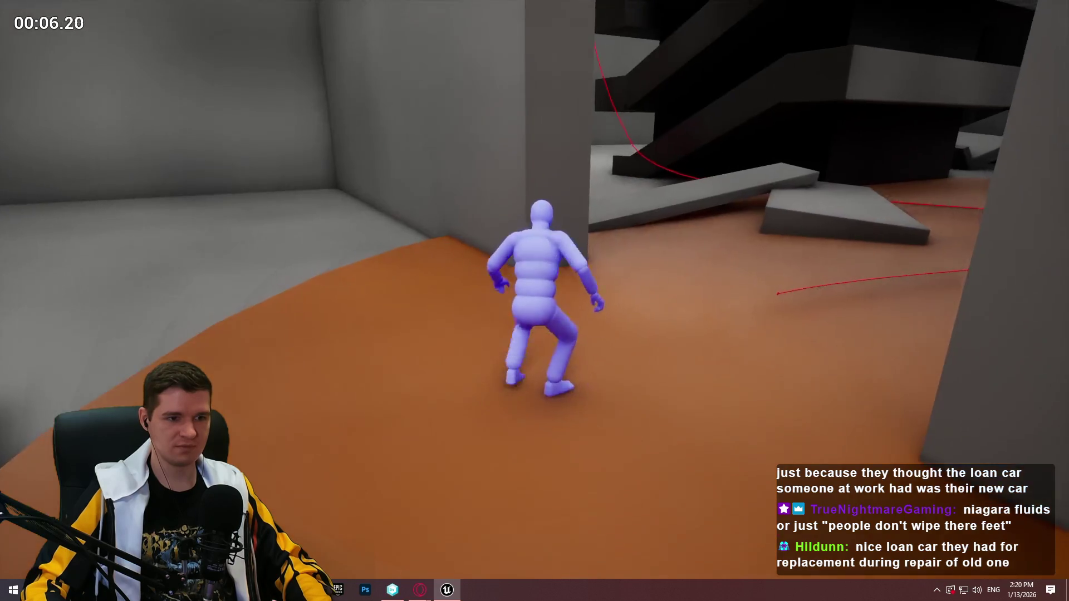
key("w")
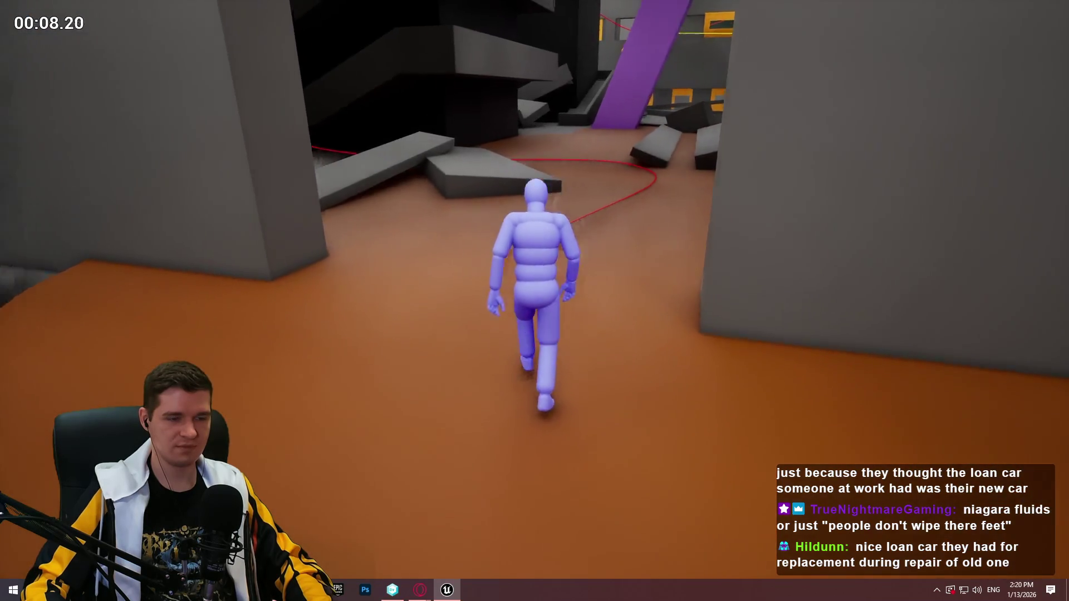
key("w")
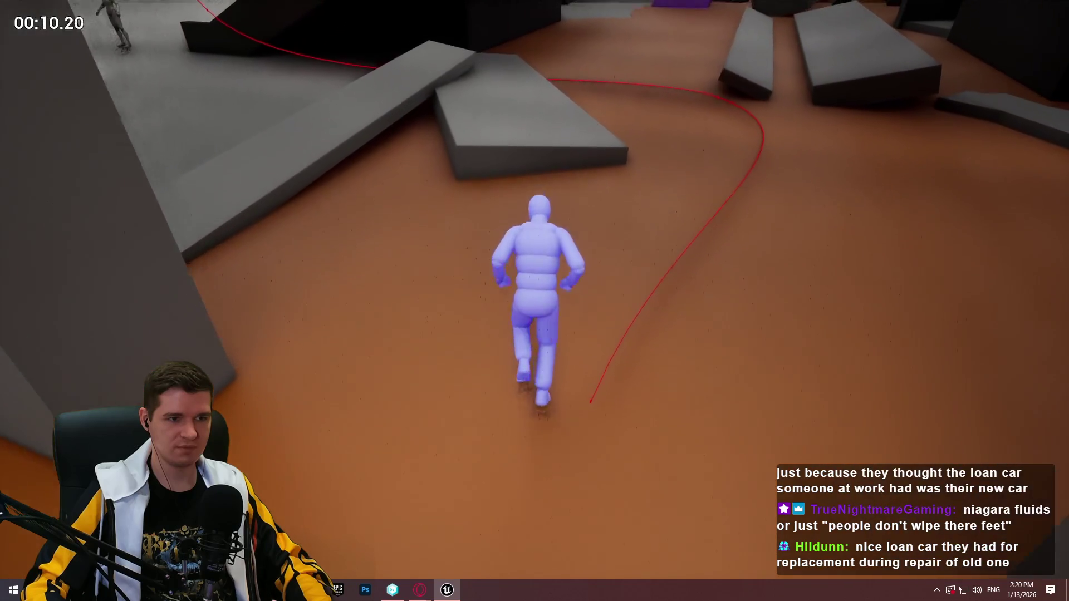
key("w")
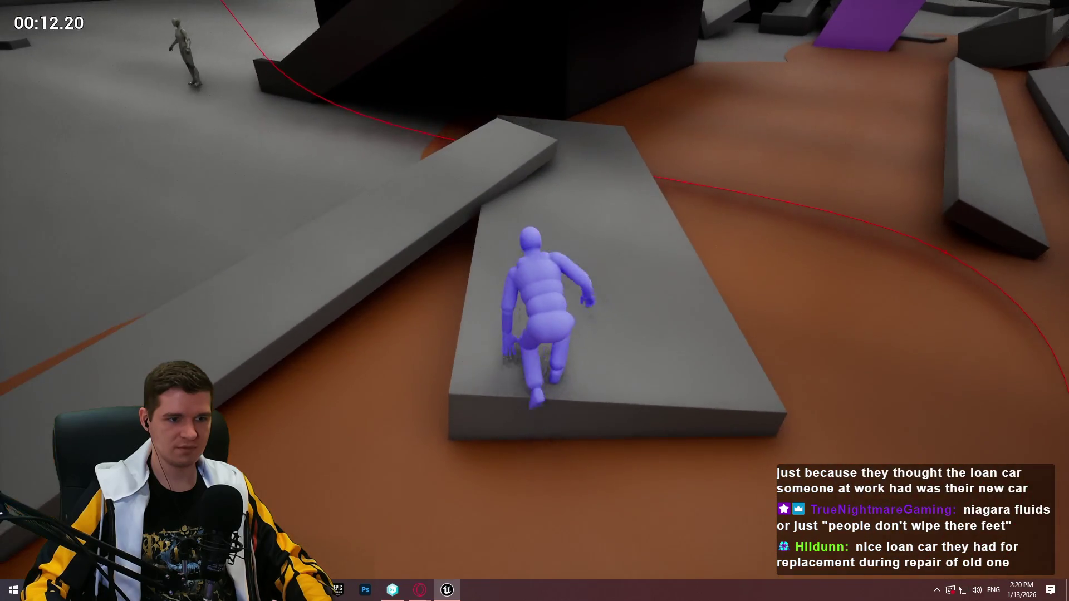
key("w")
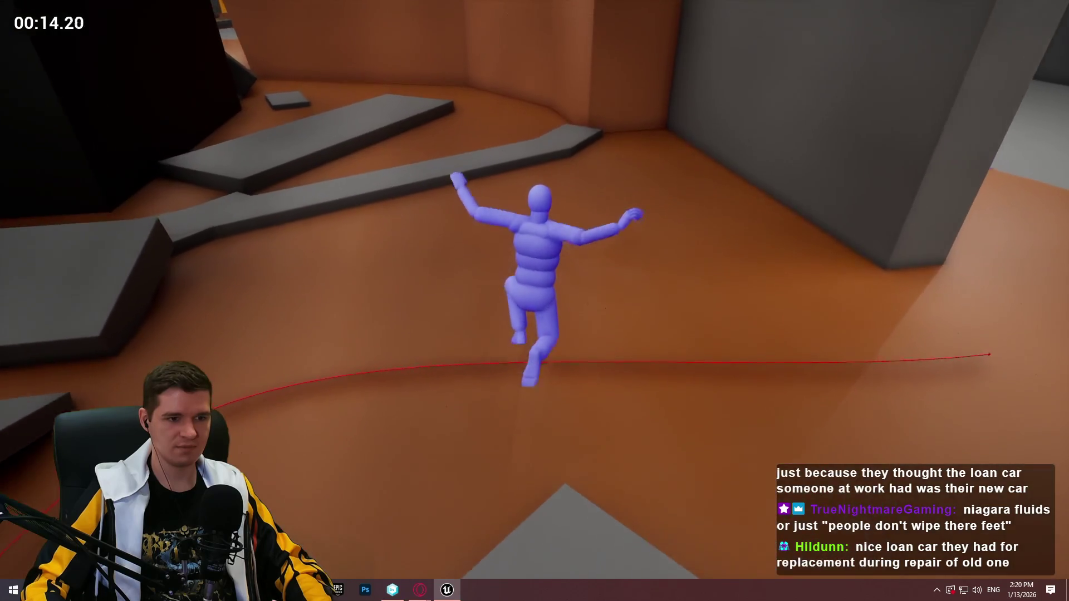
key("w")
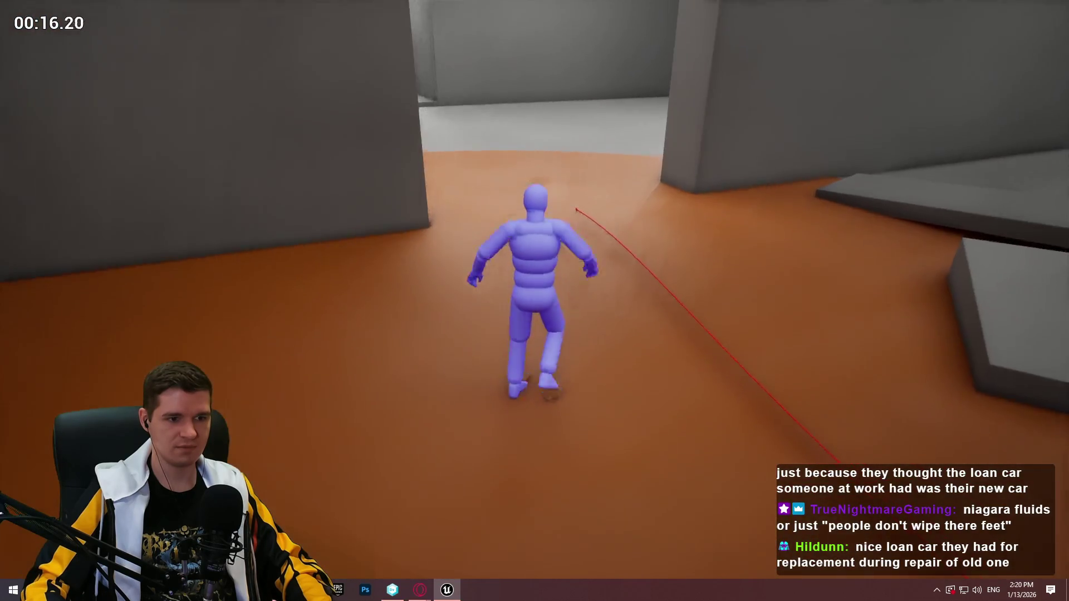
key("w")
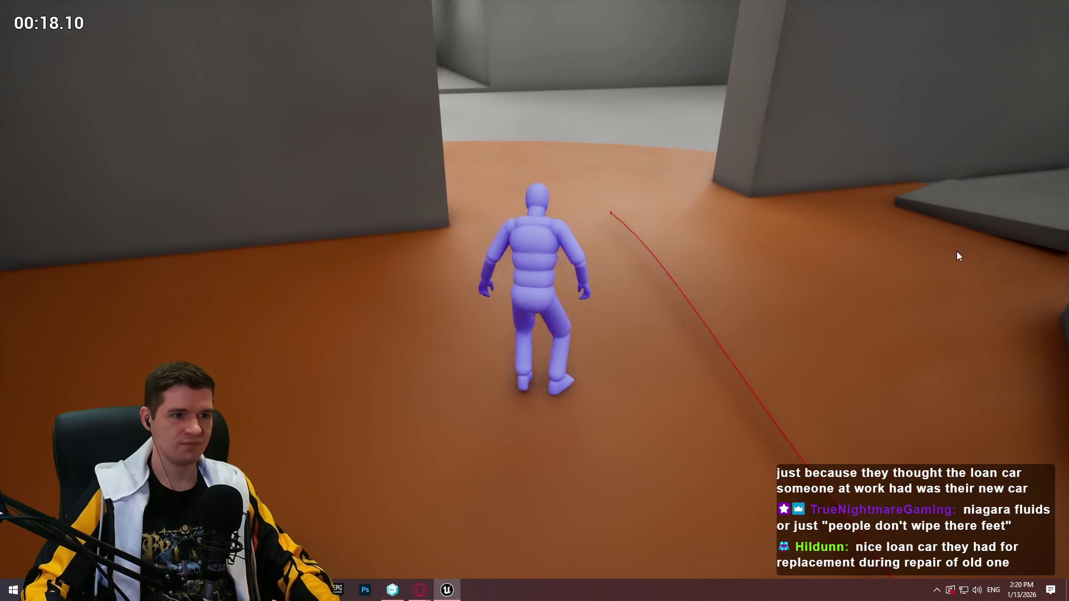
key("Escape")
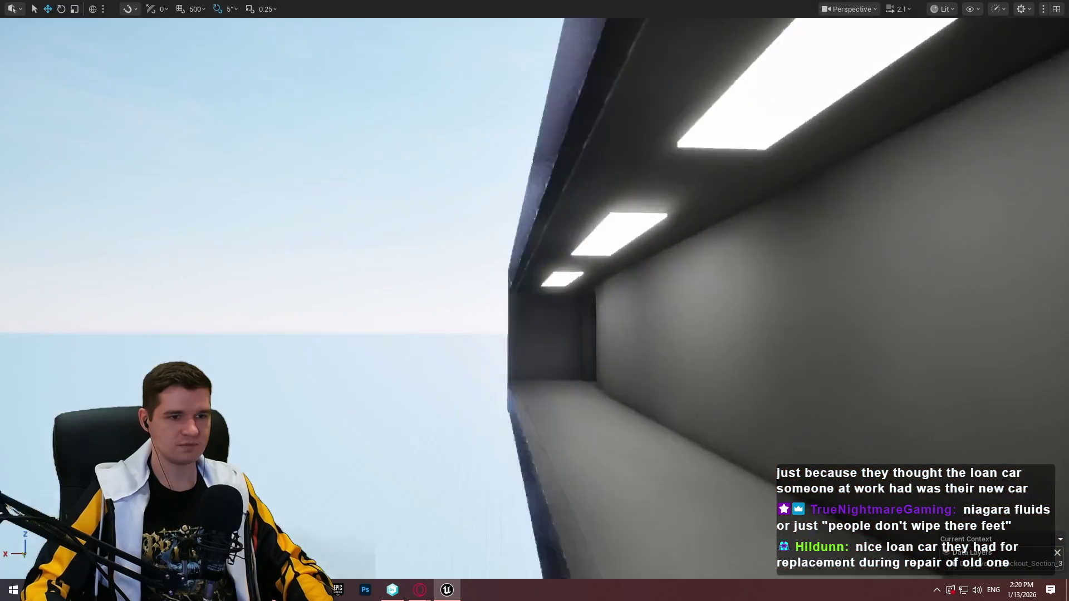
Fly through the dark room and down the lit grey corridor past the orange box, then exit immersive mode.
key("w")
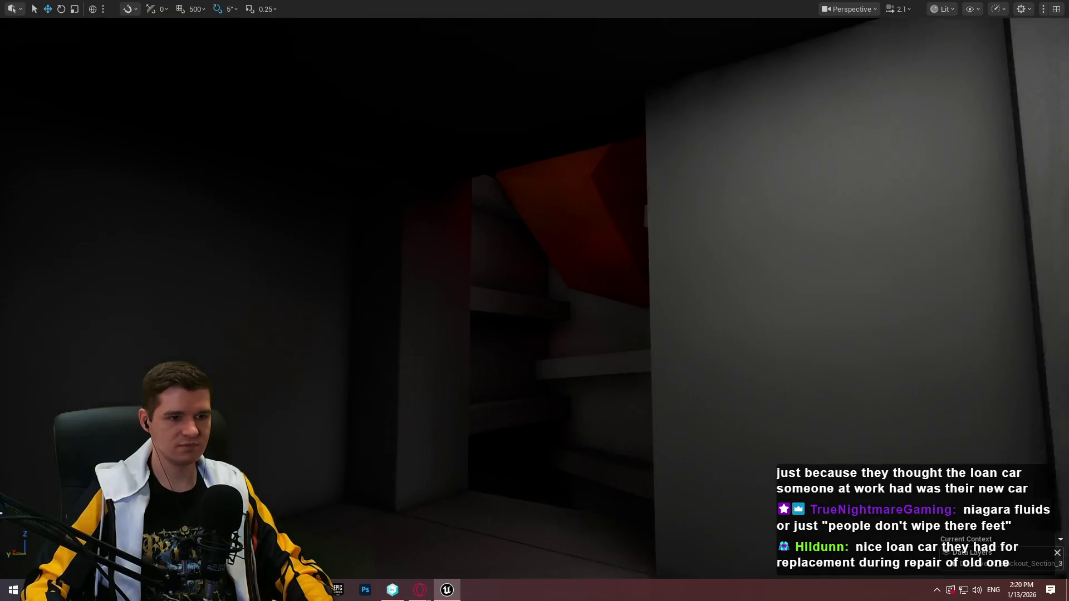
key("w")
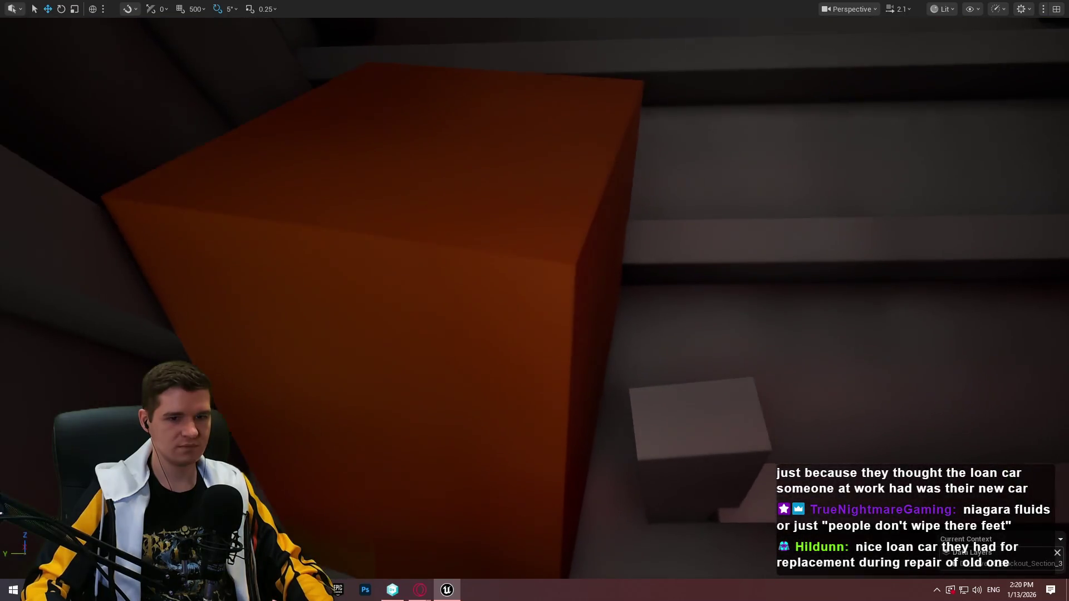
key("s")
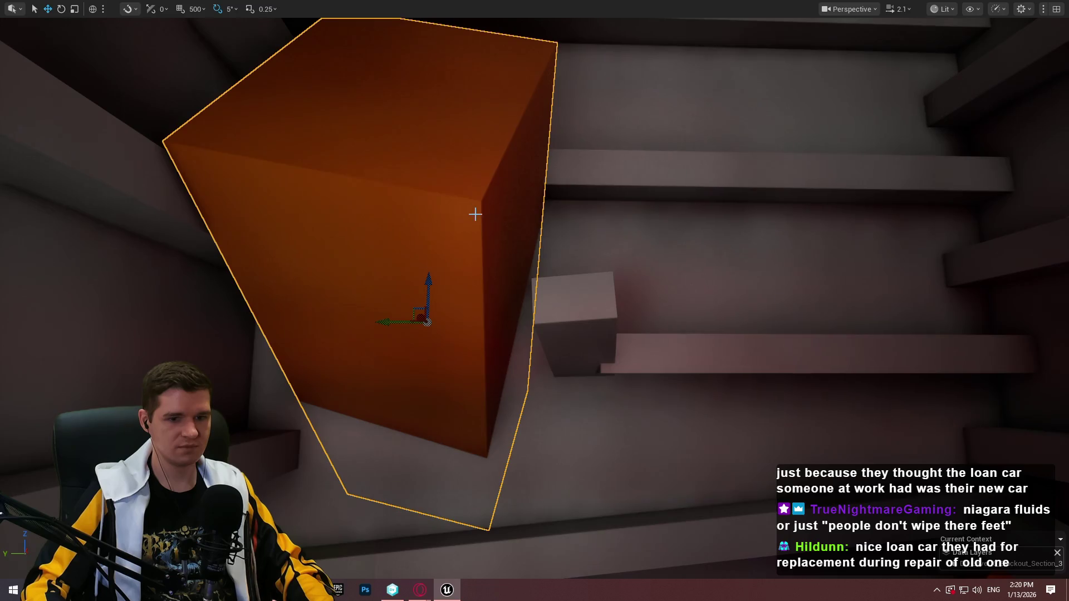
key("w")
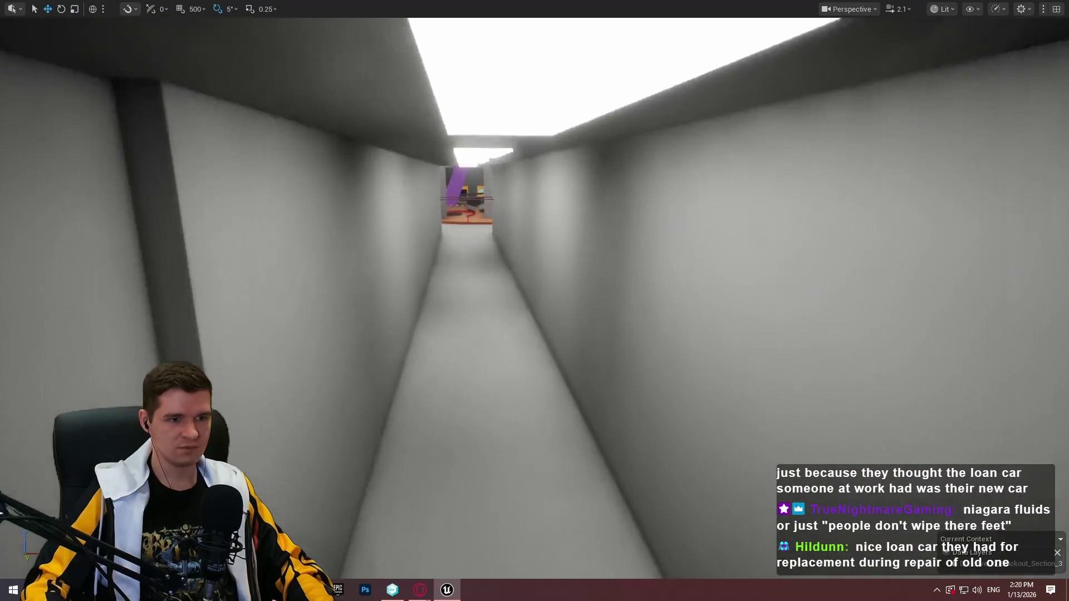
key("w")
key("F11")
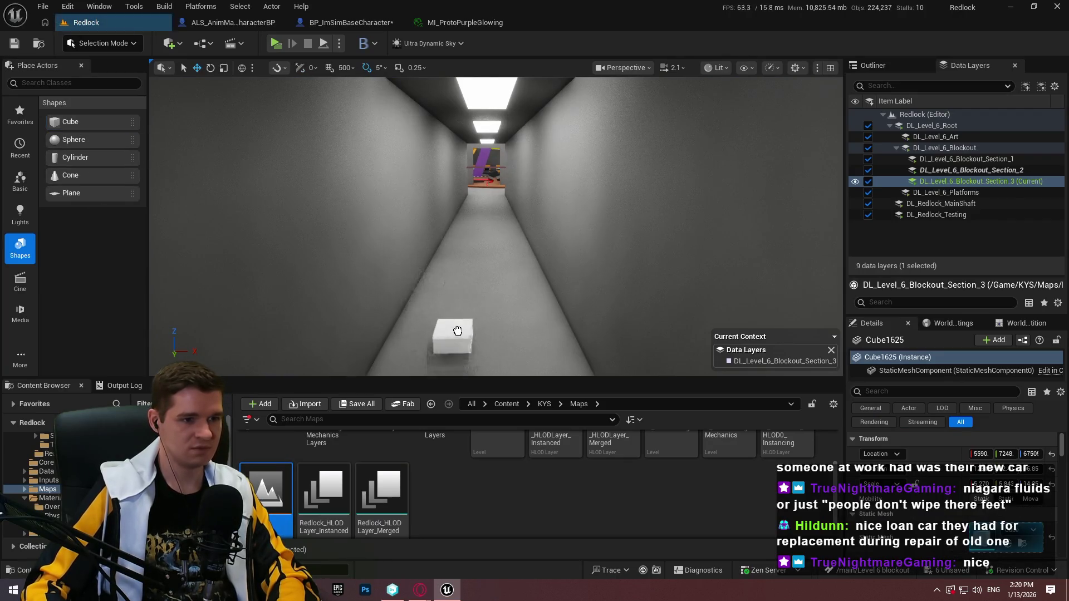
Delete the middle white corridor cube and nudge the right-hand cube slightly along the corridor.
left_click_drag(529, 319, 524, 362)
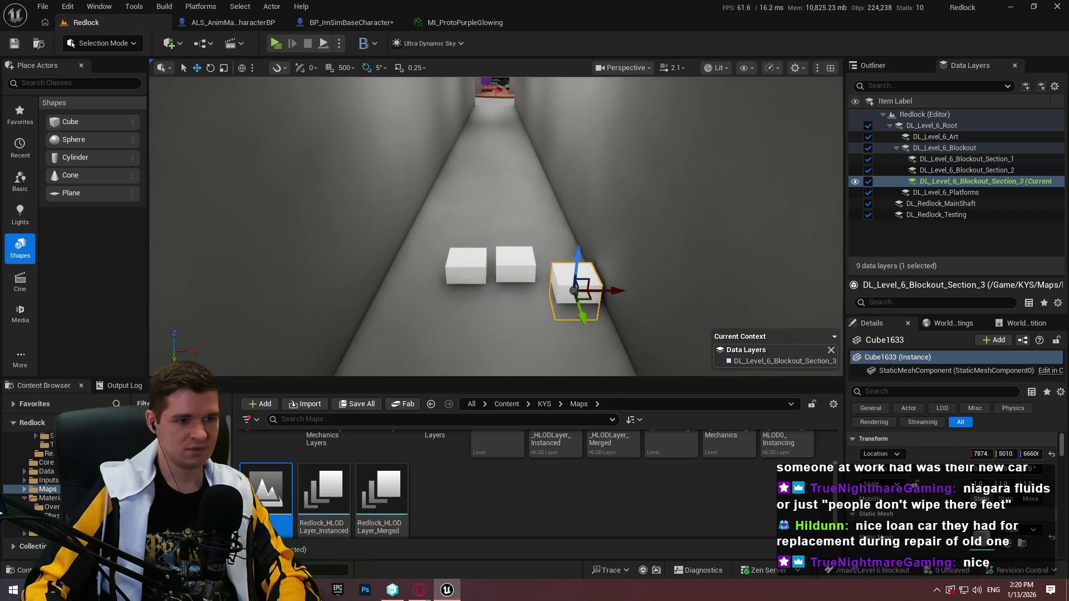
key("Delete")
left_click(581, 291)
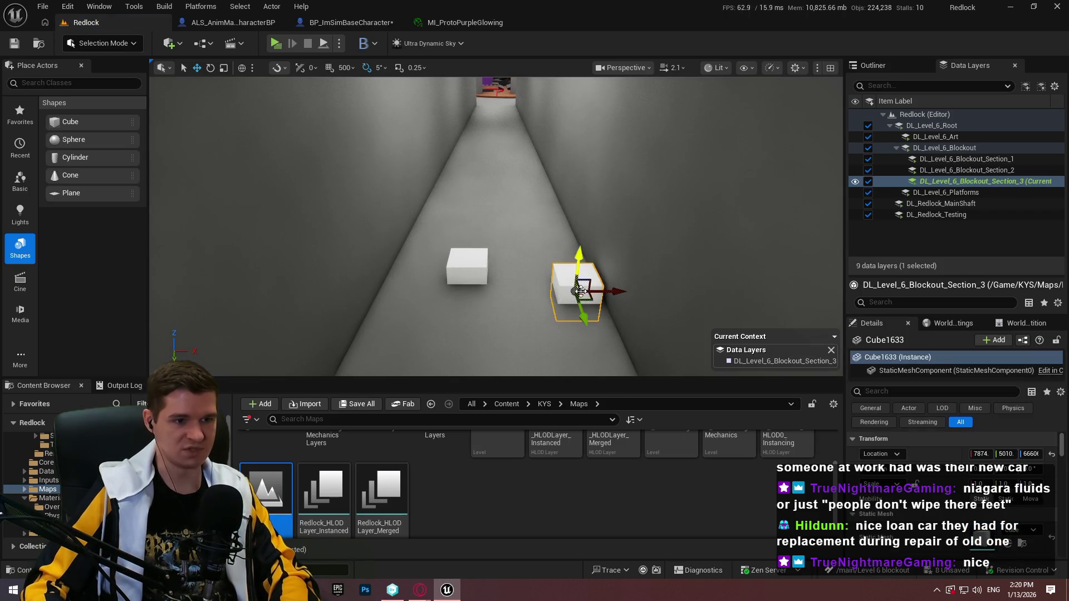
left_click_drag(546, 299, 549, 301)
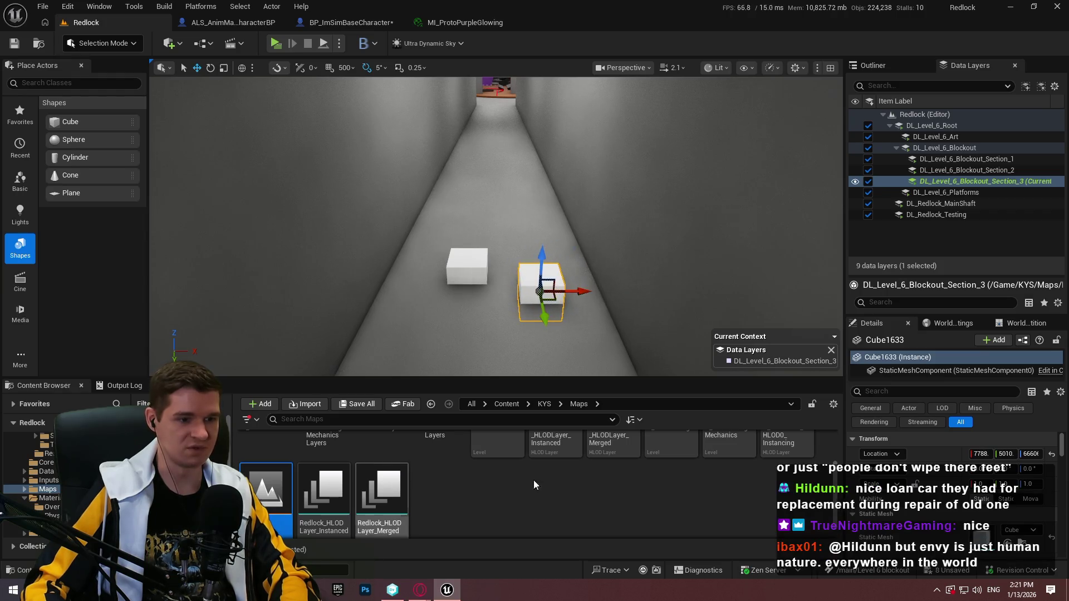
Browse the Content Browser from Content into the KYS > Materials folder.
left_click(511, 408)
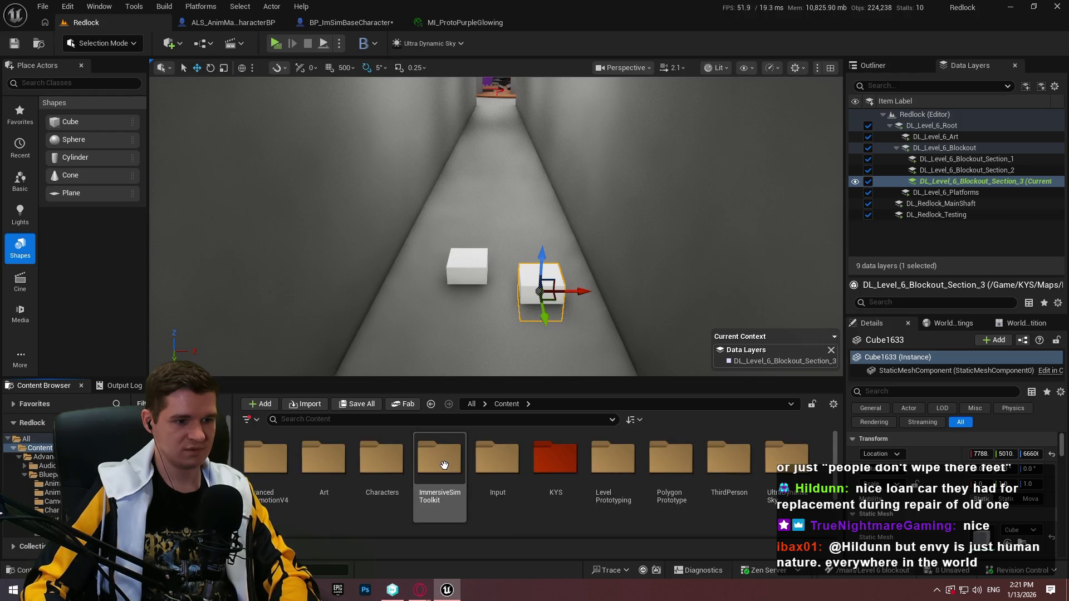
double_click(445, 469)
key("alt+Left")
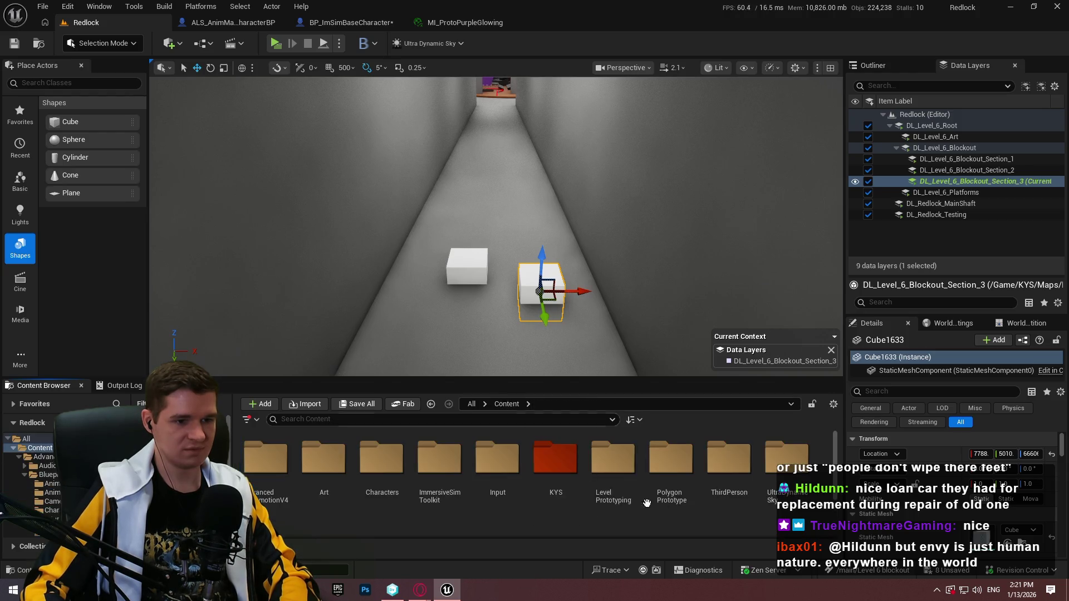
double_click(553, 465)
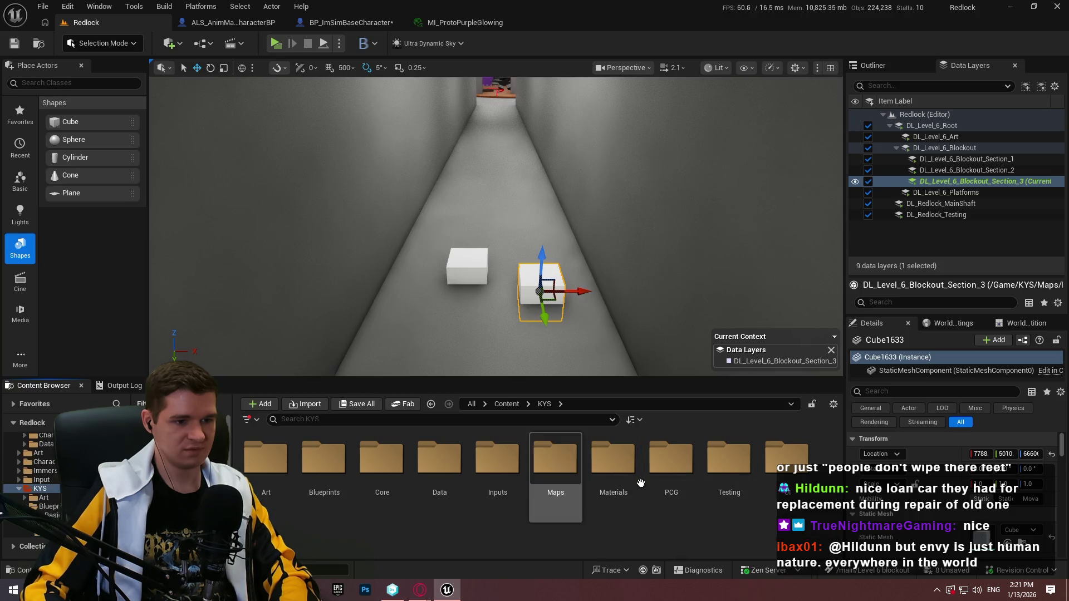
double_click(622, 483)
Apply MI_ProtoBrown to the left cube and MI_ProtoPurpleGlowingLow to the right, undoing a stray floor assignment.
double_click(384, 463)
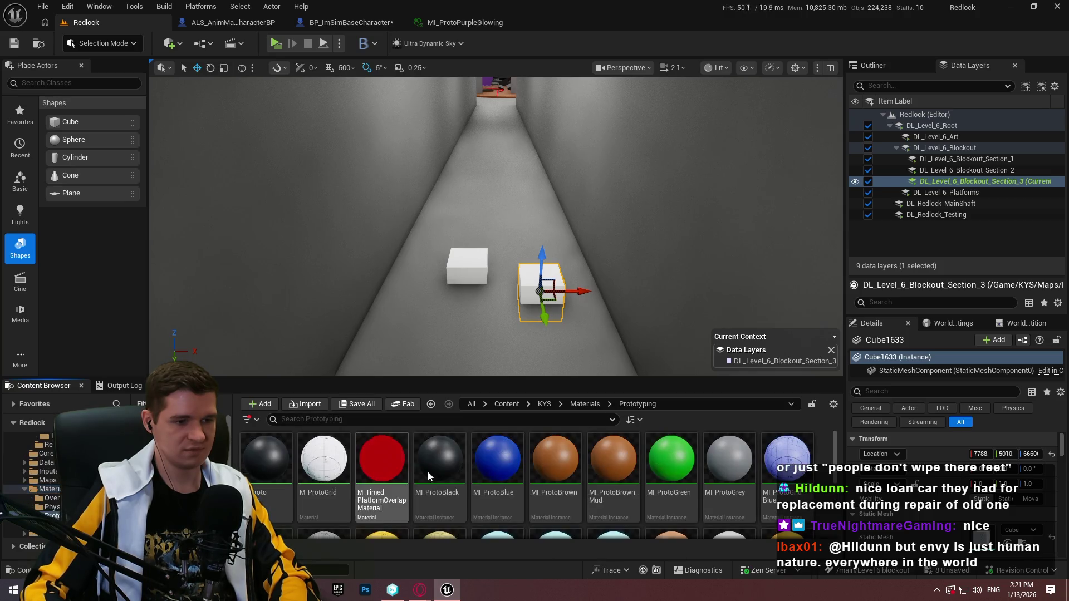
left_click_drag(467, 268, 474, 291)
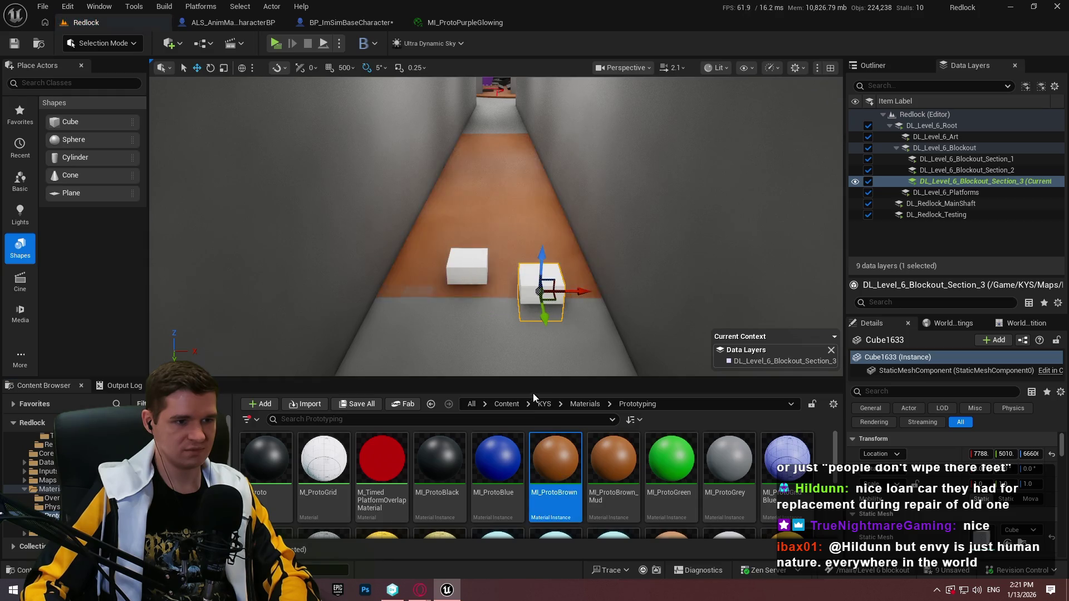
key("ctrl+z")
scroll(504, 251, "up", 5)
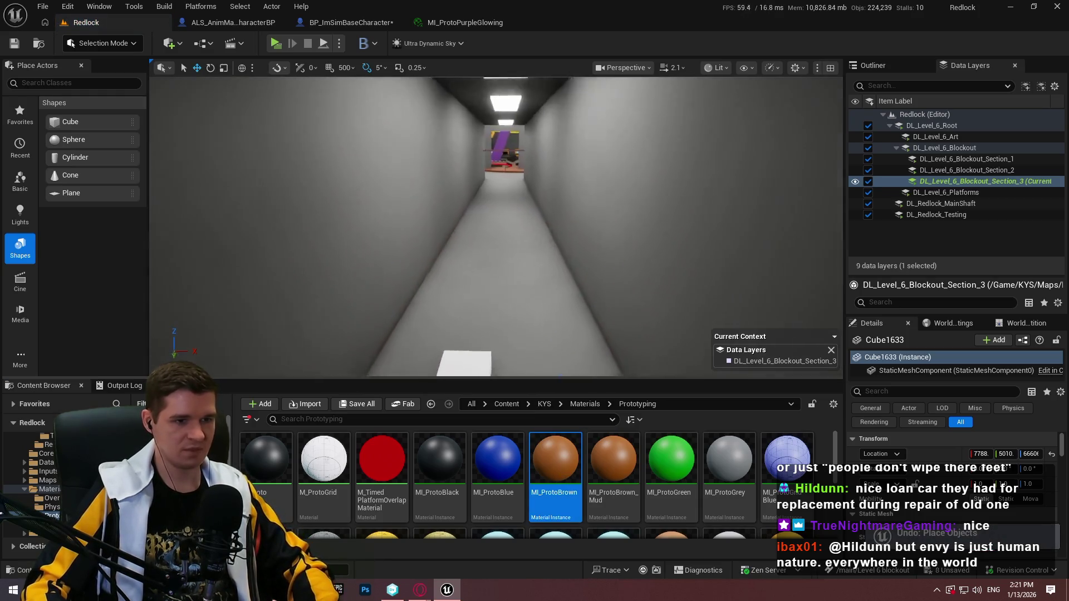
left_click_drag(553, 435, 364, 170)
scroll(505, 505, "down", 2)
scroll(505, 505, "down", 2)
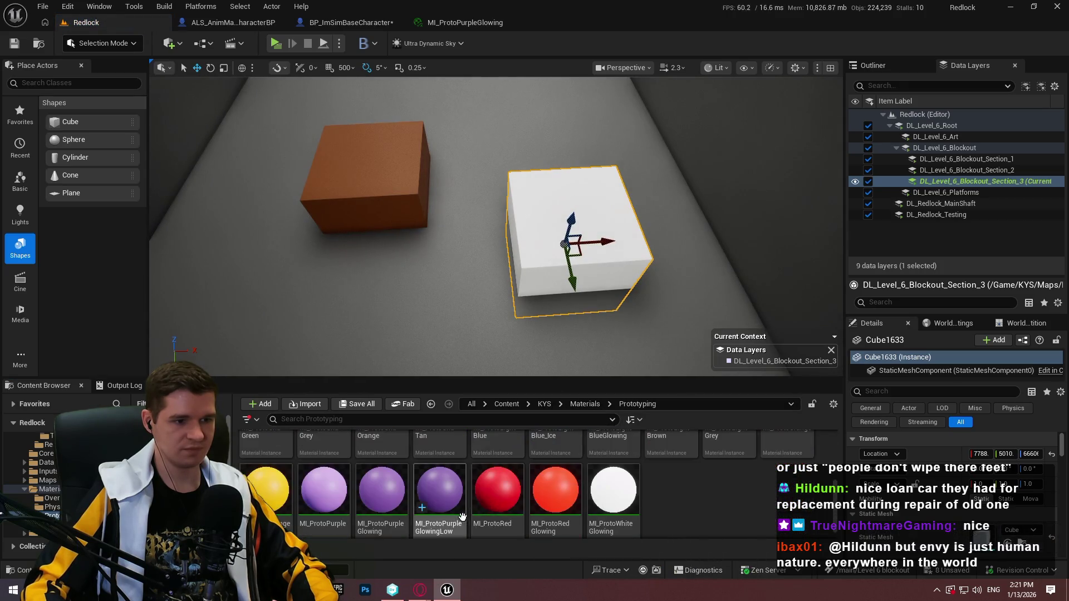
left_click_drag(440, 473, 536, 252)
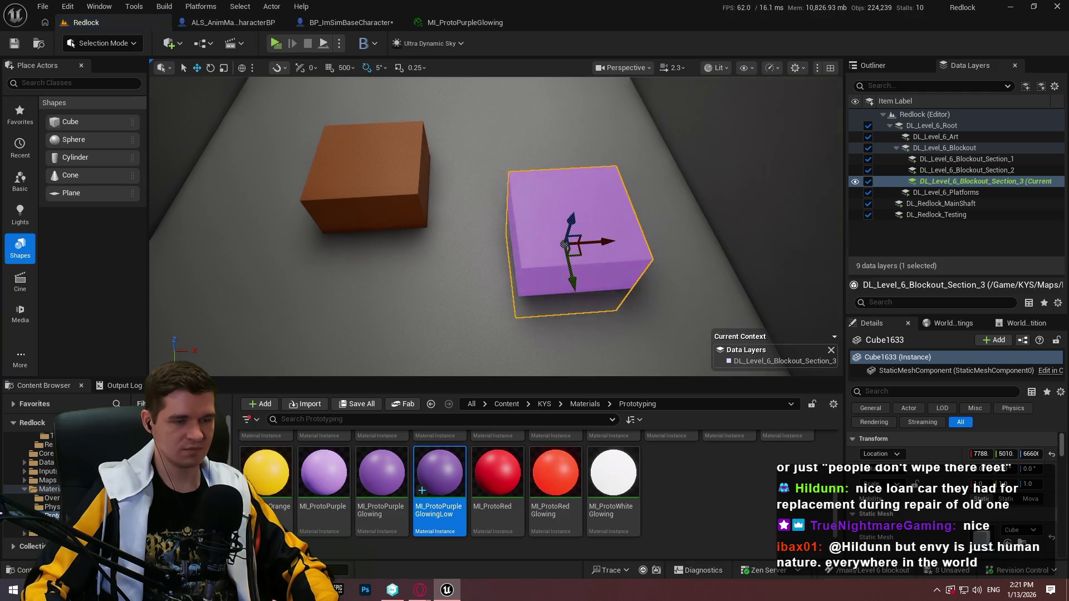
scroll(557, 280, "down", 5)
key("F11")
scroll(557, 280, "down", 10)
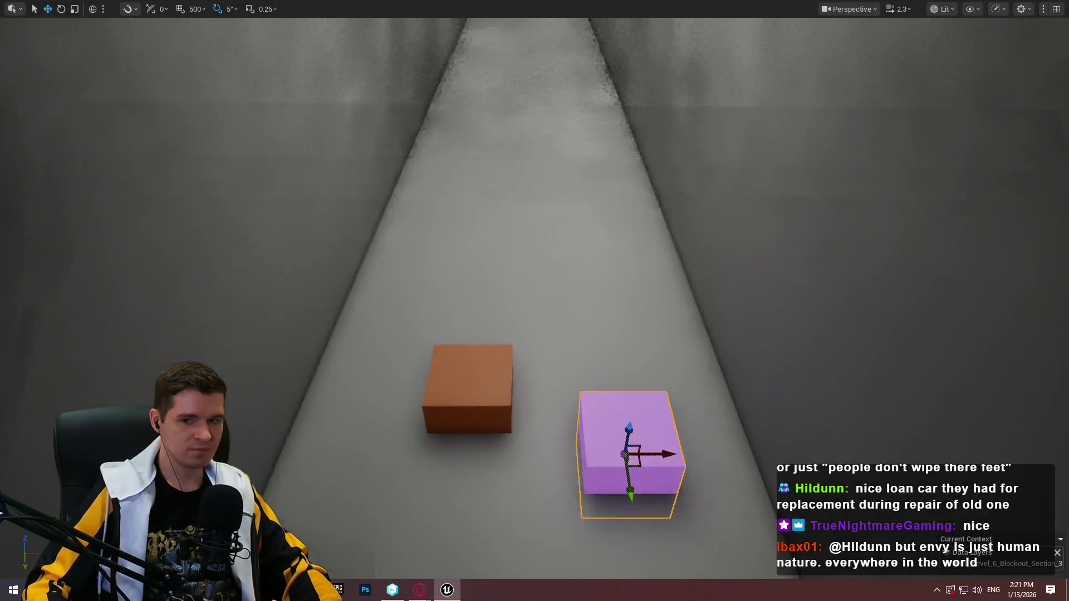
scroll(534, 300, "up", 3)
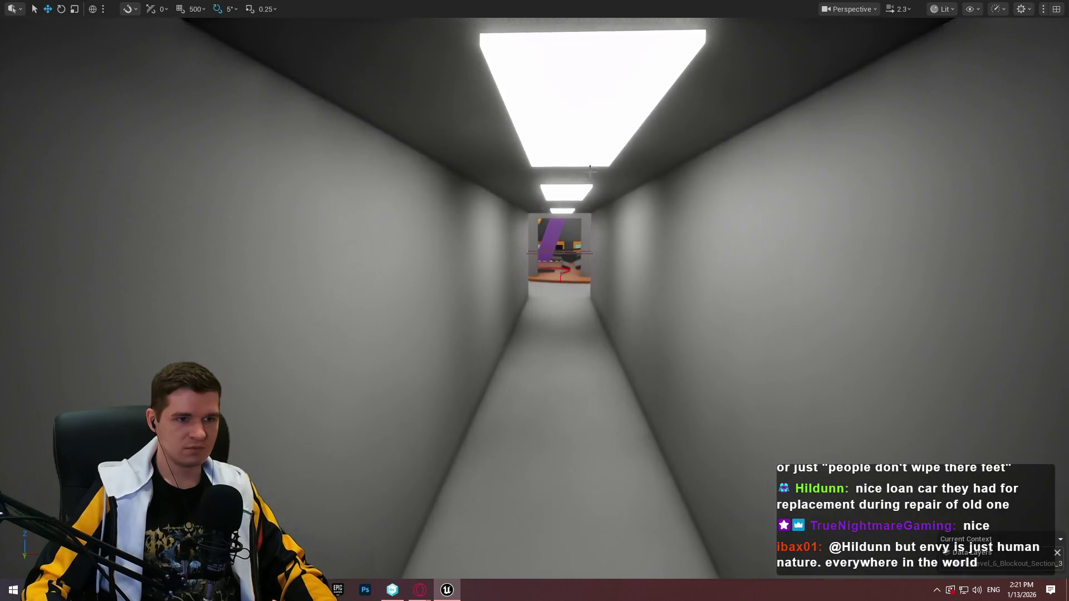
Return to the full editor, move the view down the corridor to the cubes, and undo the last placement.
key("F11")
scroll(416, 478, "up", 4)
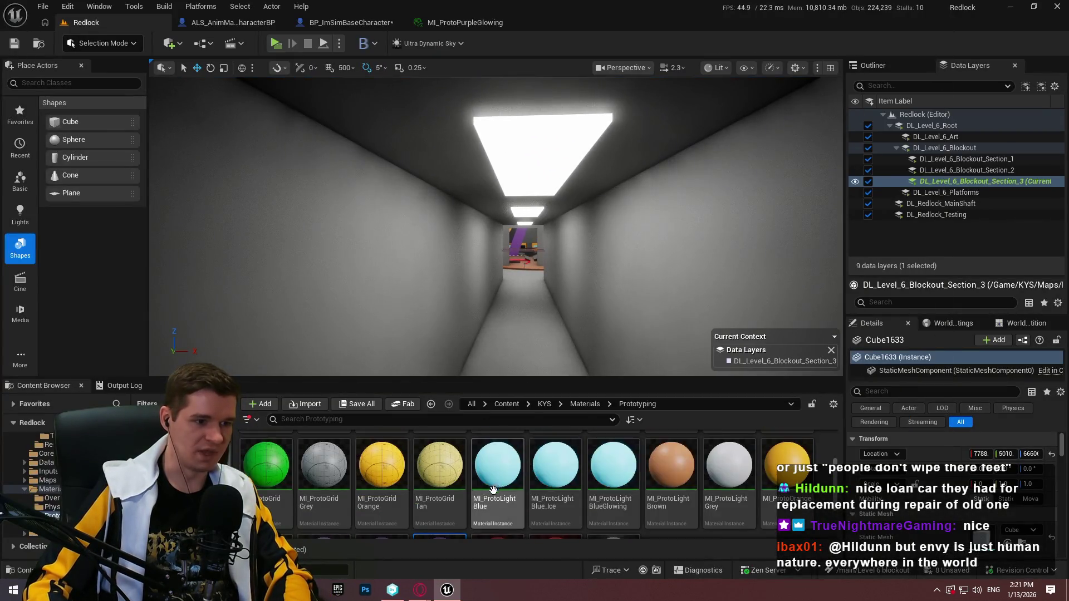
left_click_drag(442, 478, 511, 284)
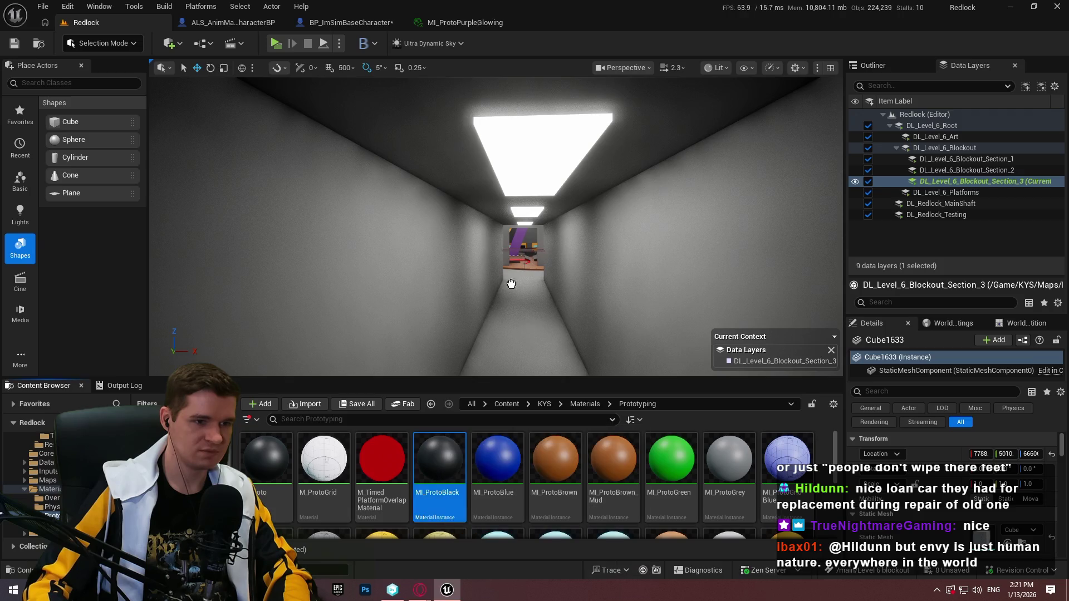
mouse_move(527, 160)
left_mouse_down()
mouse_move(501, 289)
mouse_move(441, 449)
left_mouse_up()
mouse_move(510, 83)
left_mouse_down()
mouse_move(513, 115)
mouse_move(474, 130)
left_mouse_up()
key("ctrl+z")
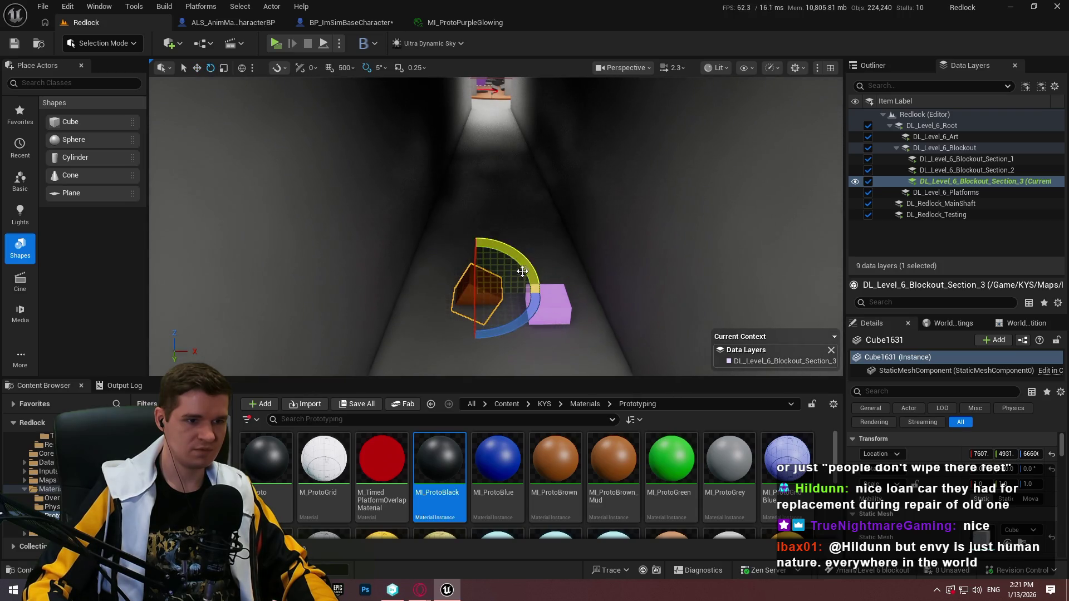
Tilt the brown cube 20 degrees and move it toward the corridor's left wall.
left_click_drag(543, 295, 543, 308)
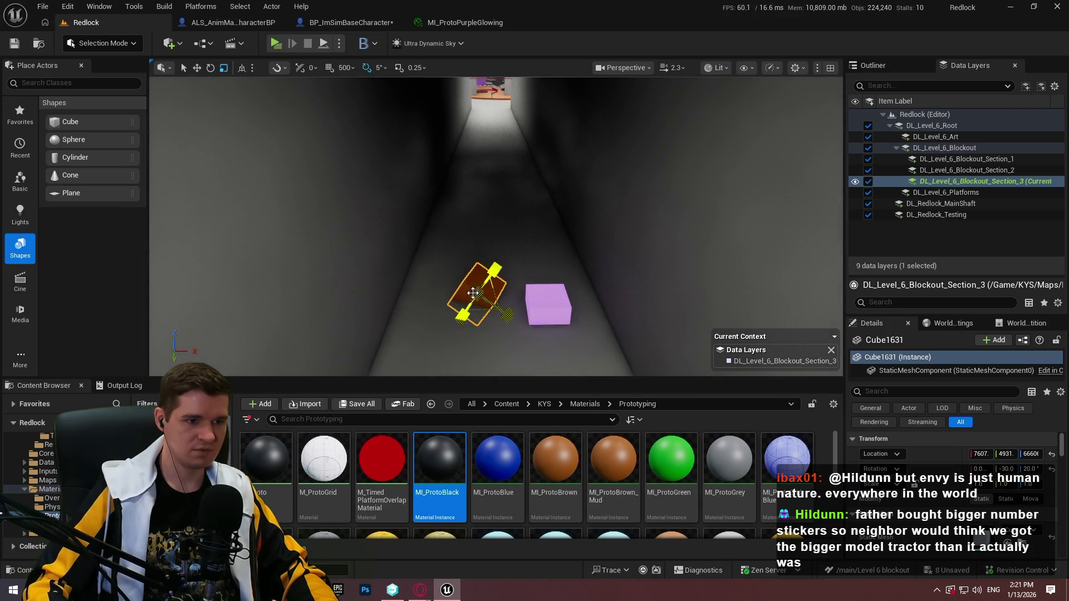
key("w")
key("f")
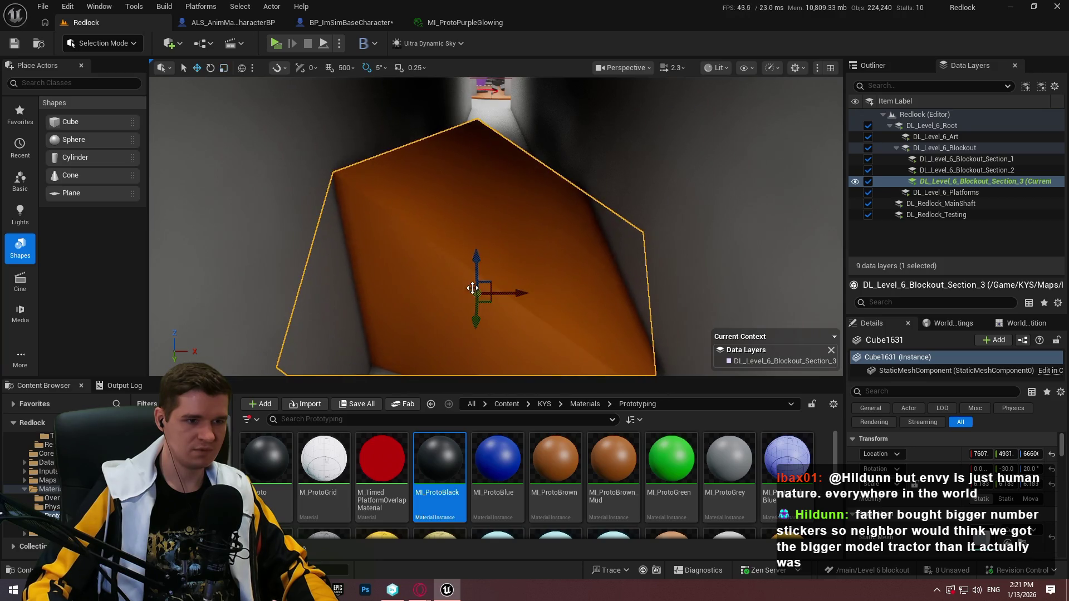
mouse_move(490, 299)
left_mouse_down()
mouse_move(461, 204)
mouse_move(418, 141)
left_mouse_up()
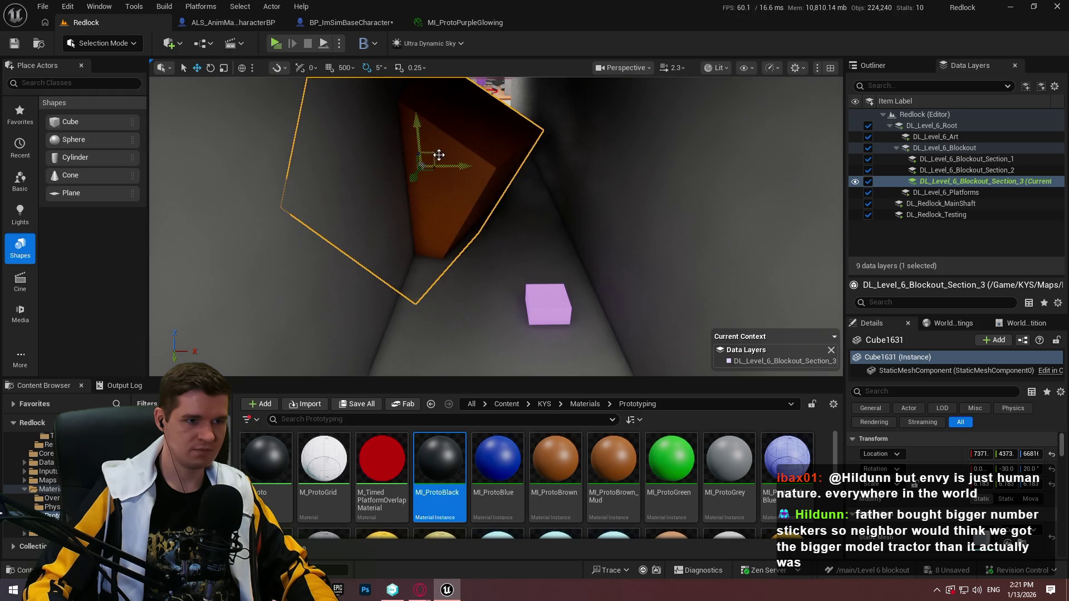
mouse_move(492, 248)
left_mouse_down()
mouse_move(484, 239)
mouse_move(518, 294)
left_mouse_up()
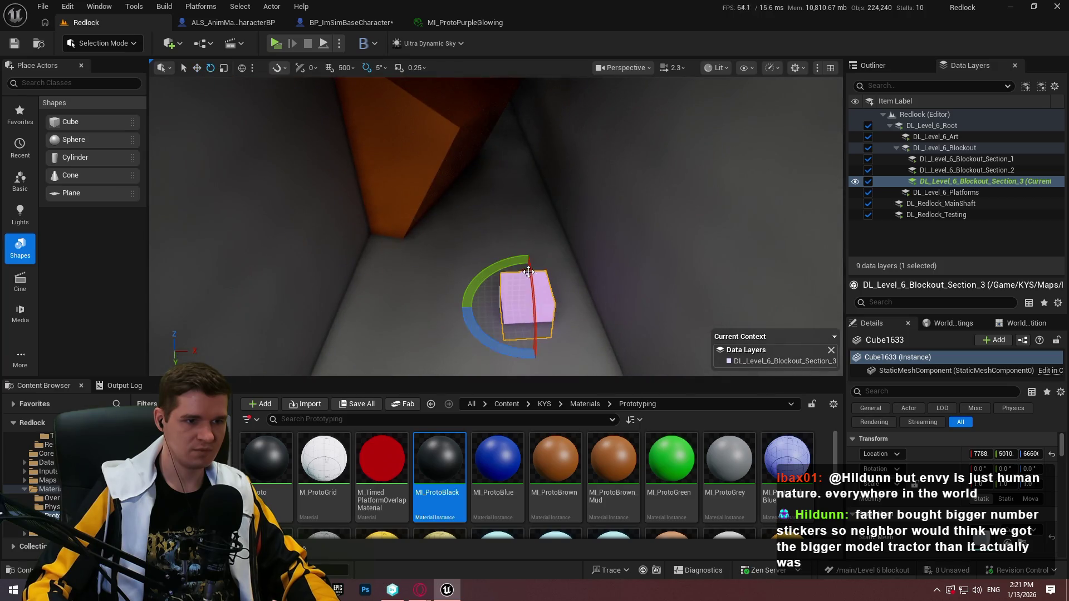